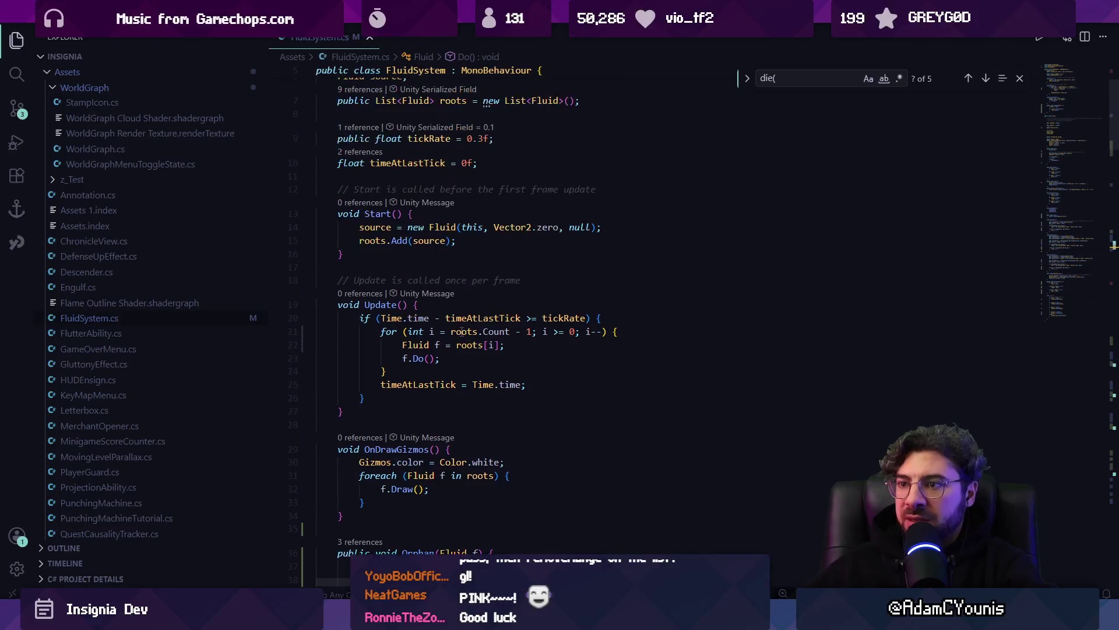
Step: Add Debug.Log(roots.Count); after Update's tick block, save FluidSystem.cs, and return to Unity
left_click(540, 398)
key("Return")
type("Debug.Log")
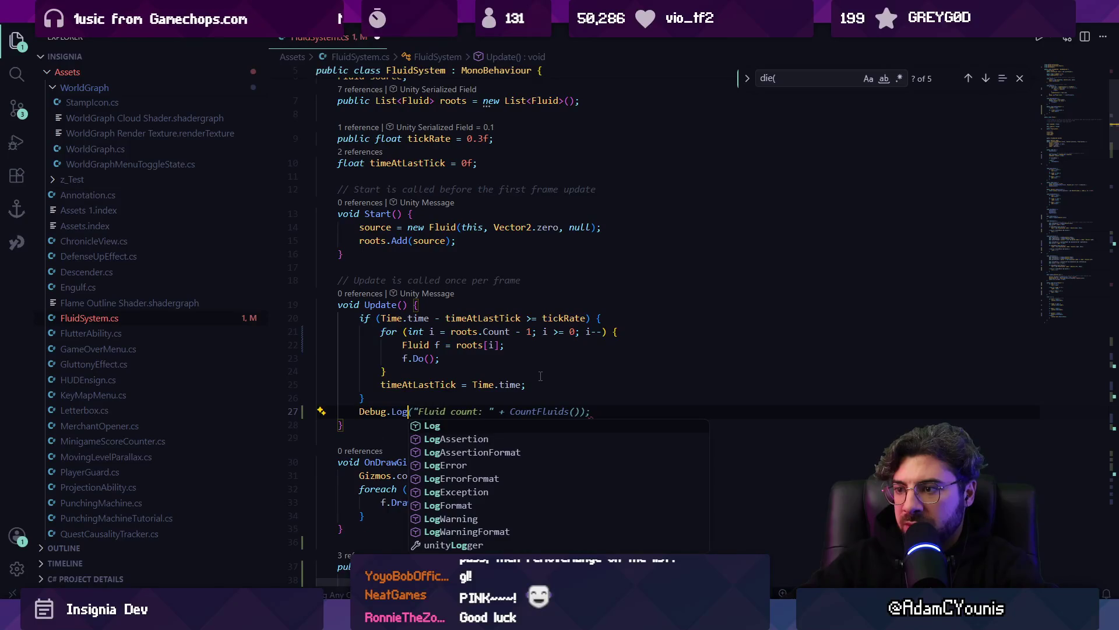
key("Tab")
key("ctrl+z")
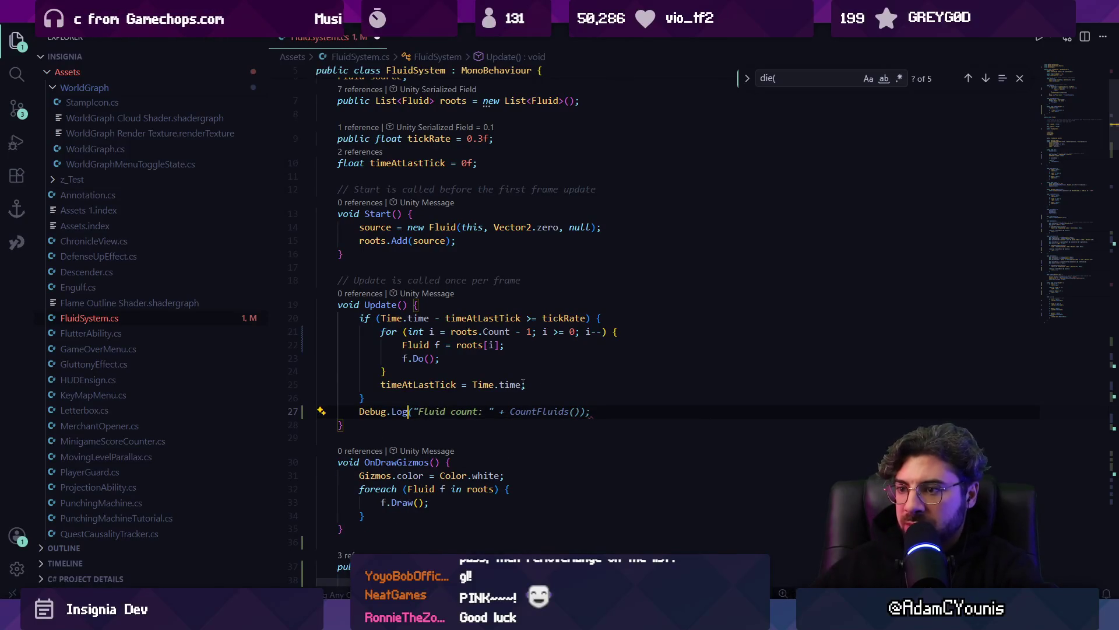
type("(")
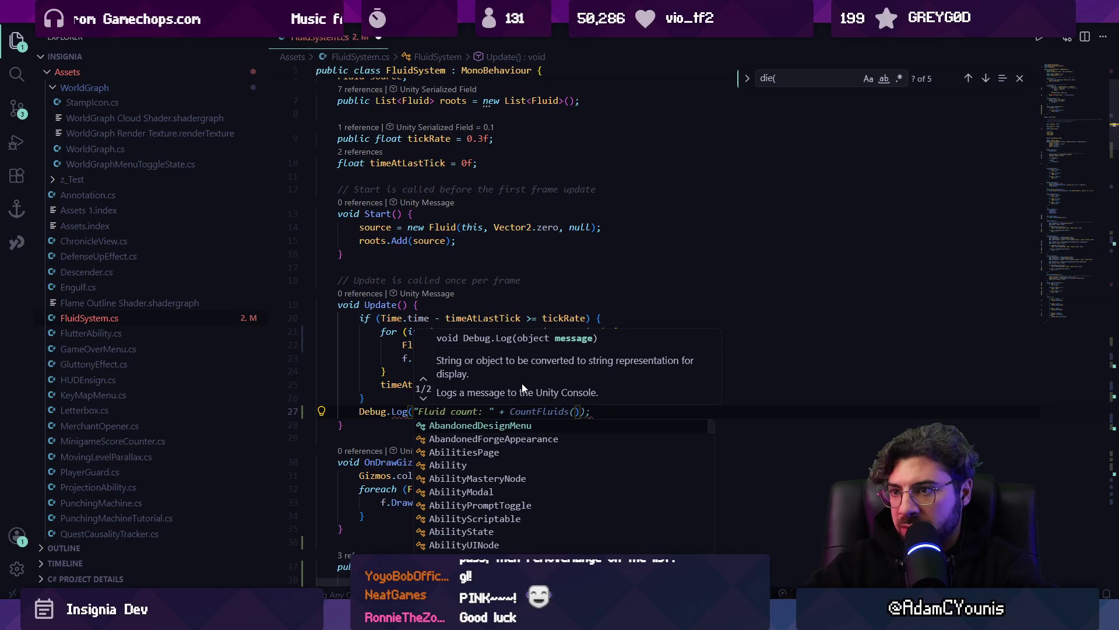
type("roots.coun")
key("Tab")
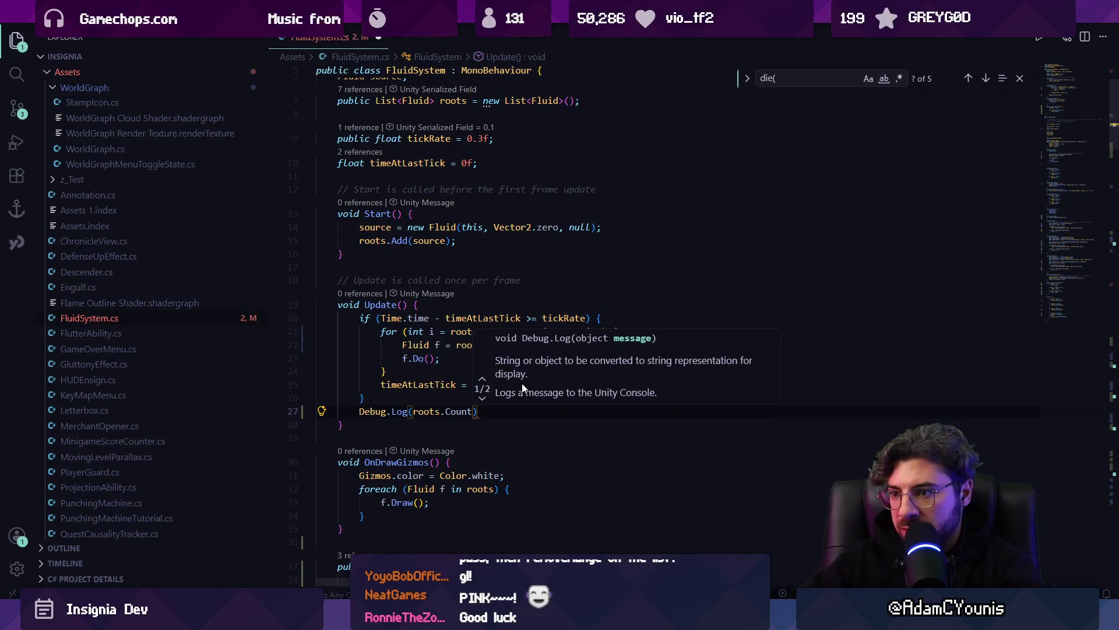
type(");")
key("ctrl+s")
key("alt+Tab")
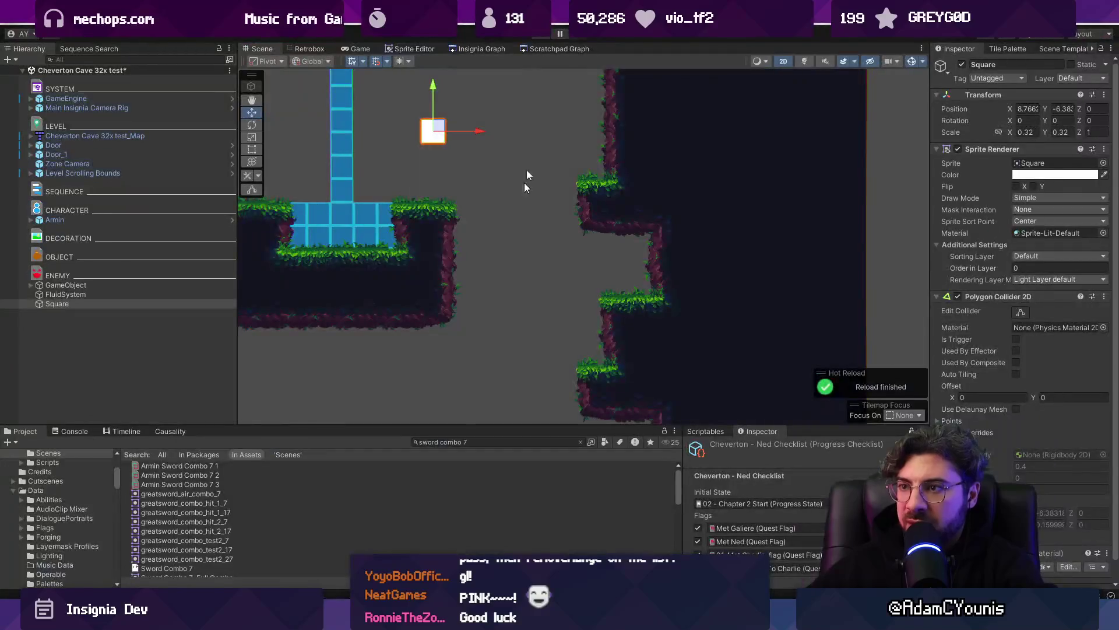
Step: Play the game, drag the Square obstacle right, and scroll the Console's root count logs
key("ctrl+p")
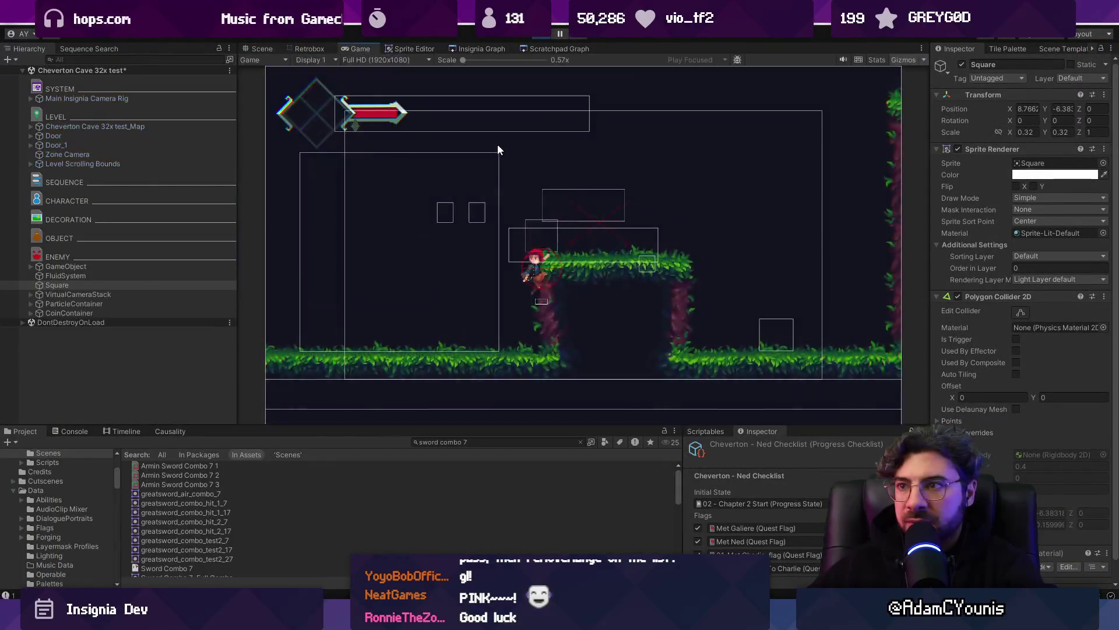
left_click_drag(441, 130, 516, 131)
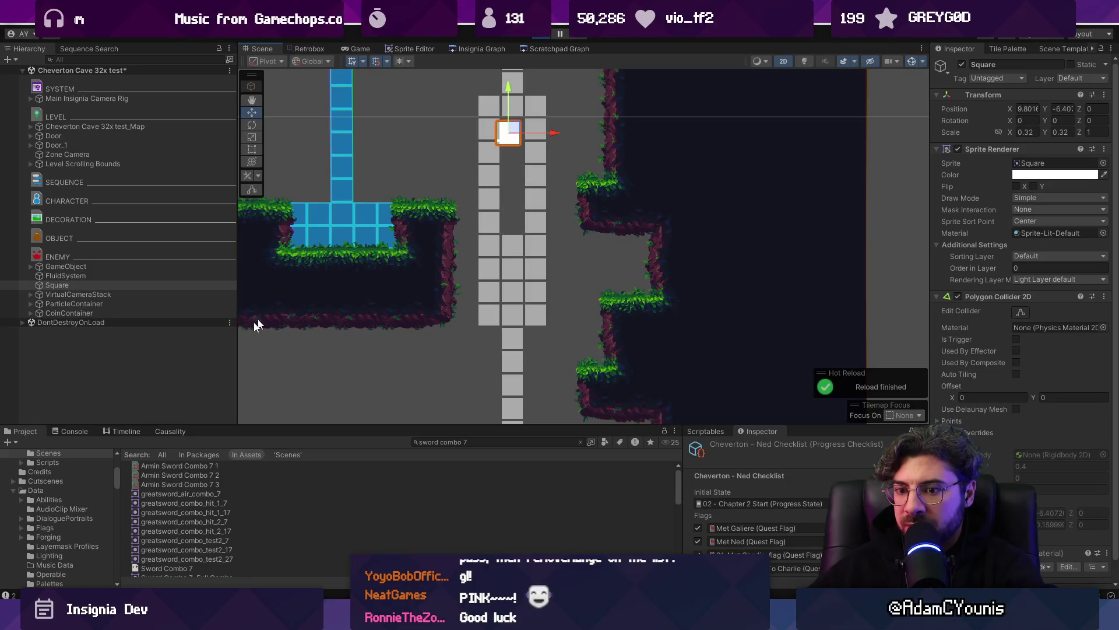
key("ctrl+shift+c")
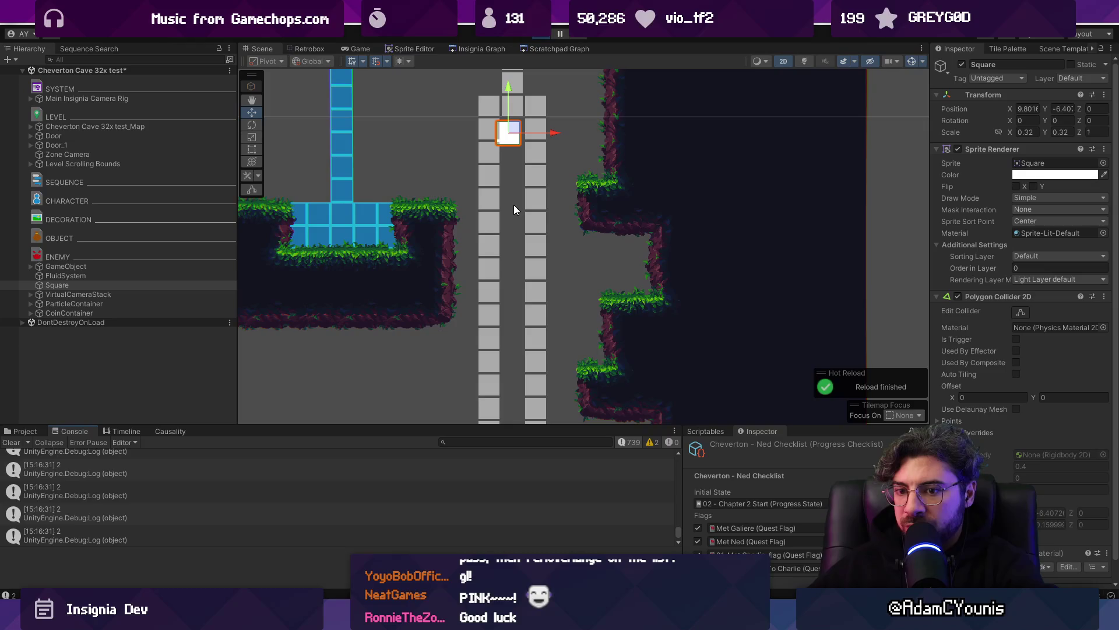
scroll(512, 240, "down", 5)
scroll(508, 243, "down", 1)
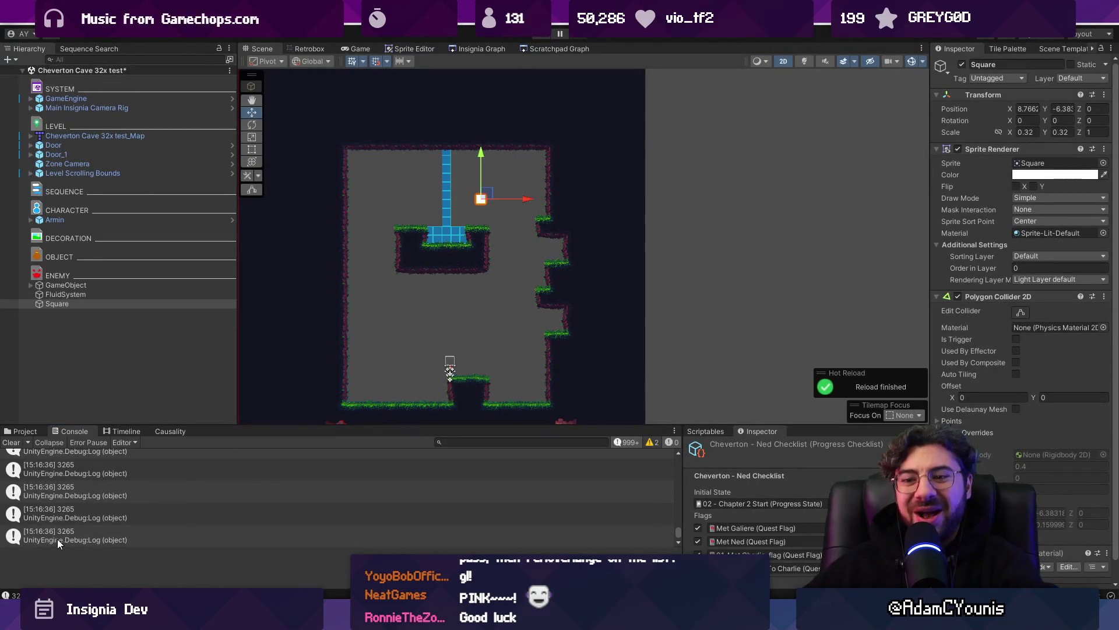
Step: Open the latest log entry (3265 roots) at its logging line in FluidSystem.cs
left_click(58, 542)
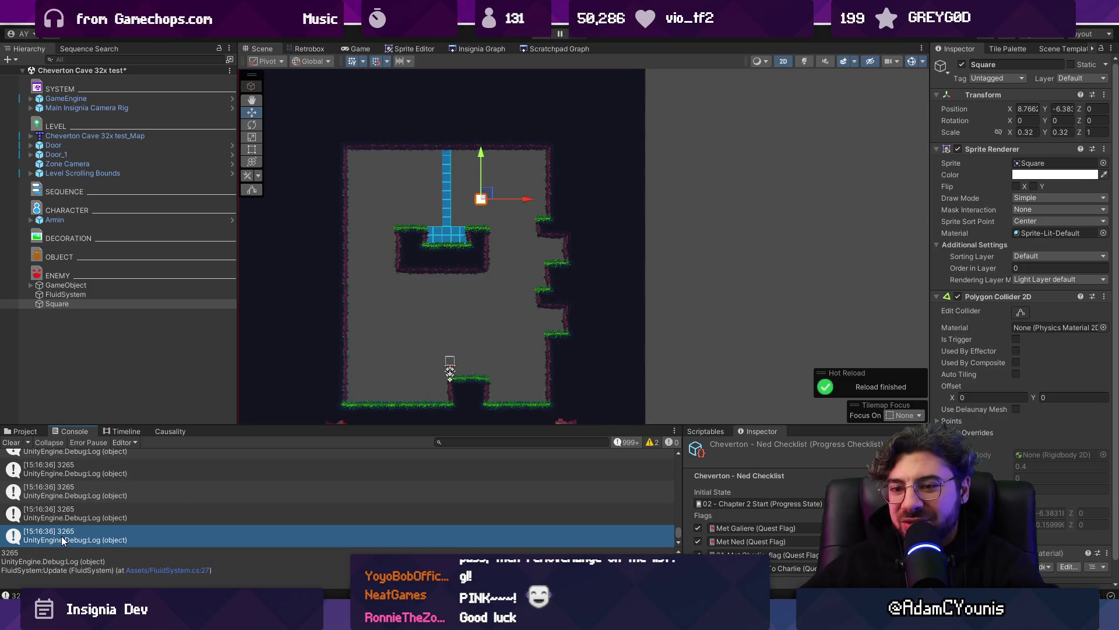
double_click(62, 541)
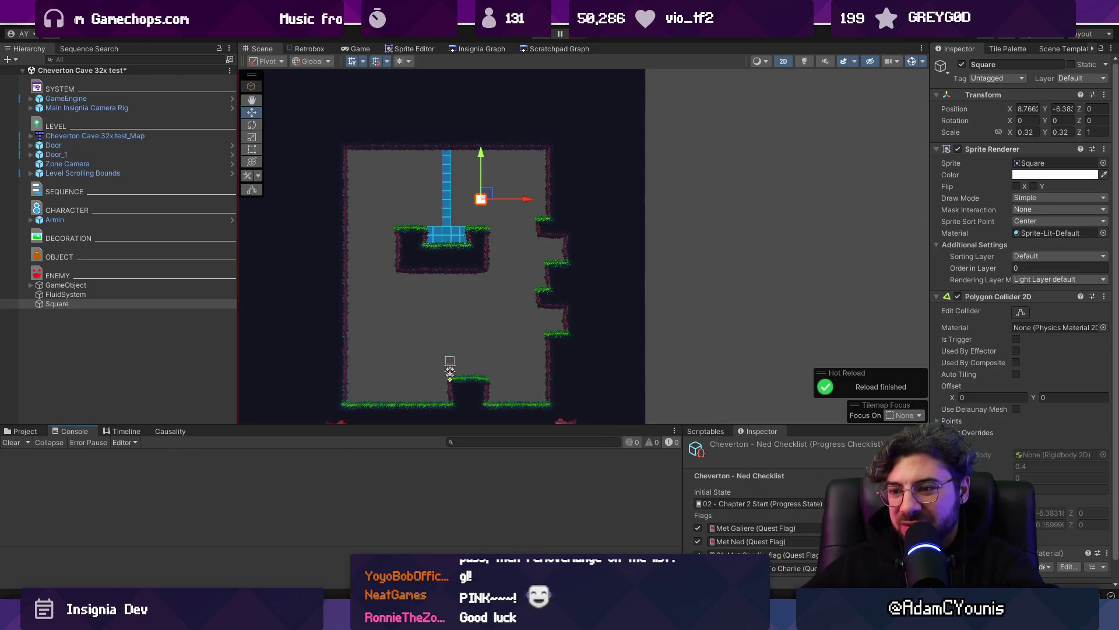
key("ctrl+f")
Step: Step through the roots.add matches in Start() and Orphan(), then open Copilot chat
type("roots.add")
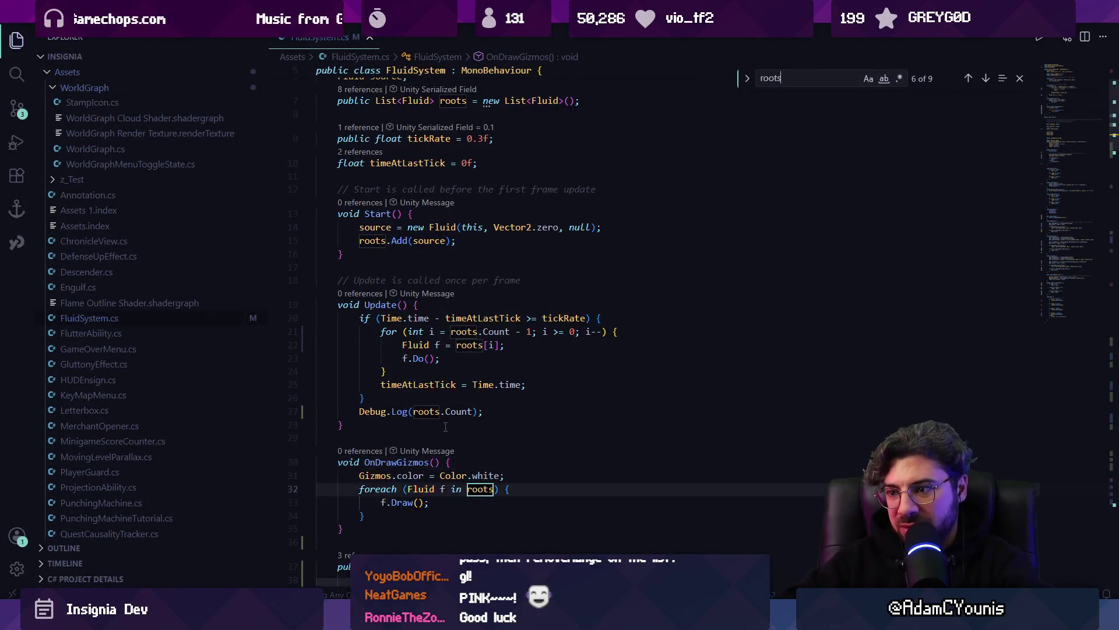
key("Return")
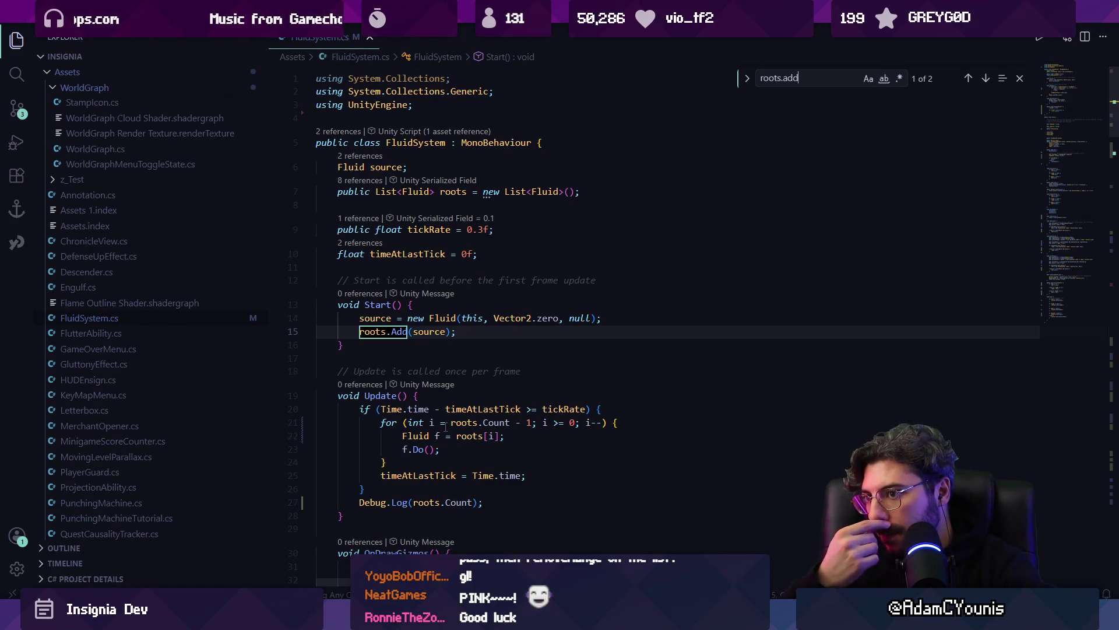
key("Return")
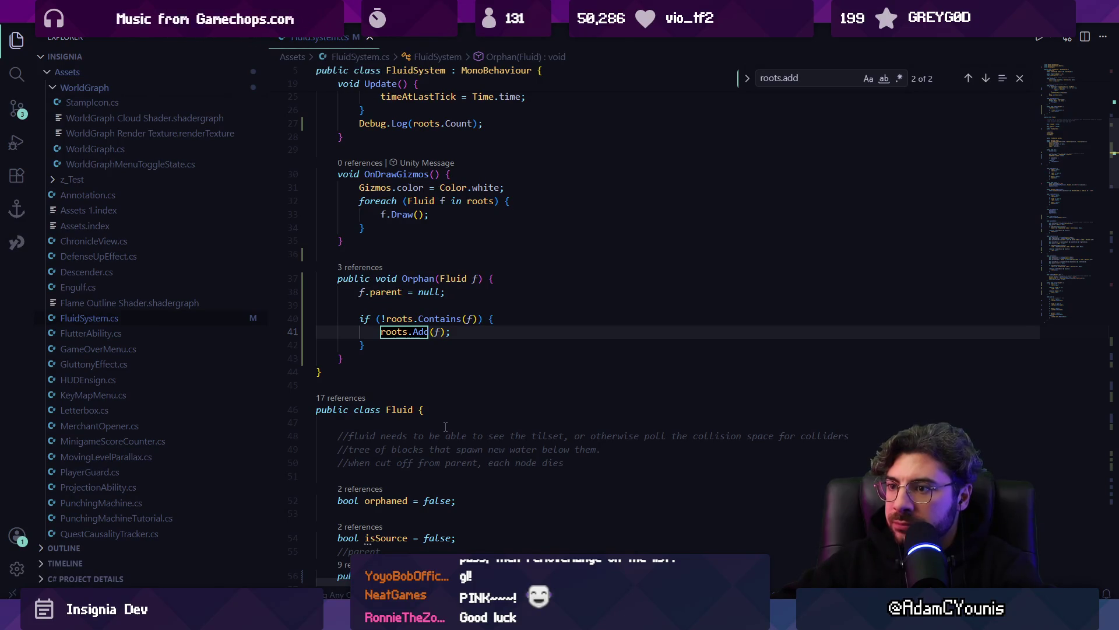
key("Return")
key("Return")
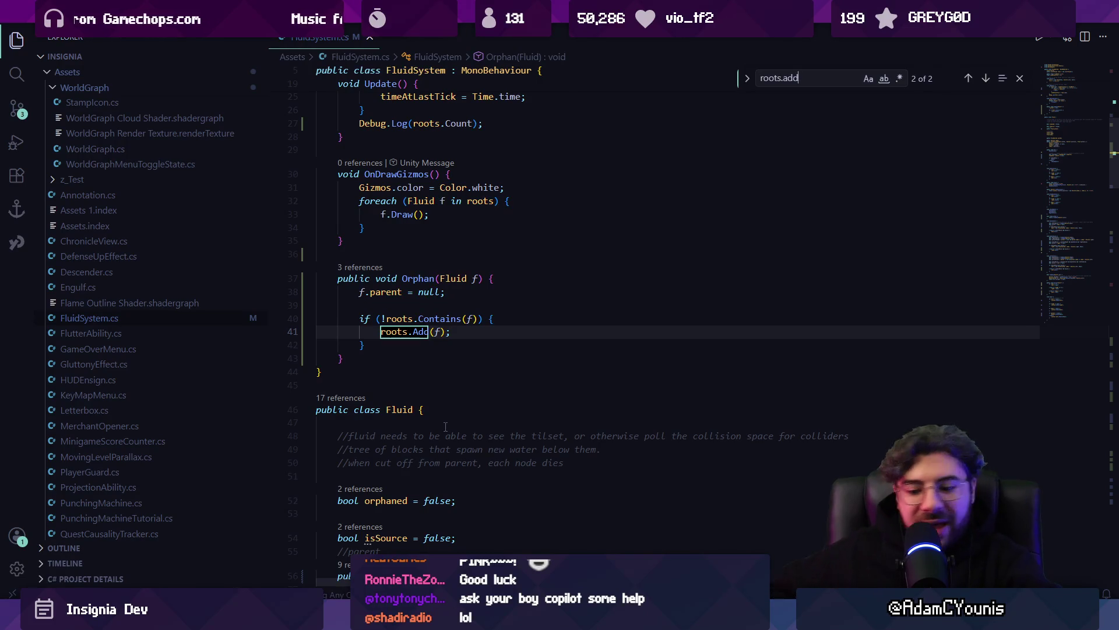
key("ctrl+alt+i")
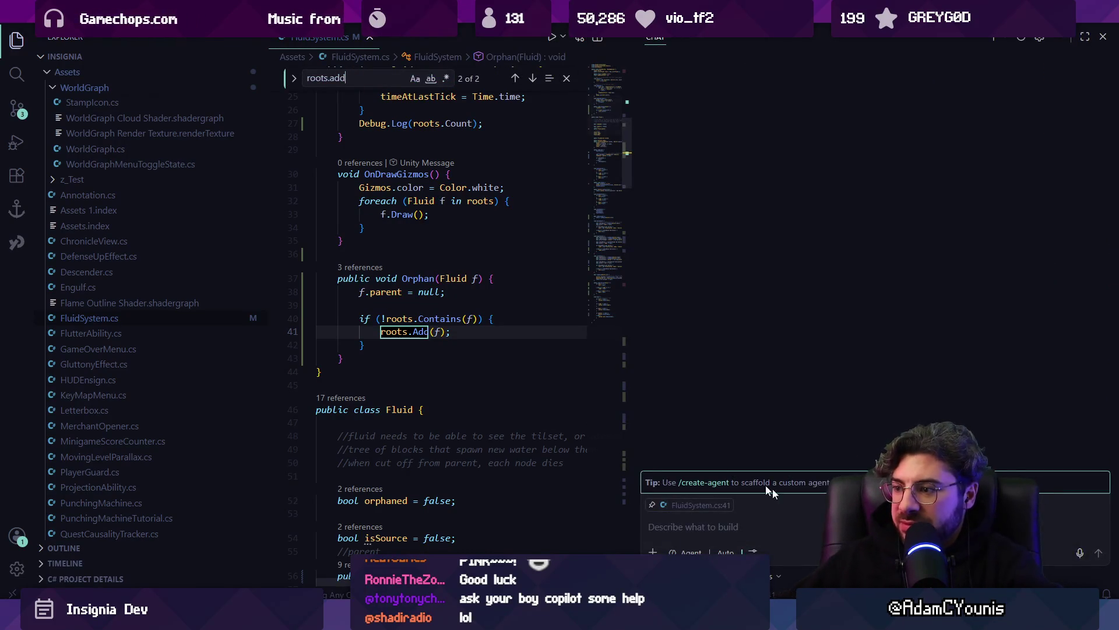
Step: Ask Copilot "why does this result in many many many roots" in the chat
left_click(818, 538)
type("wha")
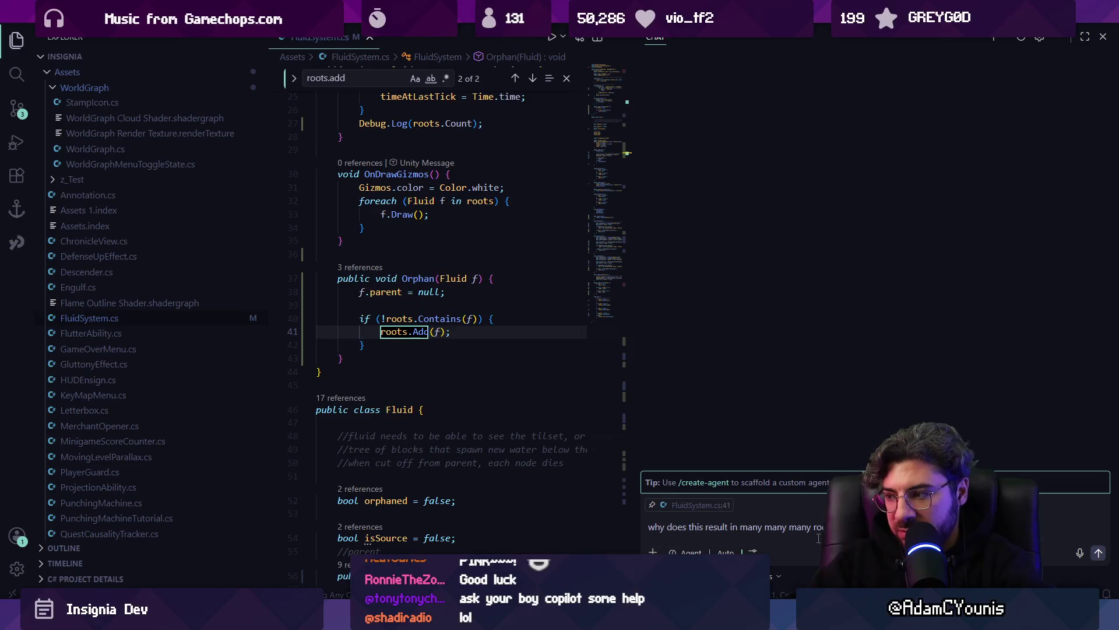
key("Return")
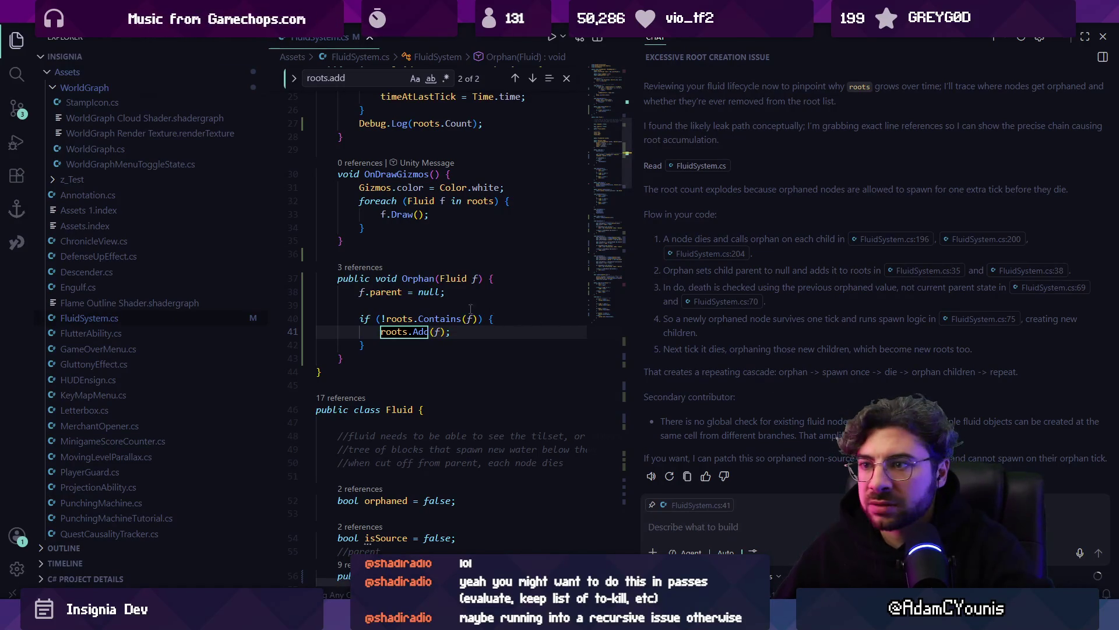
Step: List Orphan's 3 references and jump from the Orphan(left) call in Die() to Orphan's definition
left_click(362, 267)
left_click(475, 313)
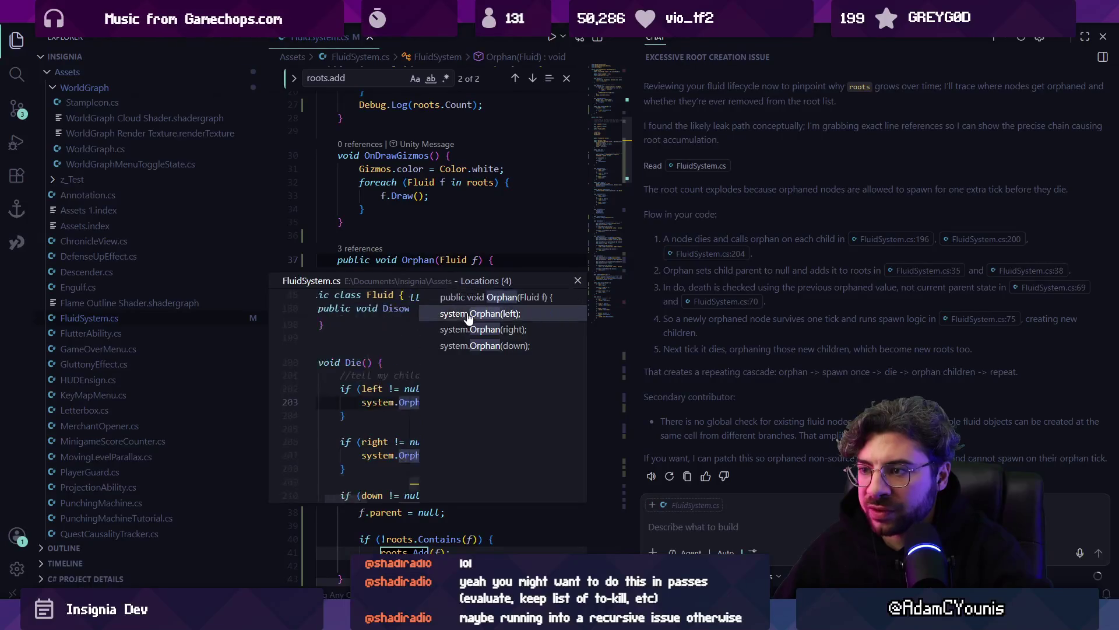
double_click(389, 404)
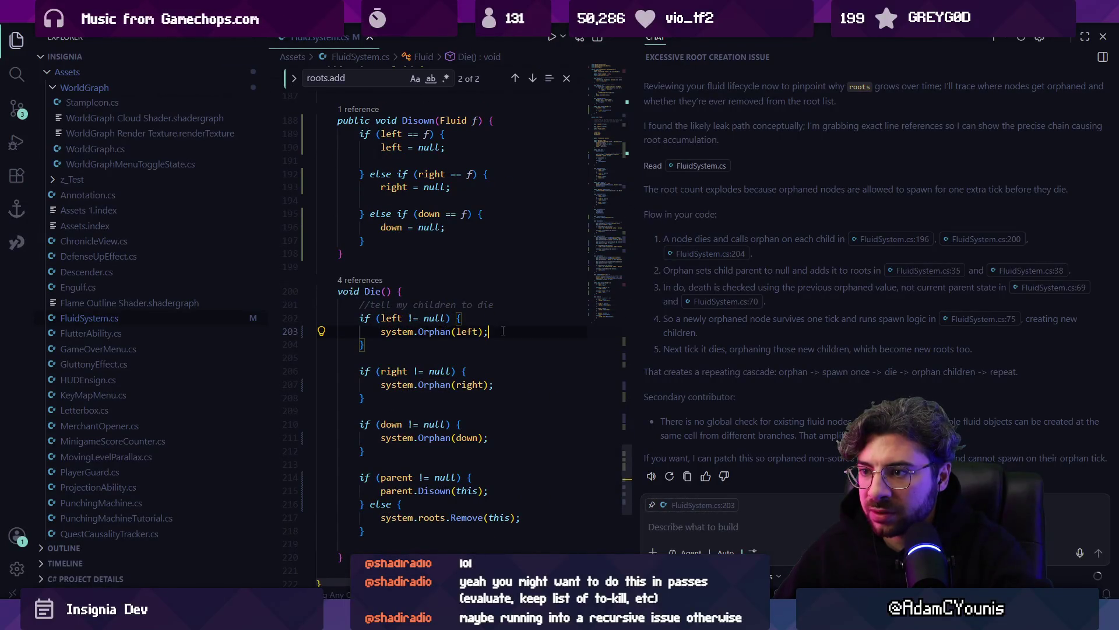
left_click(431, 331, "ctrl")
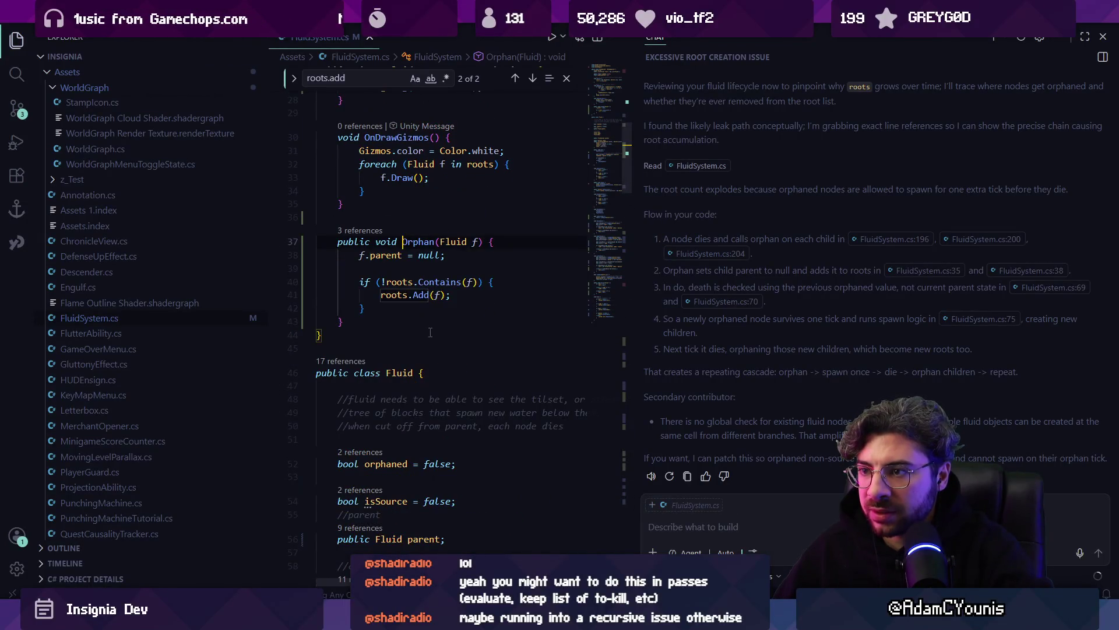
Step: Inspect Orphan's parent-clearing line, return to Die(), and read Copilot's cascading-roots explanation
left_click(410, 257)
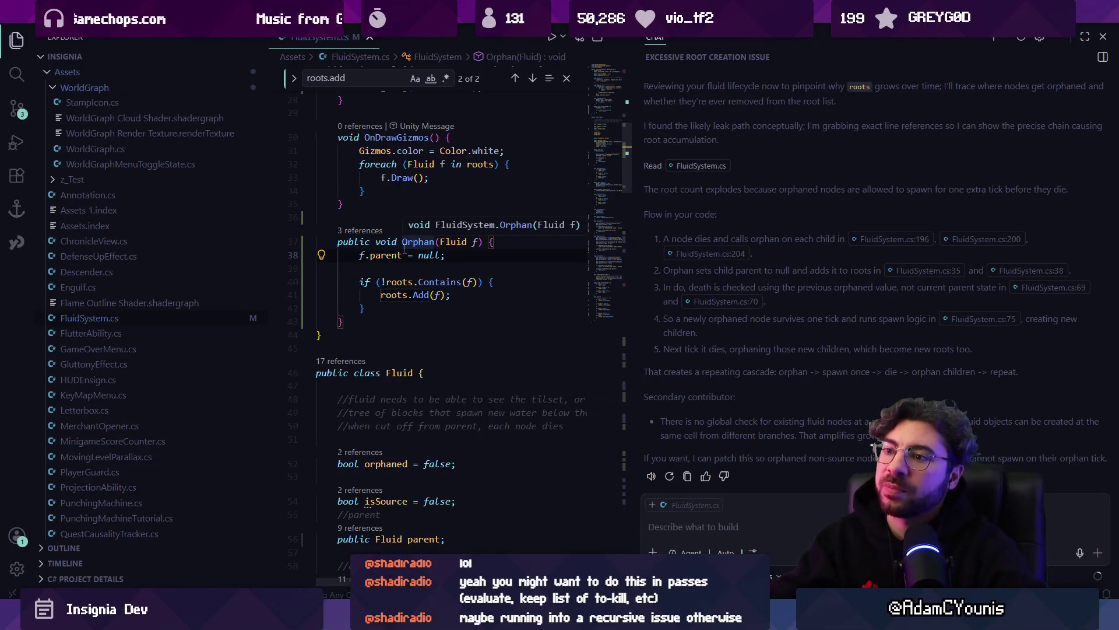
left_click(411, 242, "ctrl")
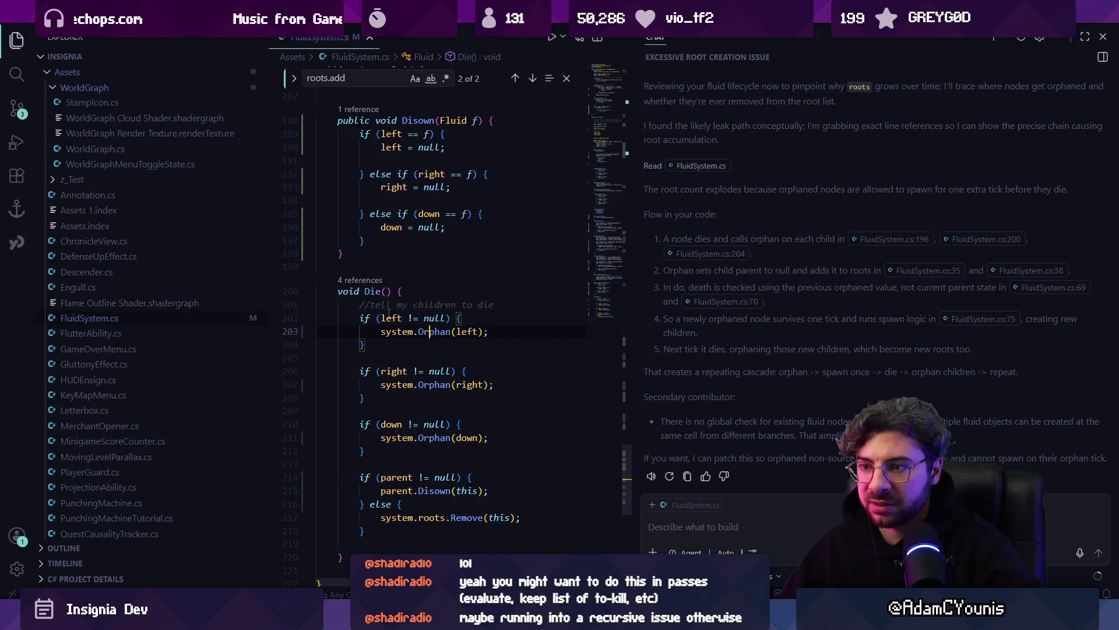
left_click(477, 357)
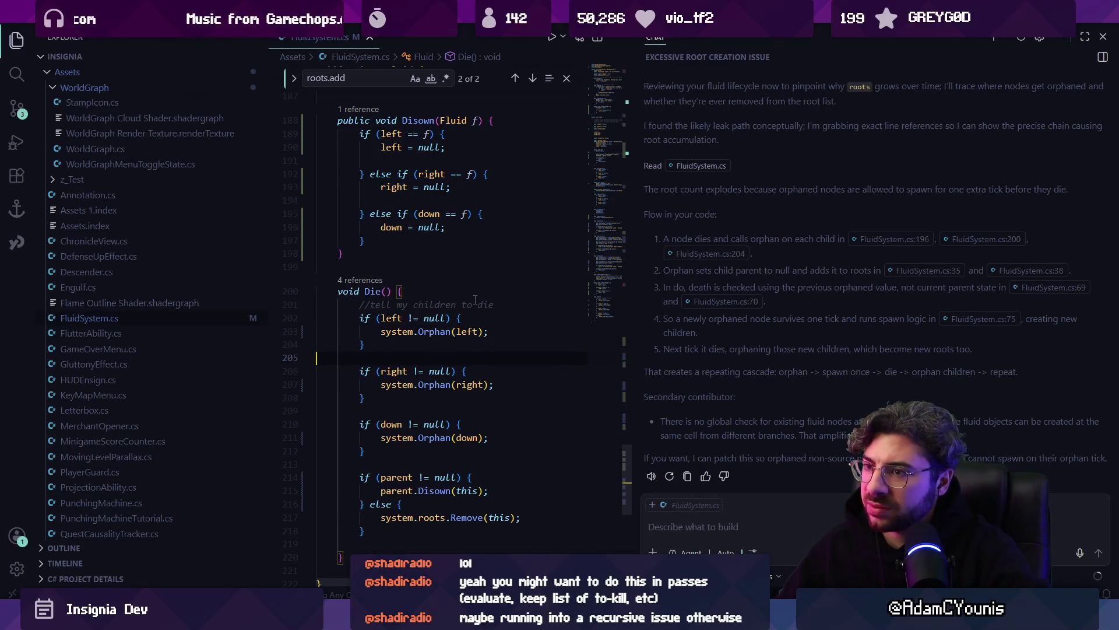
scroll(463, 300, "up", 1)
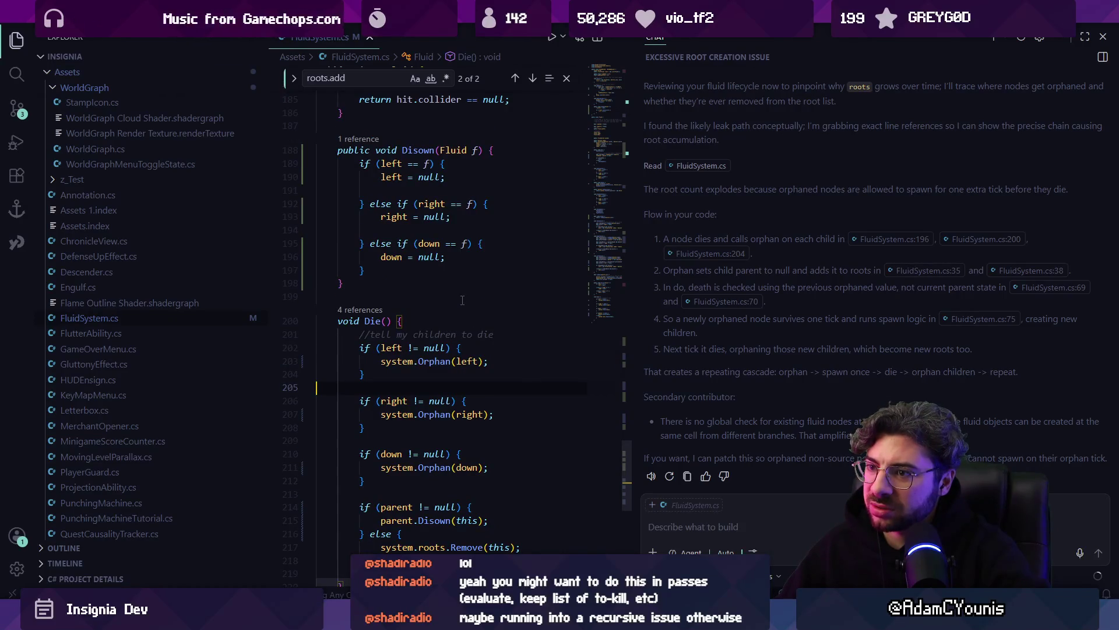
scroll(463, 300, "down", 2)
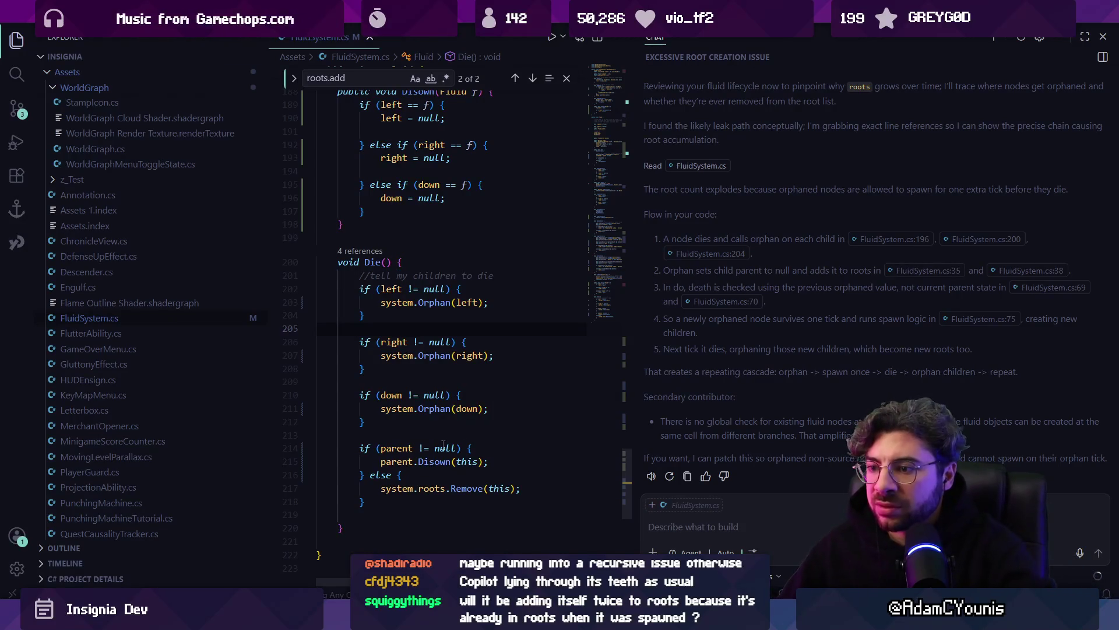
scroll(436, 340, "up", 1)
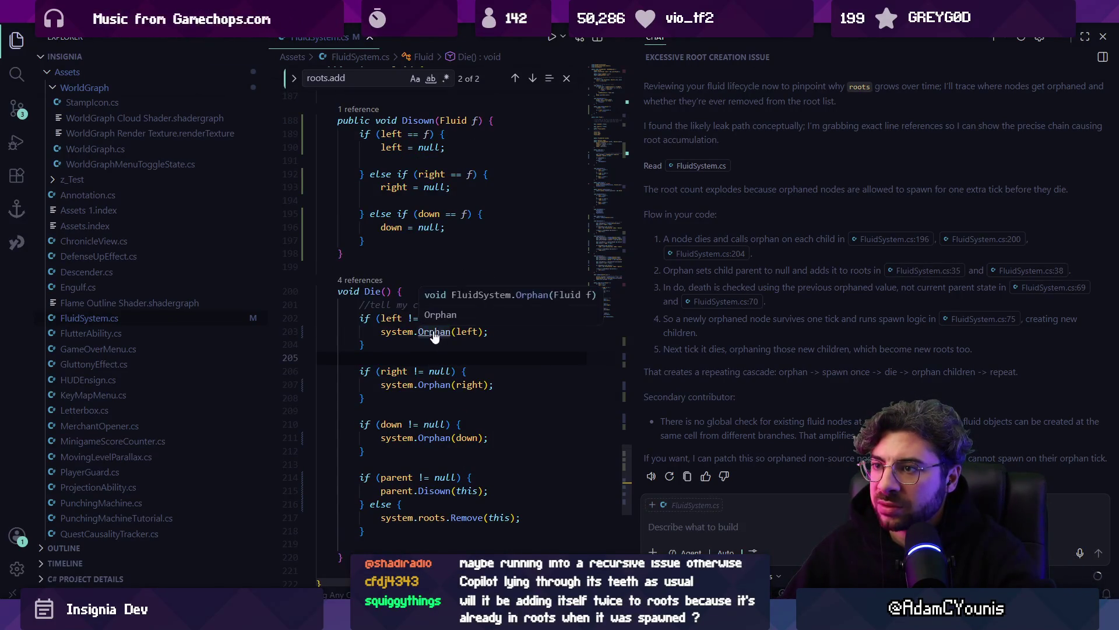
Step: Search roots.add( and locate the roots.Add(f) call inside Orphan
scroll(434, 331, "up", 2)
scroll(434, 331, "up", 1)
scroll(435, 331, "up", 3)
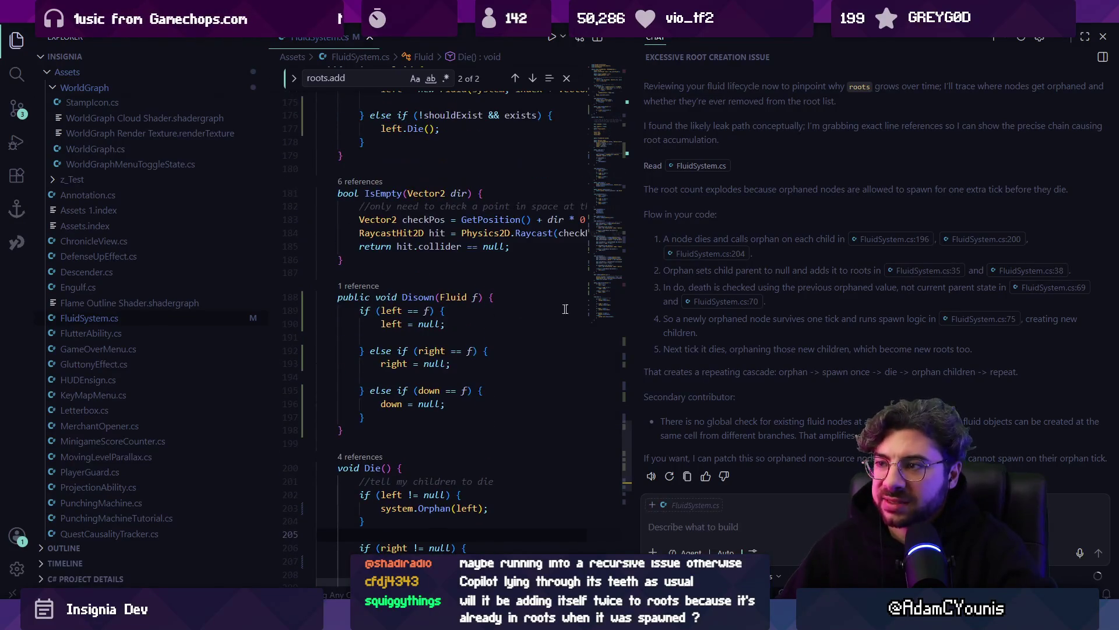
left_click_drag(637, 331, 725, 331)
left_click(550, 326)
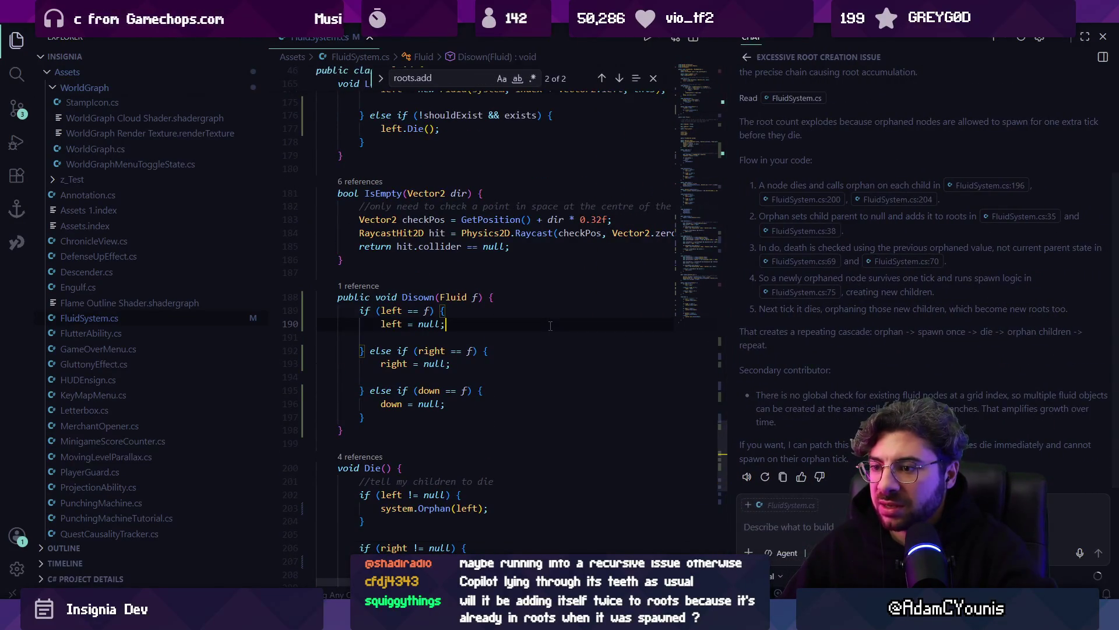
key("ctrl+f")
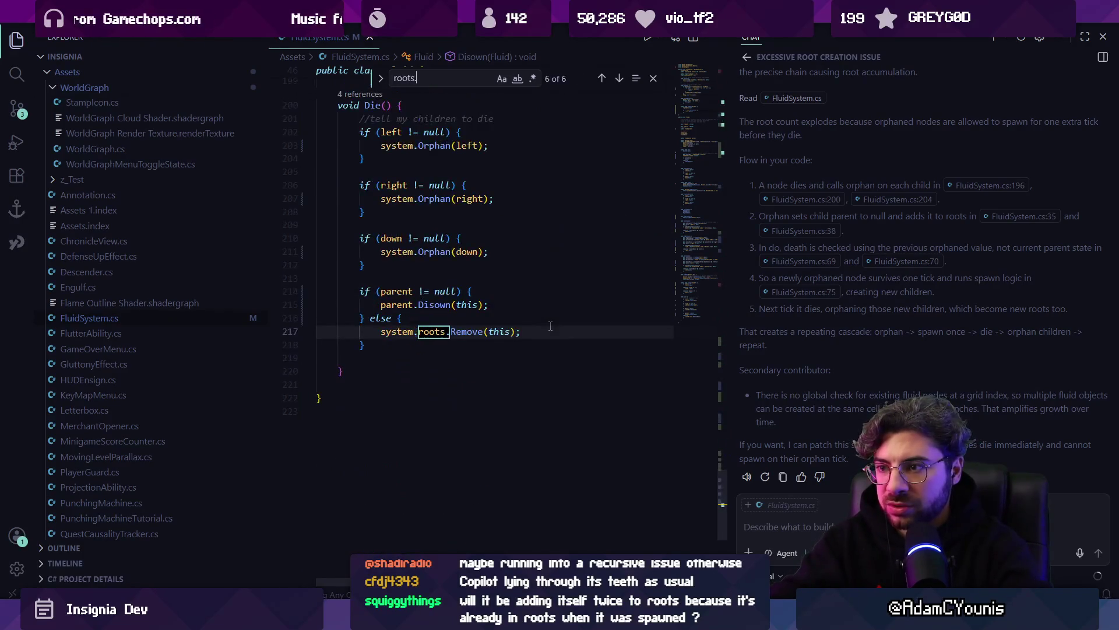
key("Return")
type("(")
key("Return")
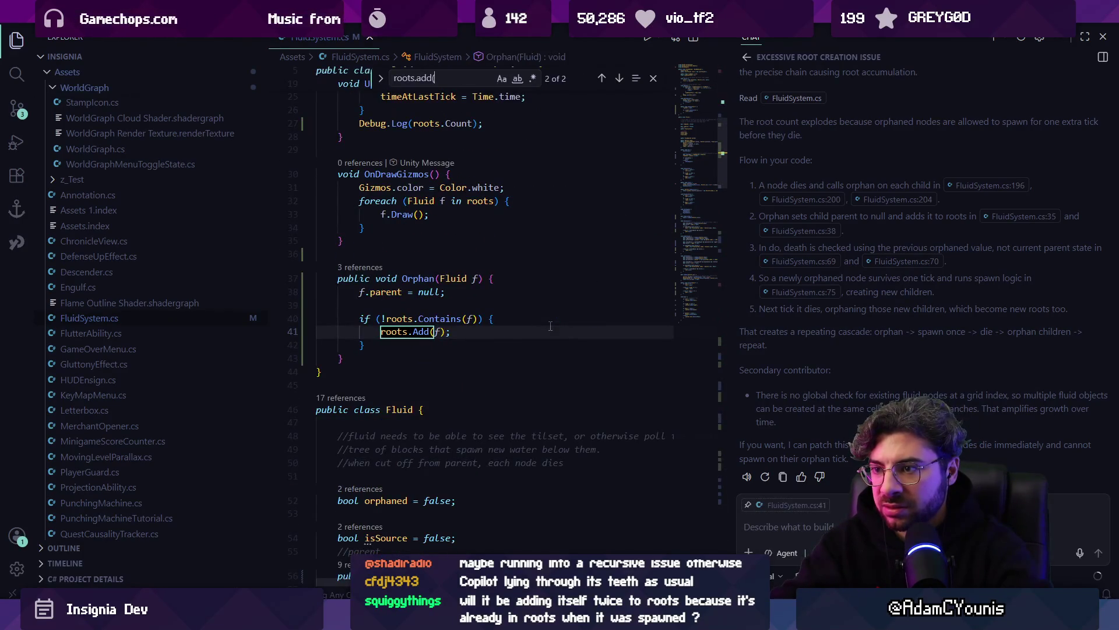
key("Escape")
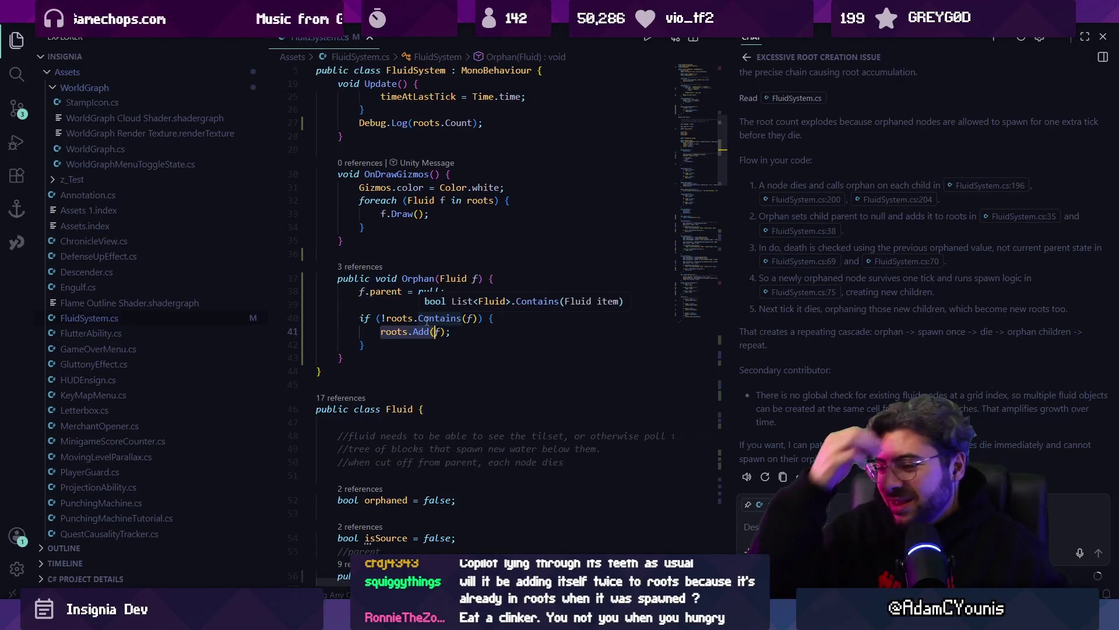
Step: Check the CheckSpawn call in Do() and bring up the grid sketches
scroll(437, 285, "up", 4)
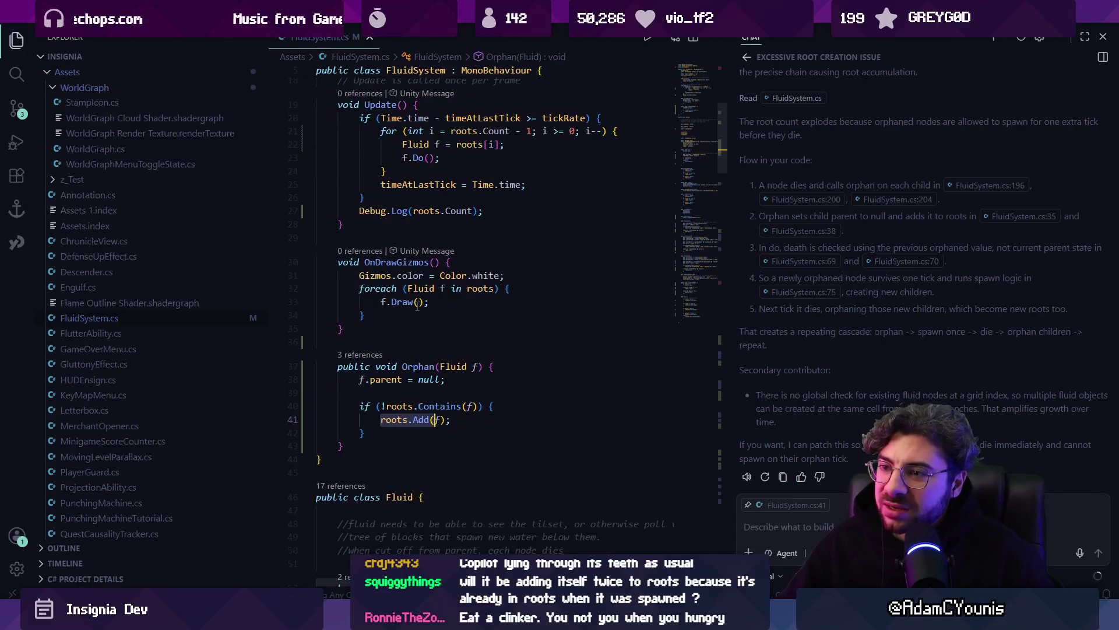
scroll(455, 268, "down", 10)
scroll(457, 263, "down", 9)
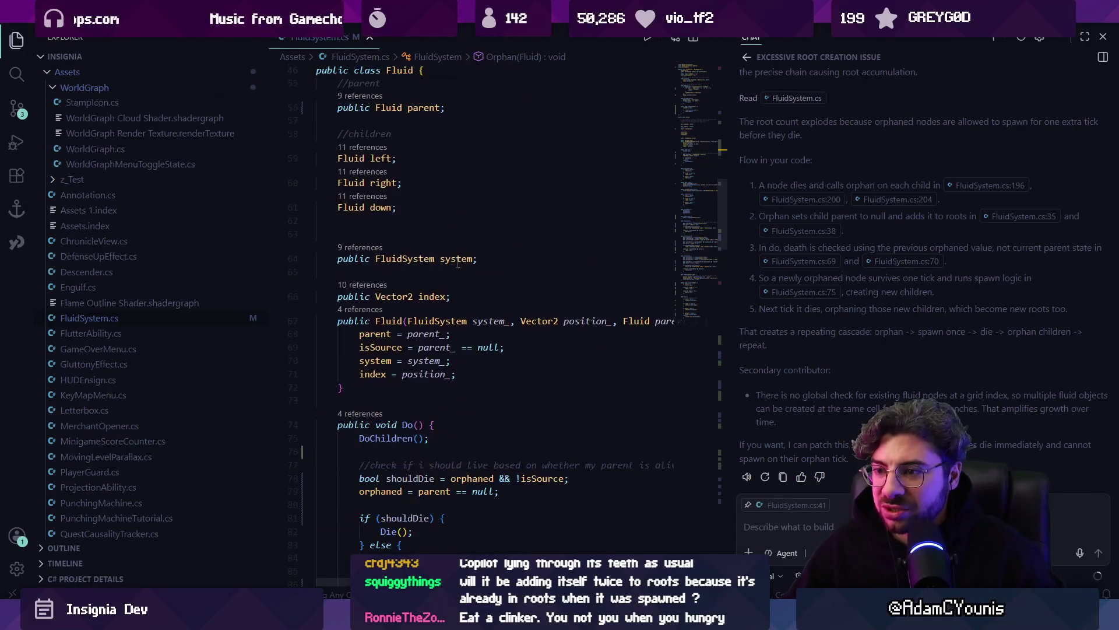
left_click(408, 264)
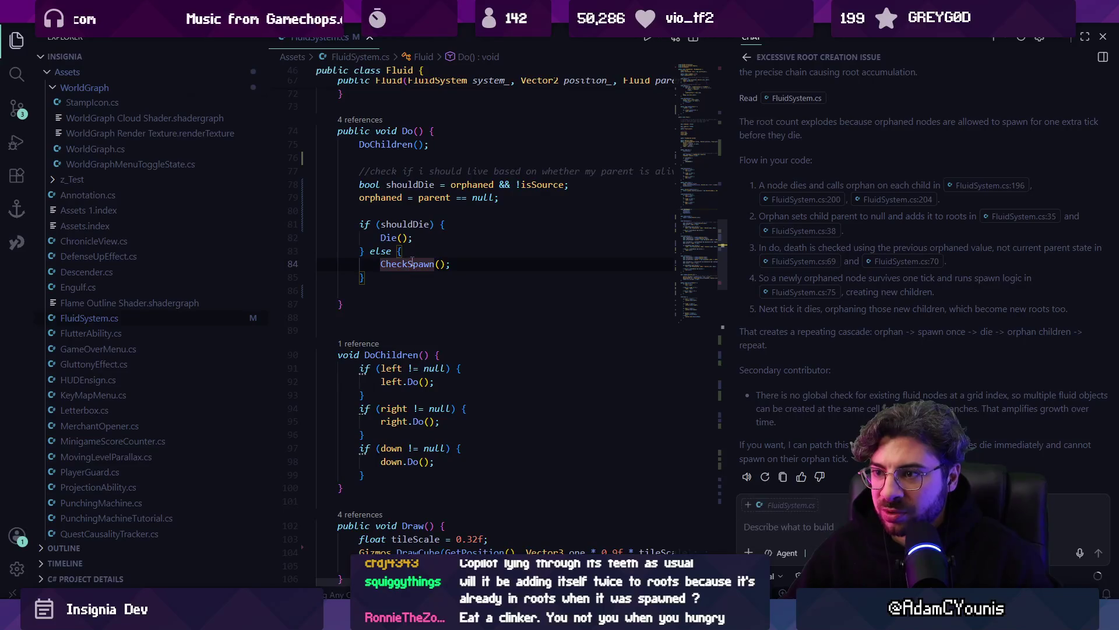
scroll(412, 261, "down", 2)
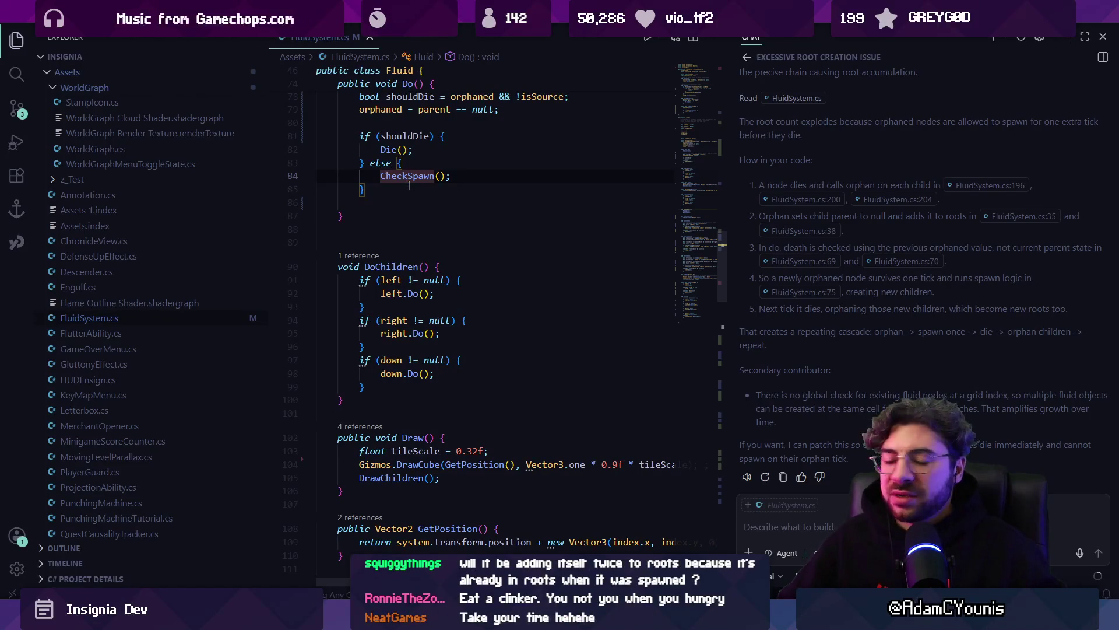
key("alt+Tab")
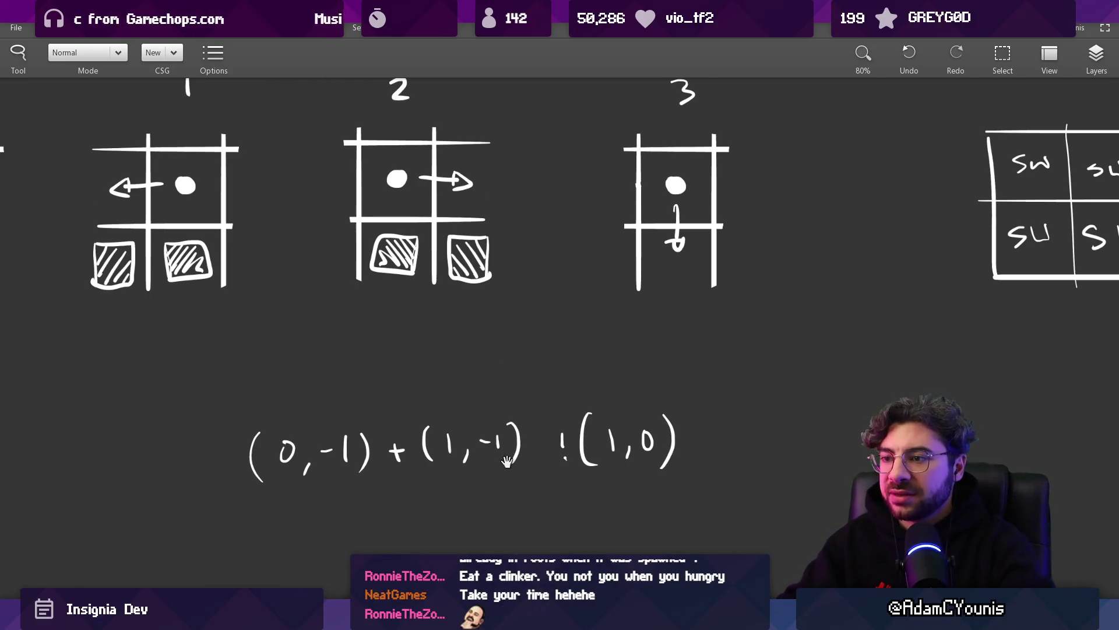
Step: Sketch vertical lines and two fluid dots with dashes on blank canvas, then undo them
scroll(635, 368, "down", 10)
left_click_drag(303, 167, 309, 383)
left_click_drag(354, 159, 361, 383)
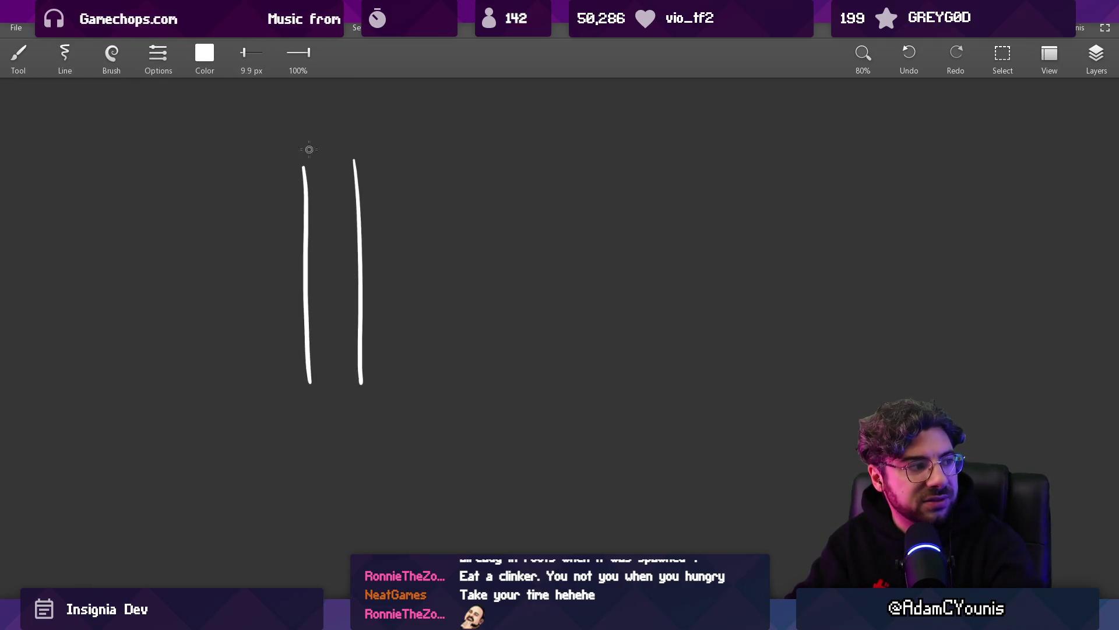
scroll(315, 211, "up", 2)
scroll(313, 209, "down", 1)
key("ctrl+z")
key("ctrl+z")
left_click(302, 169)
left_click_drag(301, 187, 299, 233)
left_click_drag(247, 172, 274, 168)
left_click_drag(348, 171, 380, 173)
left_click_drag(388, 216, 375, 248)
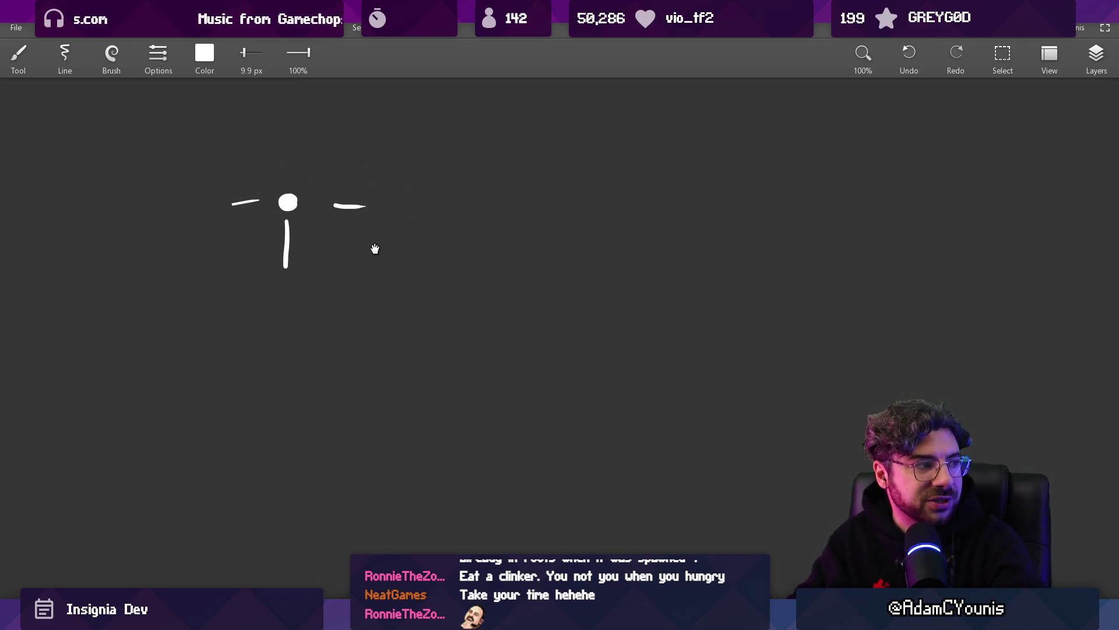
left_click_drag(404, 205, 336, 193)
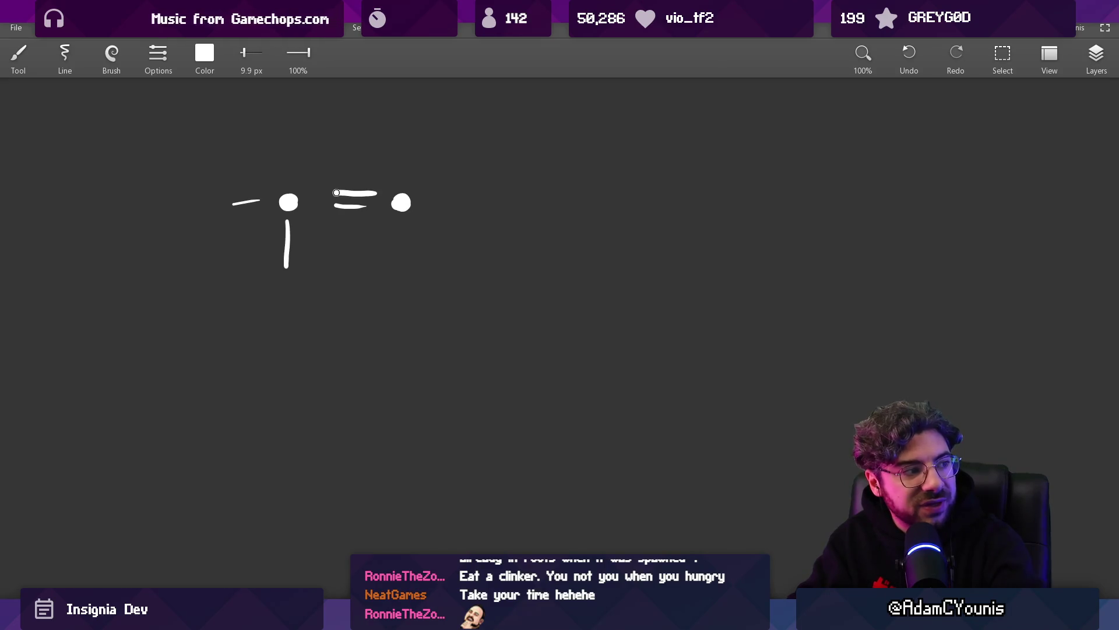
left_click_drag(402, 229, 401, 275)
left_click_drag(430, 201, 475, 199)
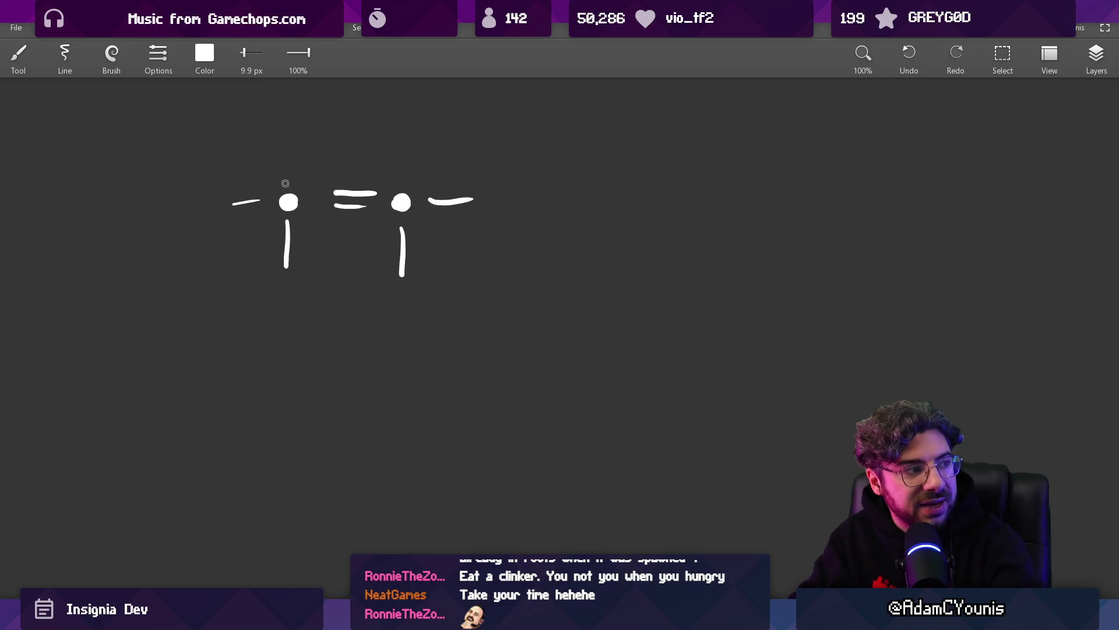
mouse_move(286, 185)
left_mouse_down()
mouse_move(266, 175)
mouse_move(291, 181)
left_mouse_up()
key("ctrl+z")
key("ctrl+z")
key("ctrl+z")
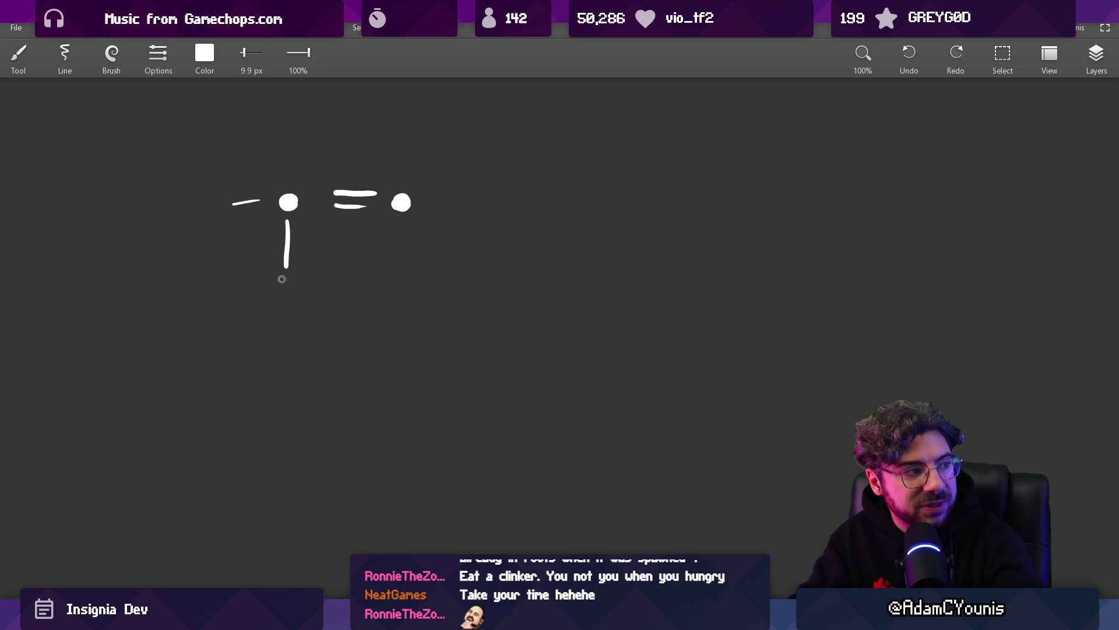
key("ctrl+z")
key("ctrl+z")
Step: Draw the left wall, floor and right wall with two fluid dots on the floor
left_click_drag(173, 211, 173, 288)
left_click_drag(169, 277, 499, 276)
left_click_drag(510, 197, 511, 288)
left_click_drag(340, 140, 342, 199)
mouse_move(332, 228)
left_mouse_down()
mouse_move(344, 231)
mouse_move(303, 231)
left_mouse_up()
left_click_drag(372, 232, 426, 235)
left_click_drag(345, 206, 352, 201)
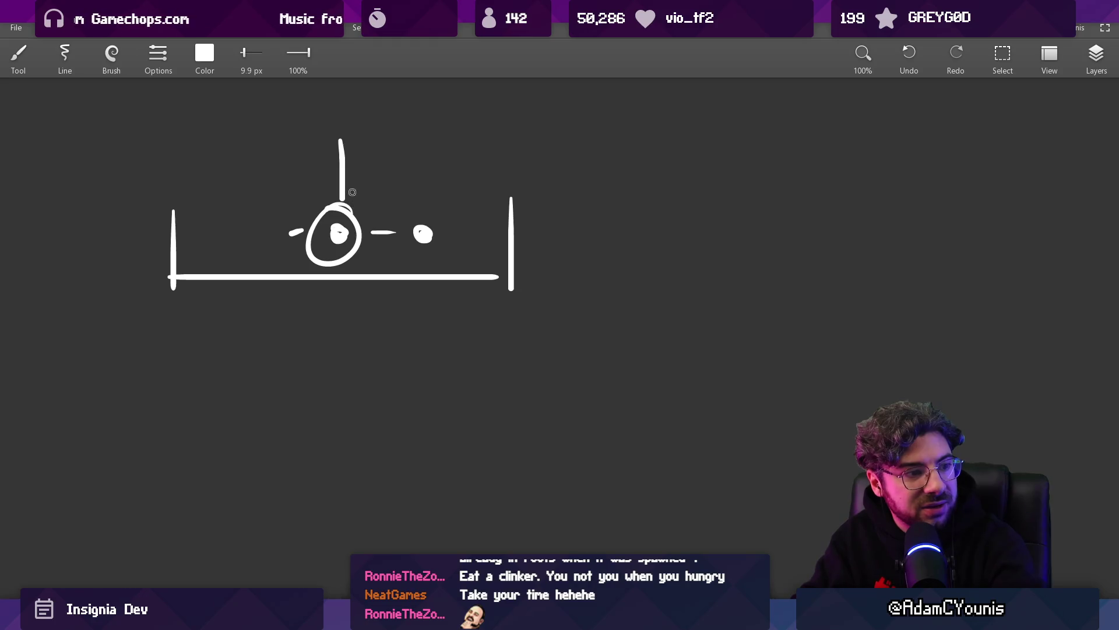
key("ctrl+z")
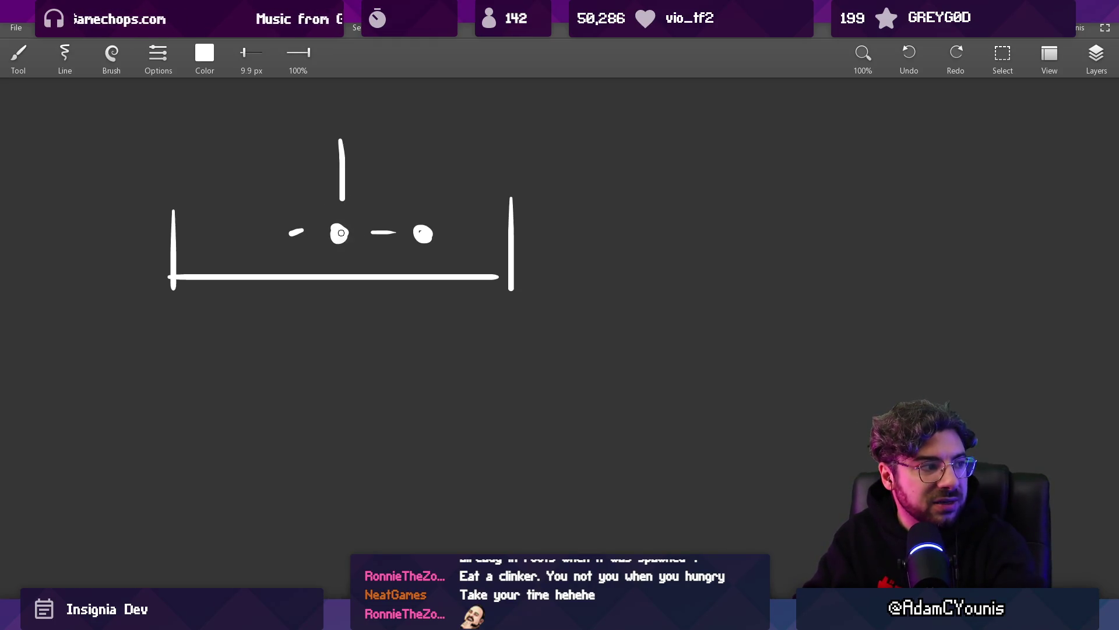
left_click(339, 233)
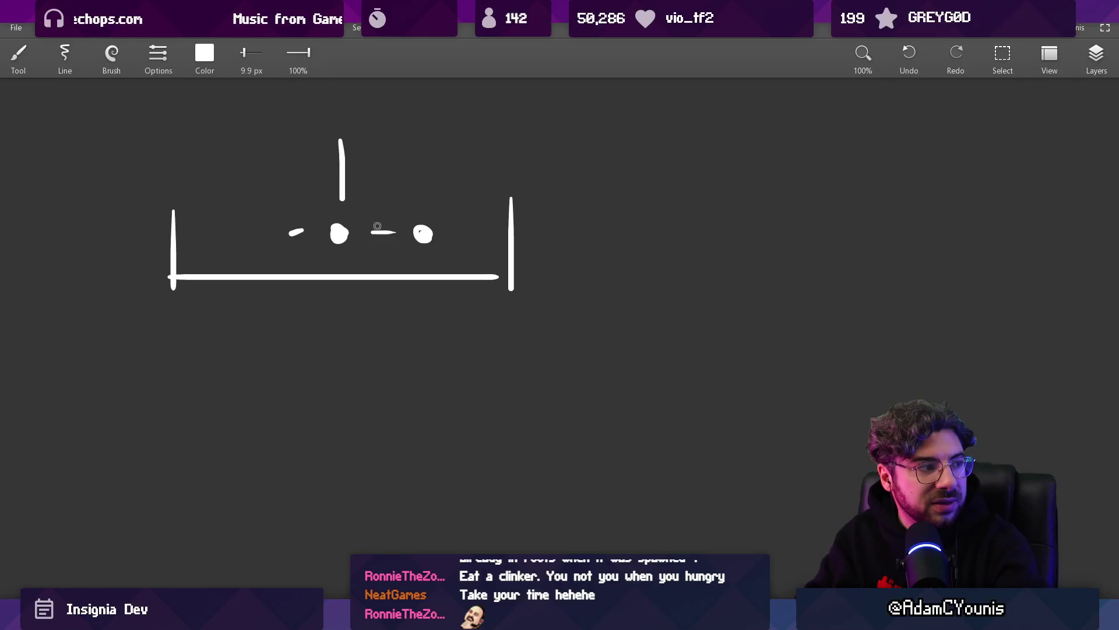
left_click_drag(369, 191, 276, 168)
key("ctrl+z")
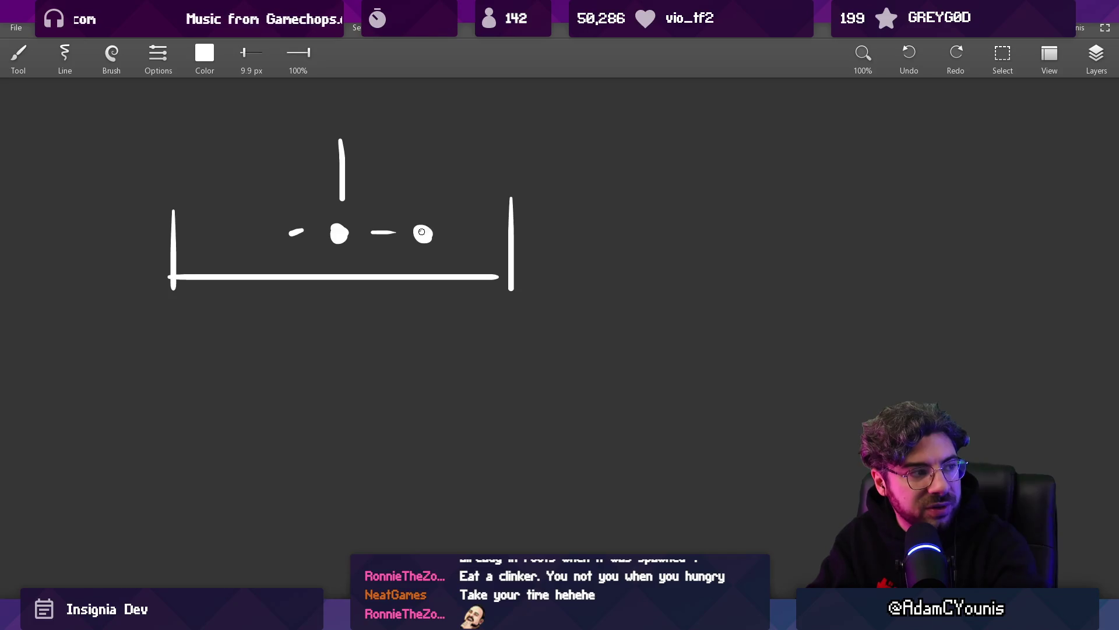
left_click(422, 231)
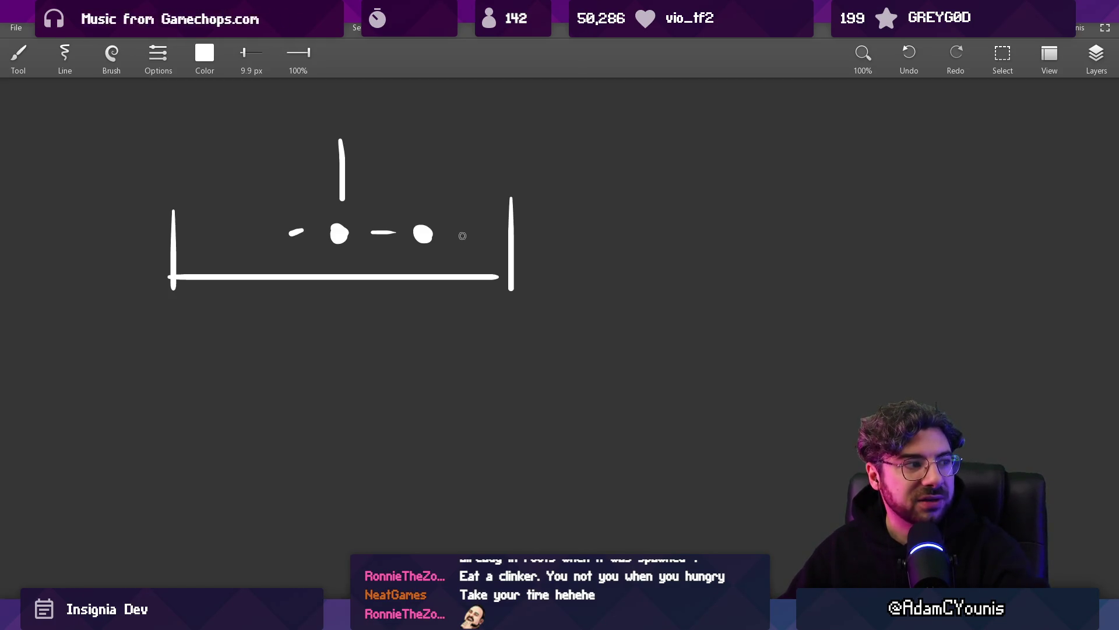
Step: Draw a square obstacle against the right wall and return to the code
scroll(397, 225, "up", 5)
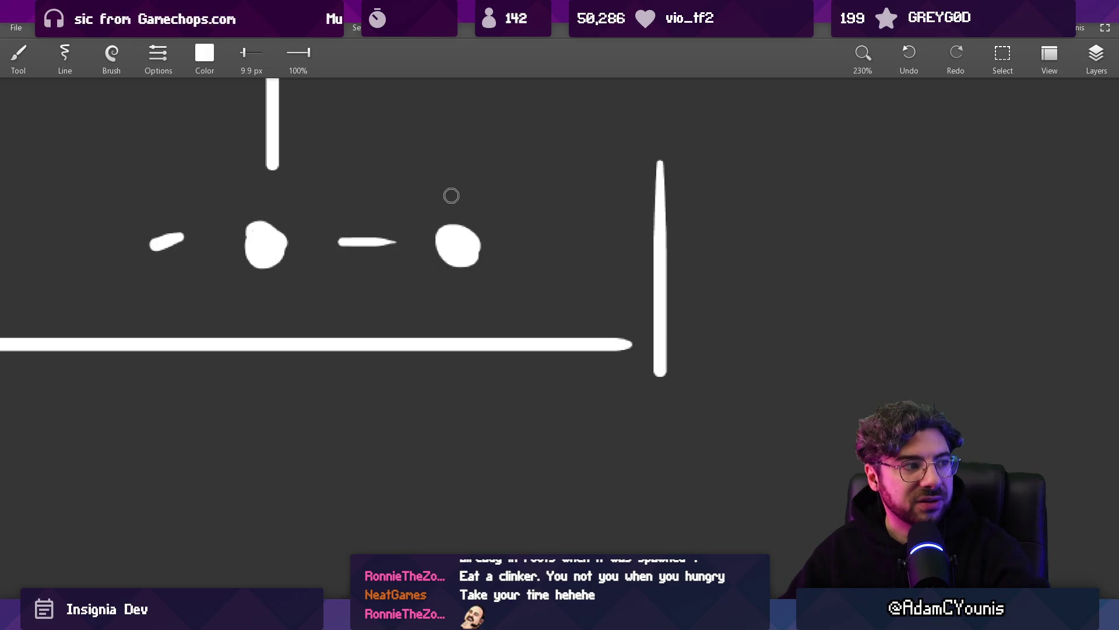
mouse_move(538, 203)
left_mouse_down()
mouse_move(614, 233)
mouse_move(550, 214)
left_mouse_up()
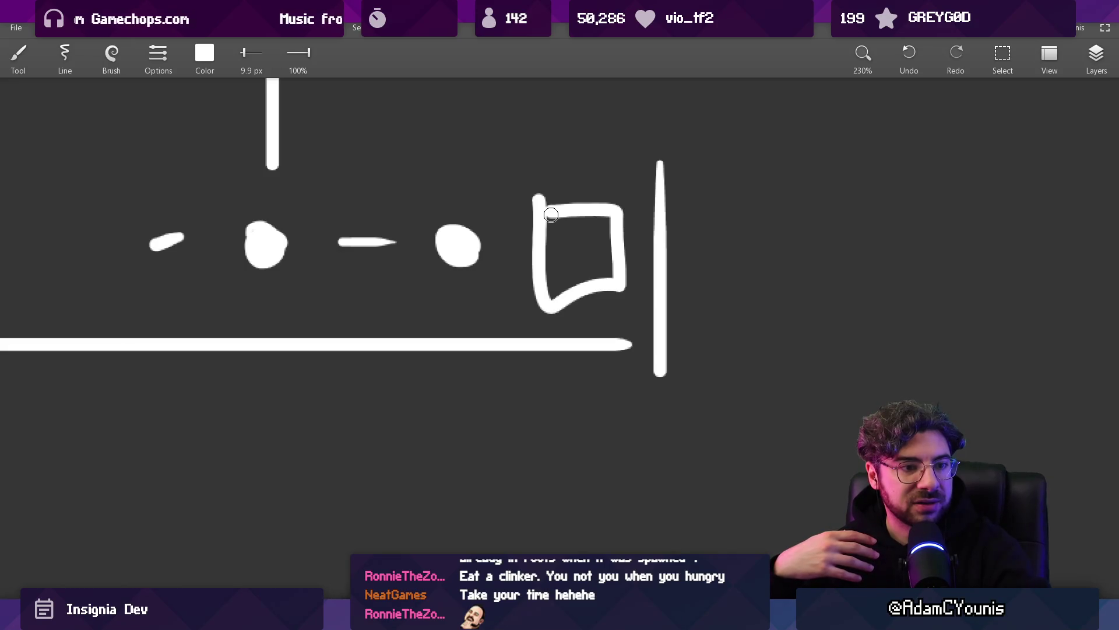
scroll(550, 214, "down", 5)
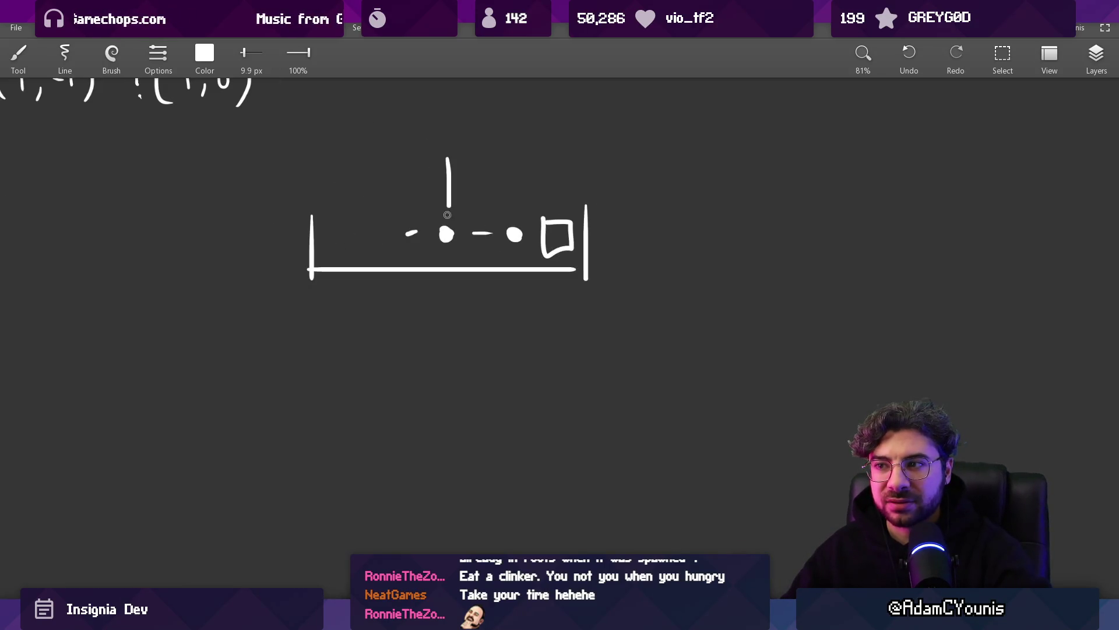
scroll(447, 215, "up", 4)
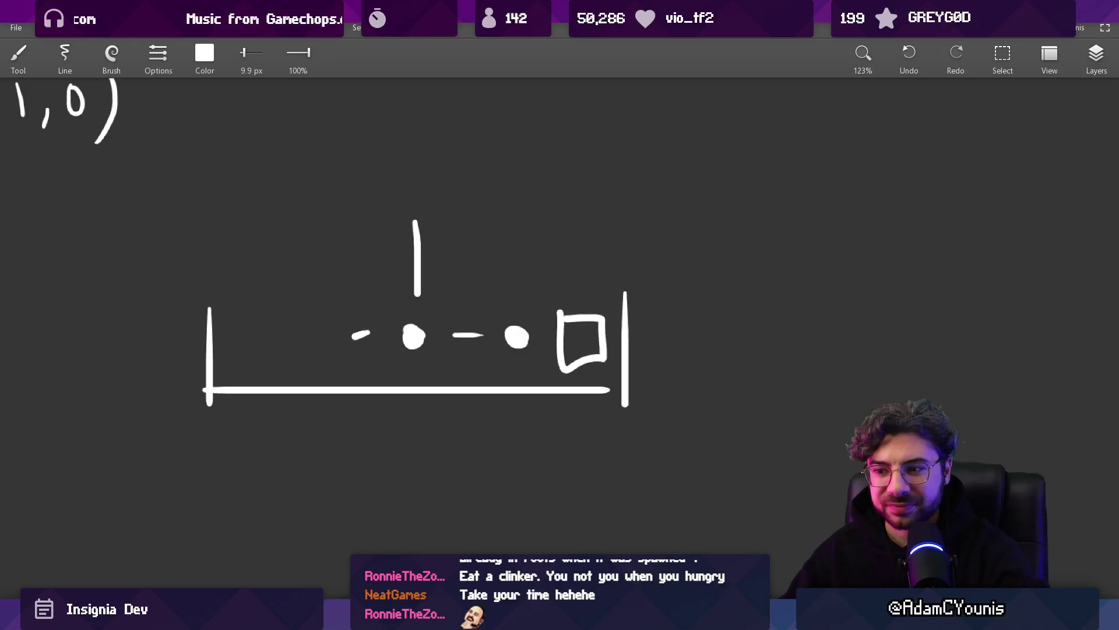
key("alt+Tab")
scroll(509, 226, "up", 1)
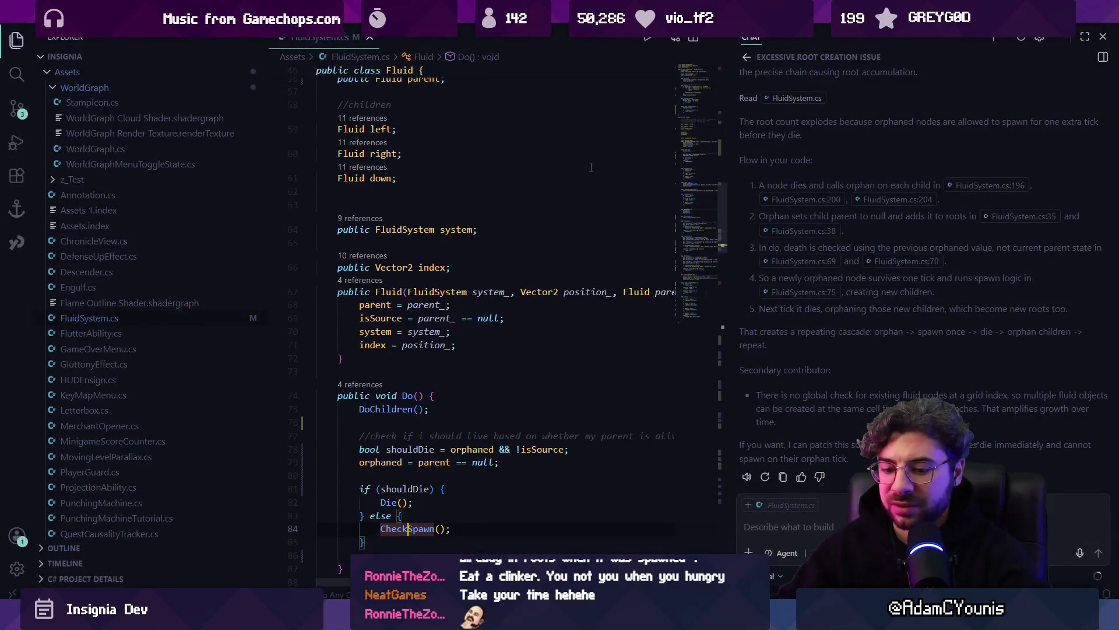
Step: Hide the chat panel and add a public HashSet allFluids field below the roots list
key("ctrl+alt+b")
scroll(612, 191, "up", 5)
scroll(612, 191, "up", 10)
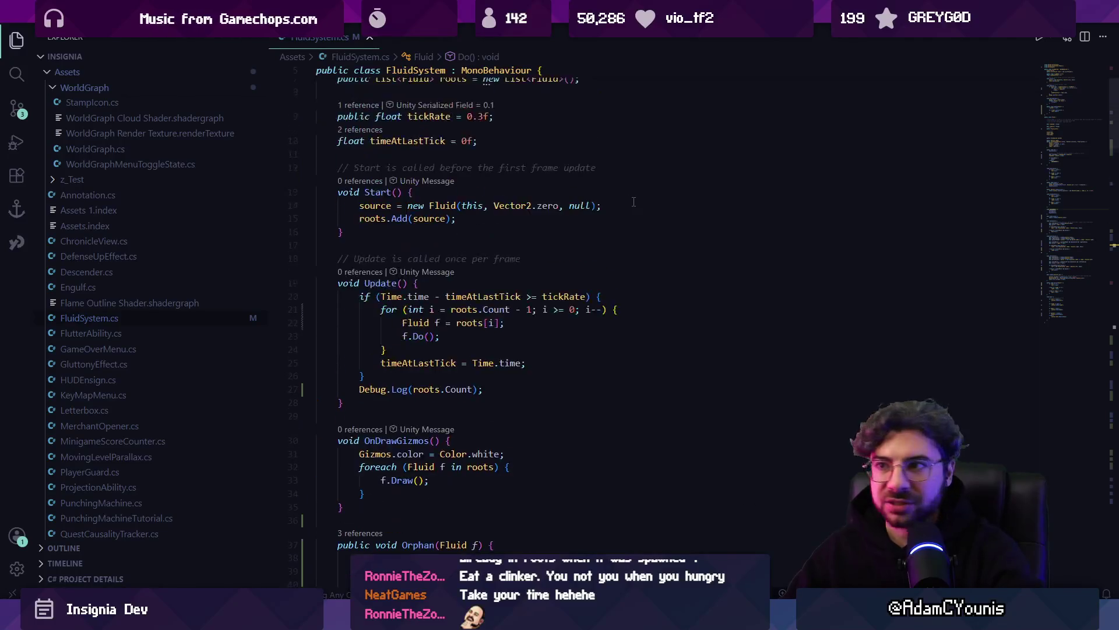
left_click(489, 157)
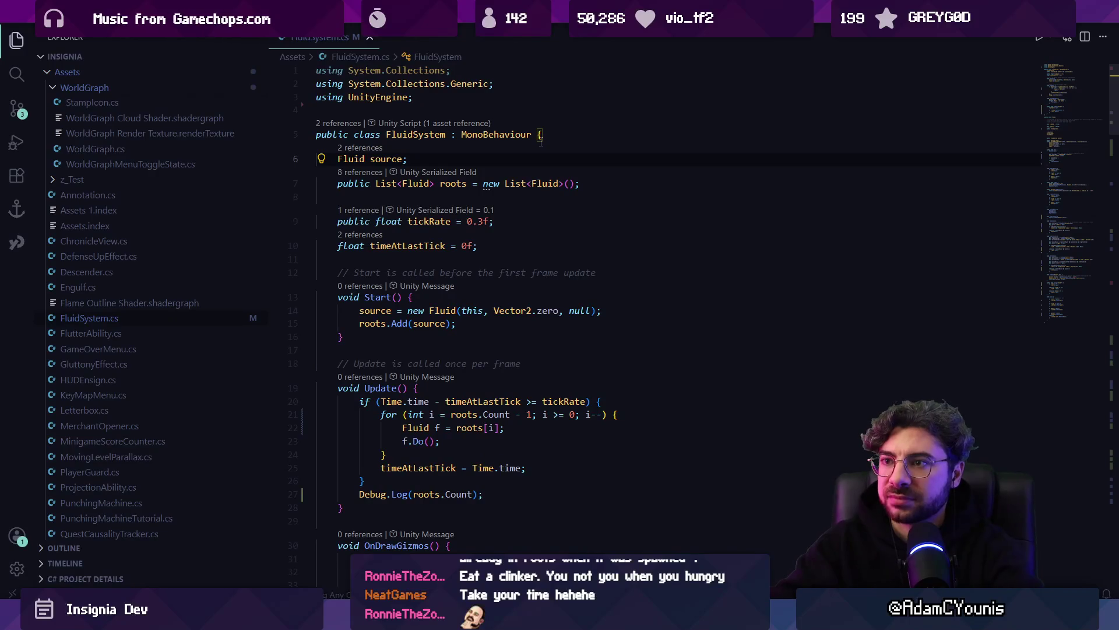
key("Down")
key("End")
key("Return")
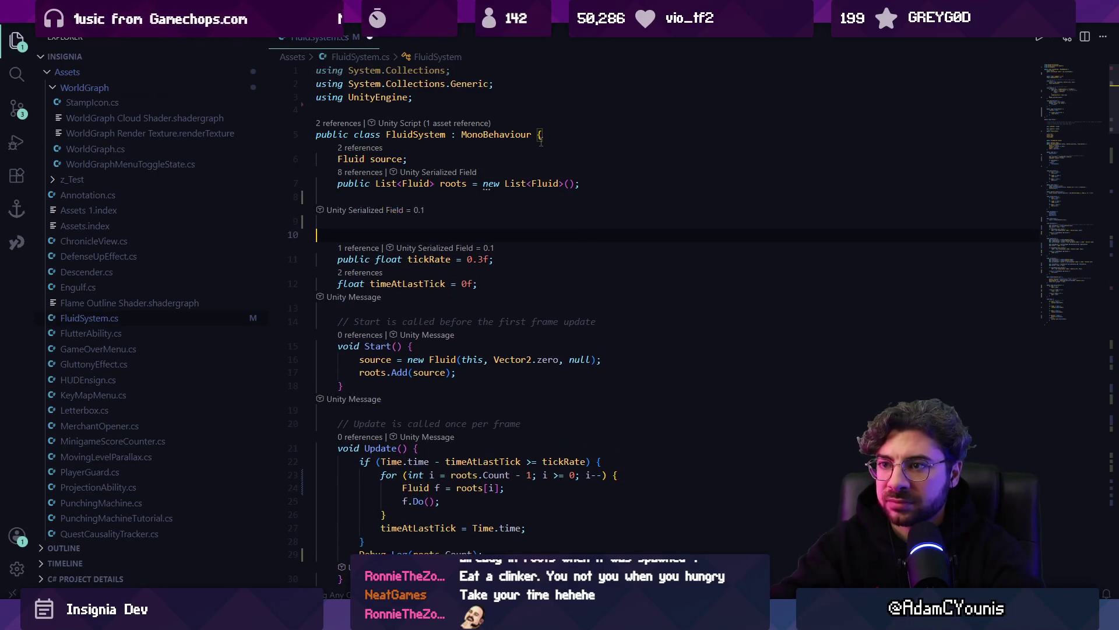
key("Return")
type("public HashSet")
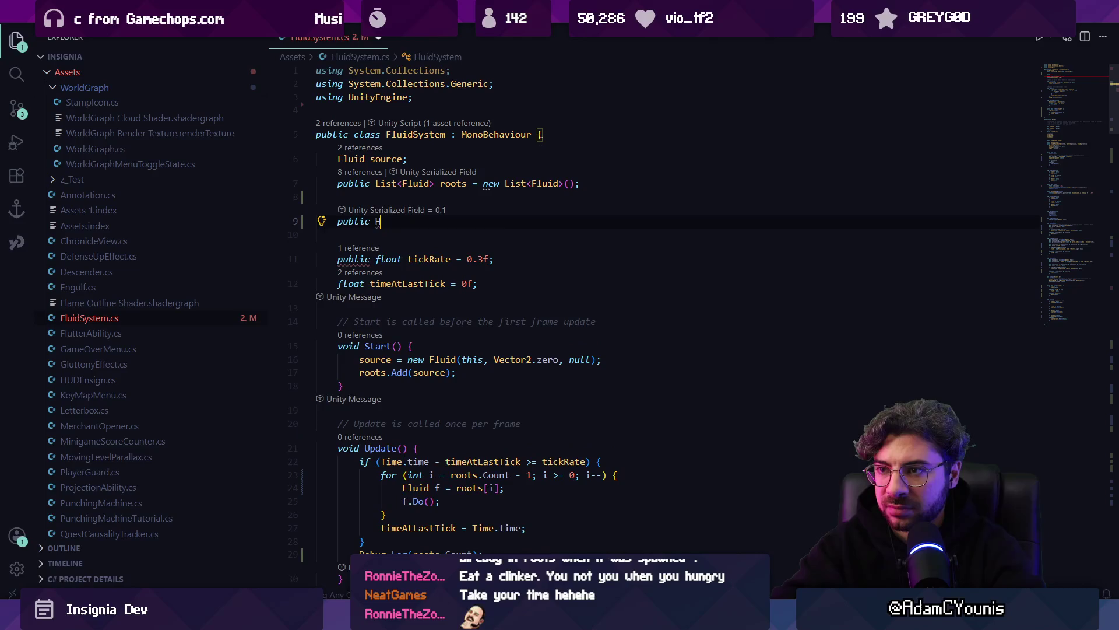
key("Tab")
key("ctrl+shift+Left")
key("ctrl+shift+Left")
key("ctrl+shift+Left")
key("Escape")
key("Down")
key("Down")
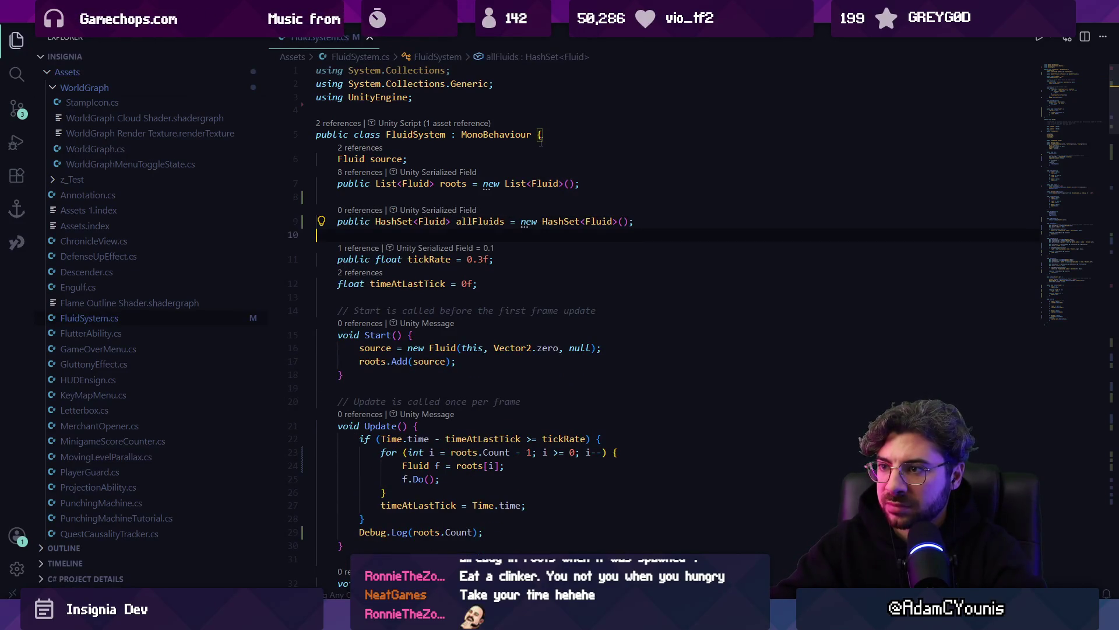
Step: Add allFluids.Add(source) and system.allFluids.Add(this) in the Fluid constructor, then save
scroll(549, 186, "down", 2)
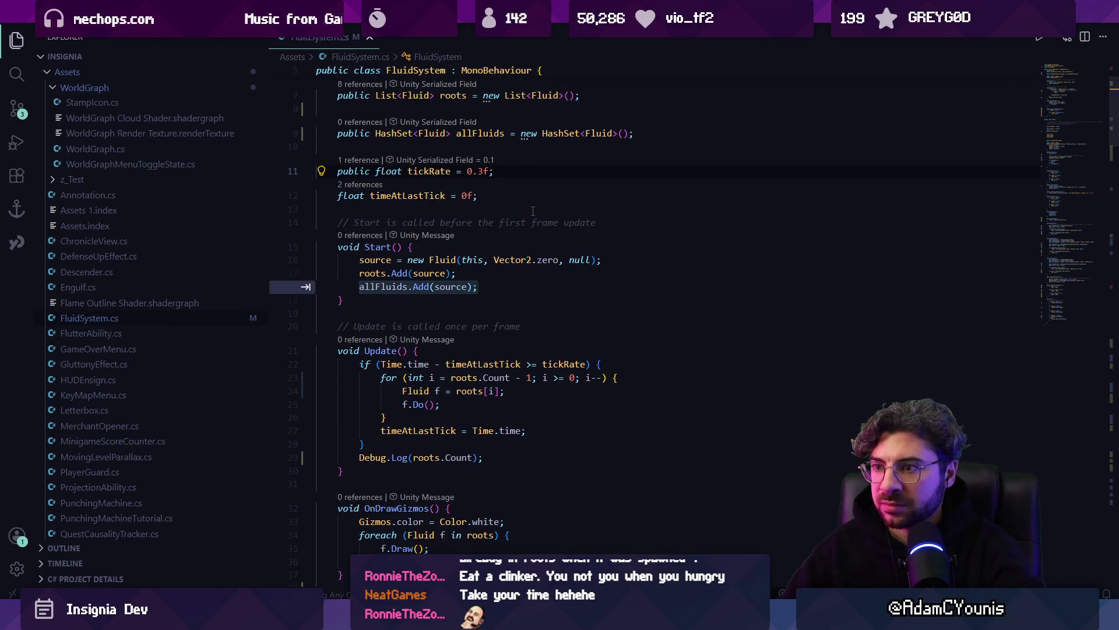
key("Tab")
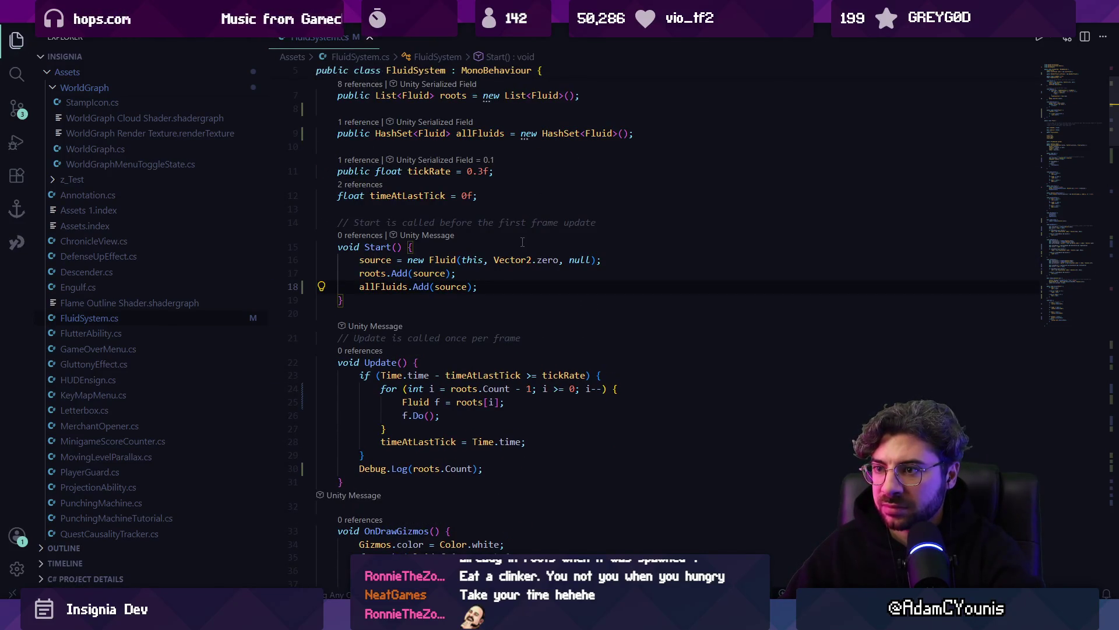
scroll(527, 236, "down", 6)
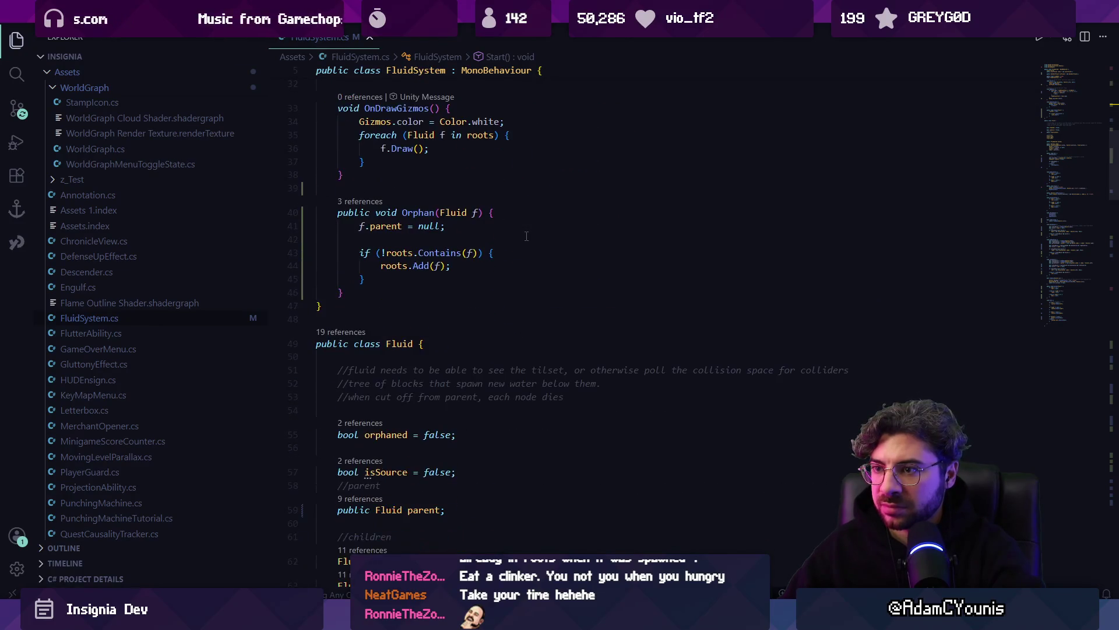
scroll(527, 236, "up", 4)
scroll(522, 237, "down", 12)
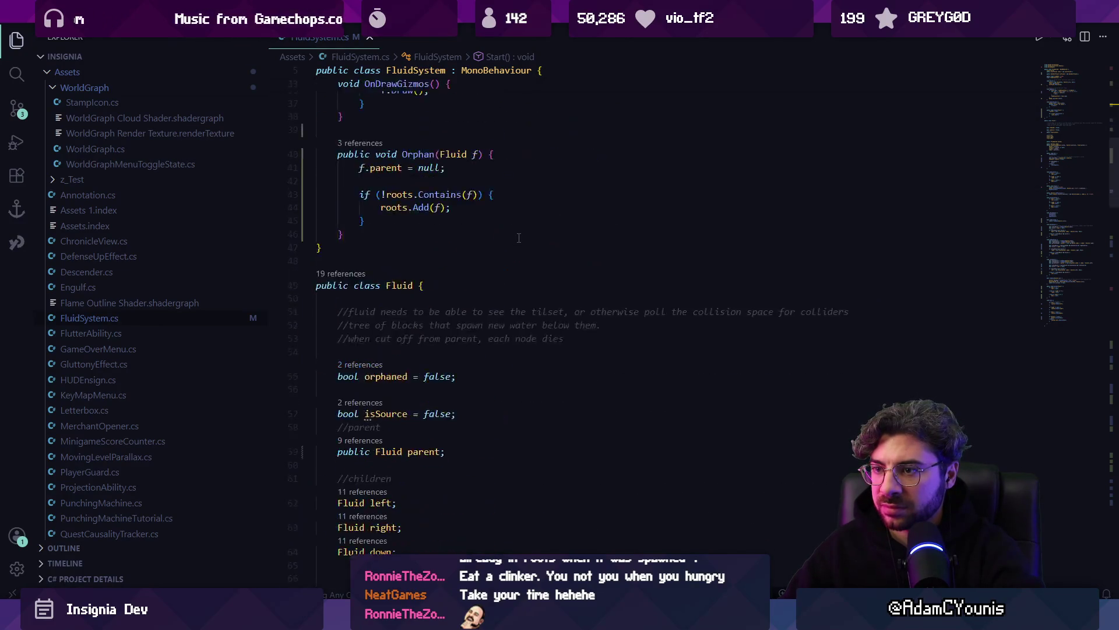
scroll(519, 237, "down", 1)
left_click(537, 453)
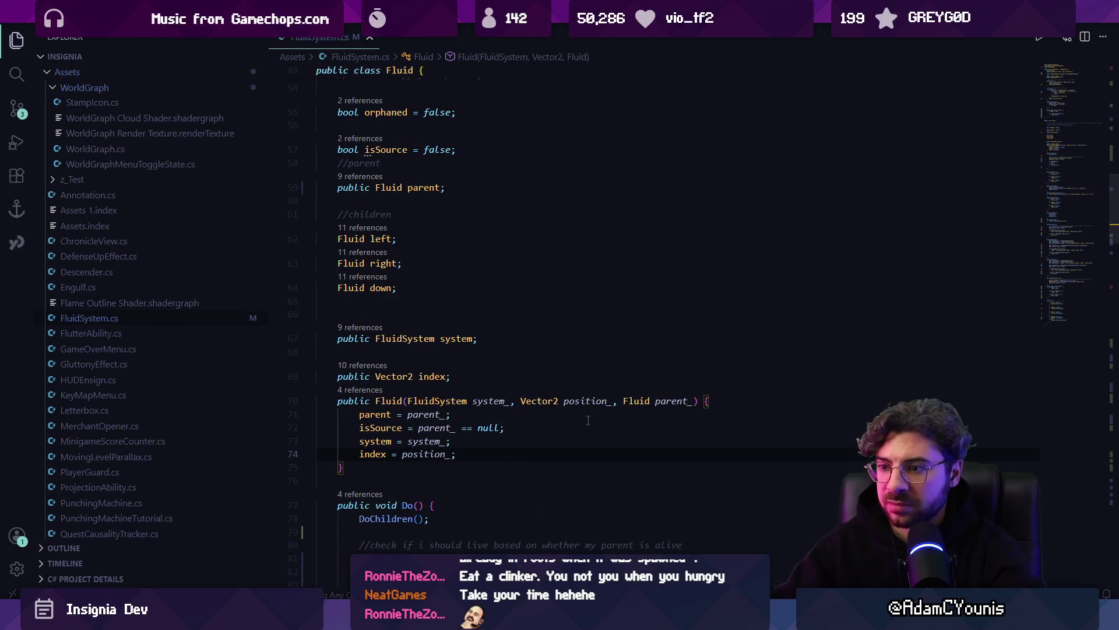
key("Return")
key("Tab")
key("ctrl+s")
Step: Append system.allFluids.Remove(this); at the end of Die() and save
scroll(586, 418, "down", 15)
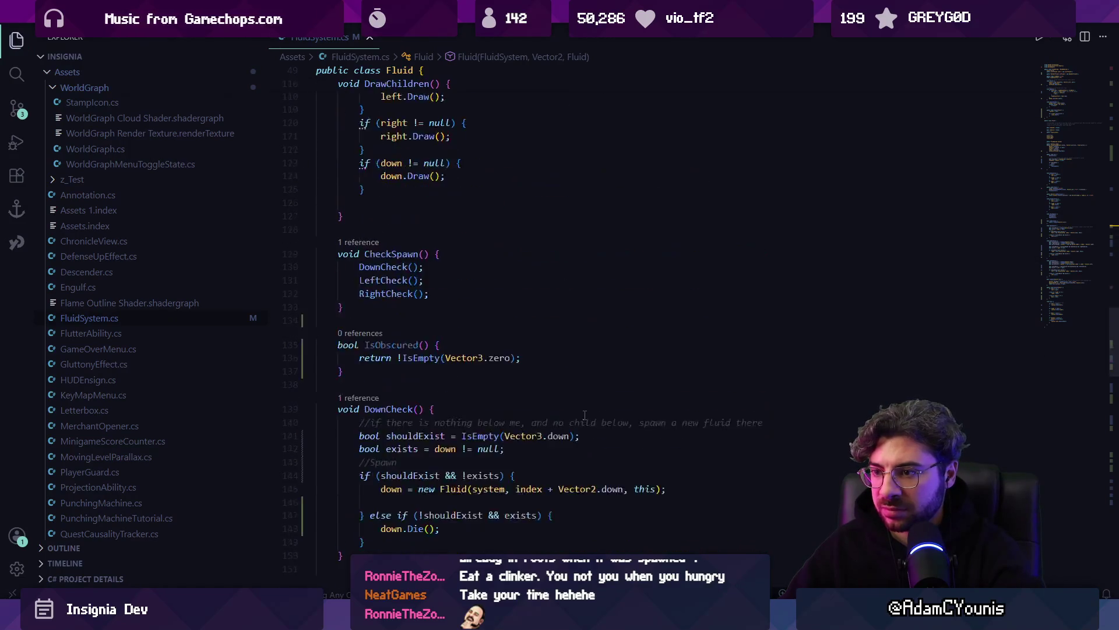
scroll(537, 411, "down", 20)
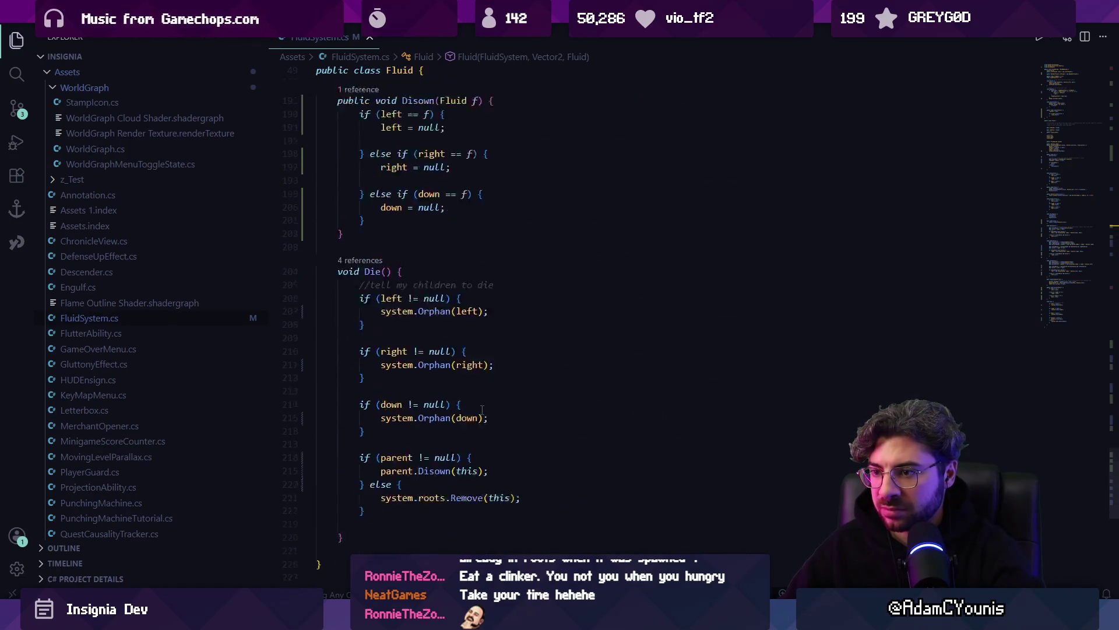
left_click(473, 426)
key("Return")
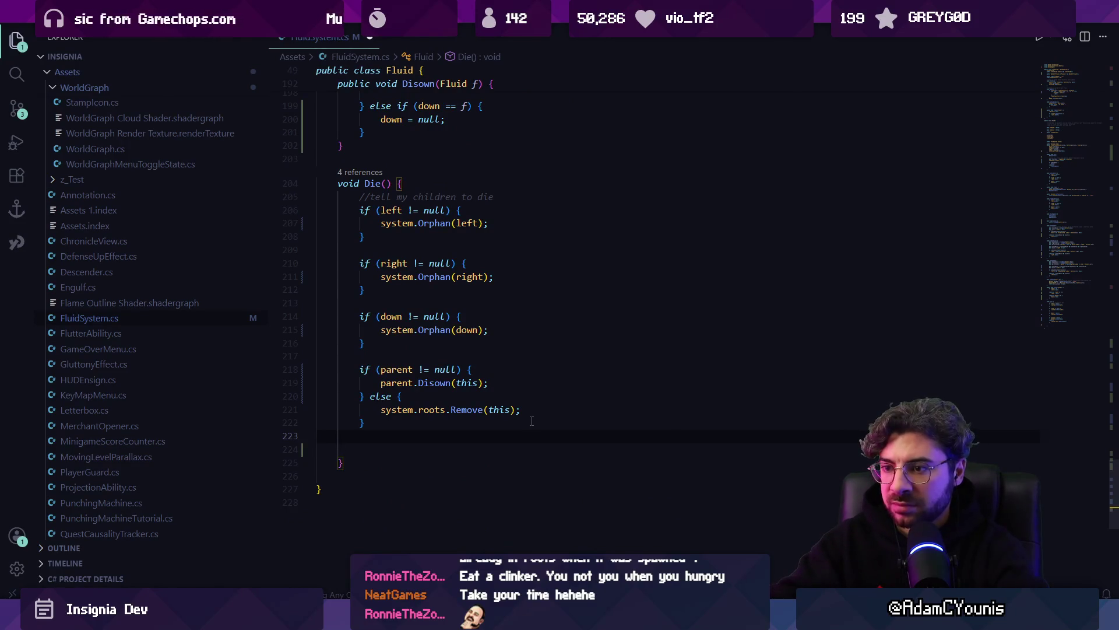
key("Return")
type("system.allFluids.Remove(this);")
key("Home")
key("Home")
key("Up")
key("Up")
key("Delete")
key("ctrl+s")
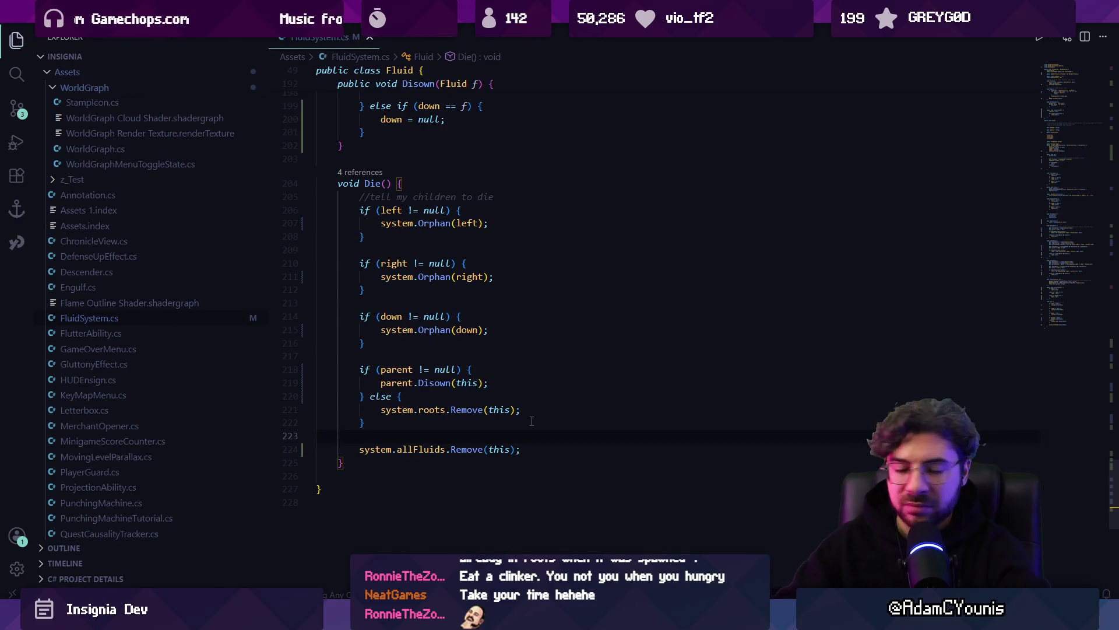
scroll(493, 344, "up", 10)
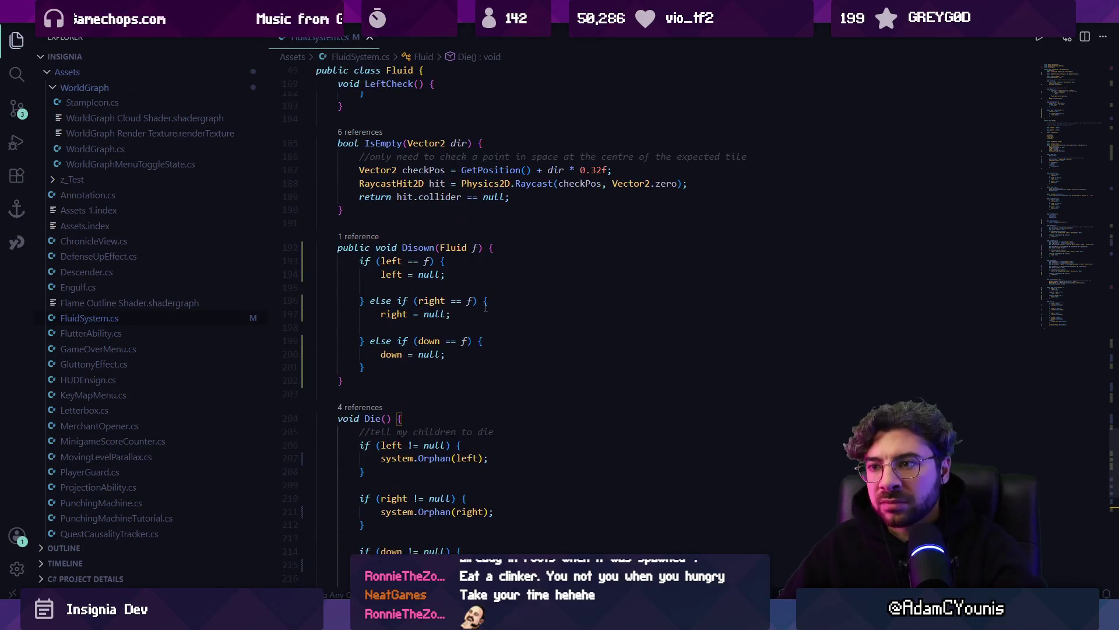
Step: Inspect LeftCheck's shouldExist, parentIsLeft and exists conditions around line 175
left_click(417, 367)
left_click(484, 367)
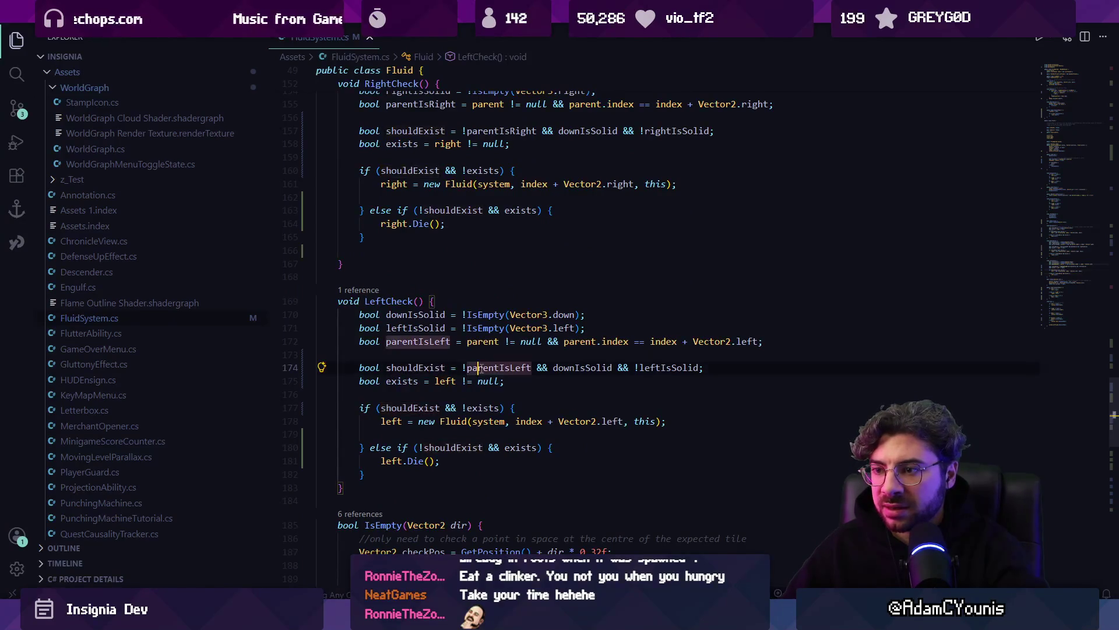
left_click(458, 380)
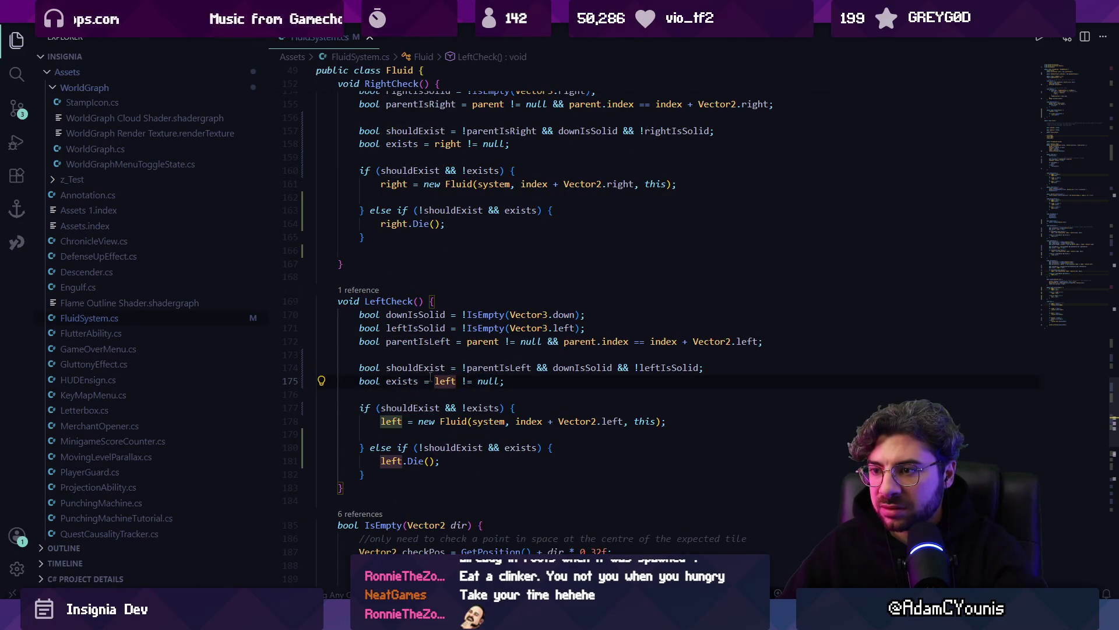
left_click(415, 368)
left_click(484, 368)
left_click(466, 341)
double_click(435, 341)
triple_click(435, 341)
left_click(408, 380)
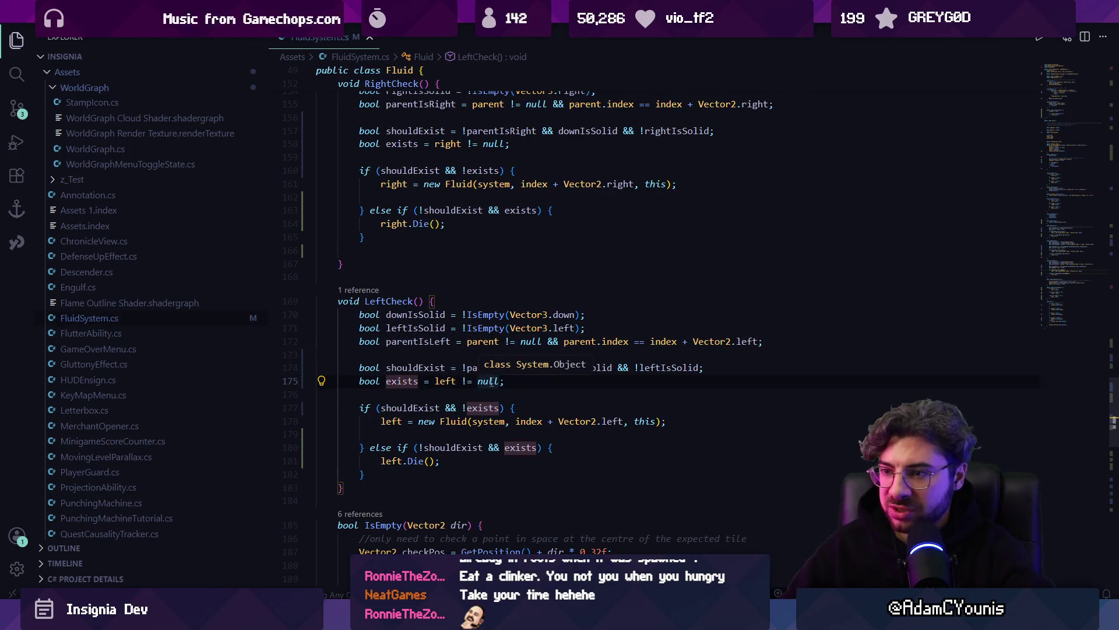
key("Down")
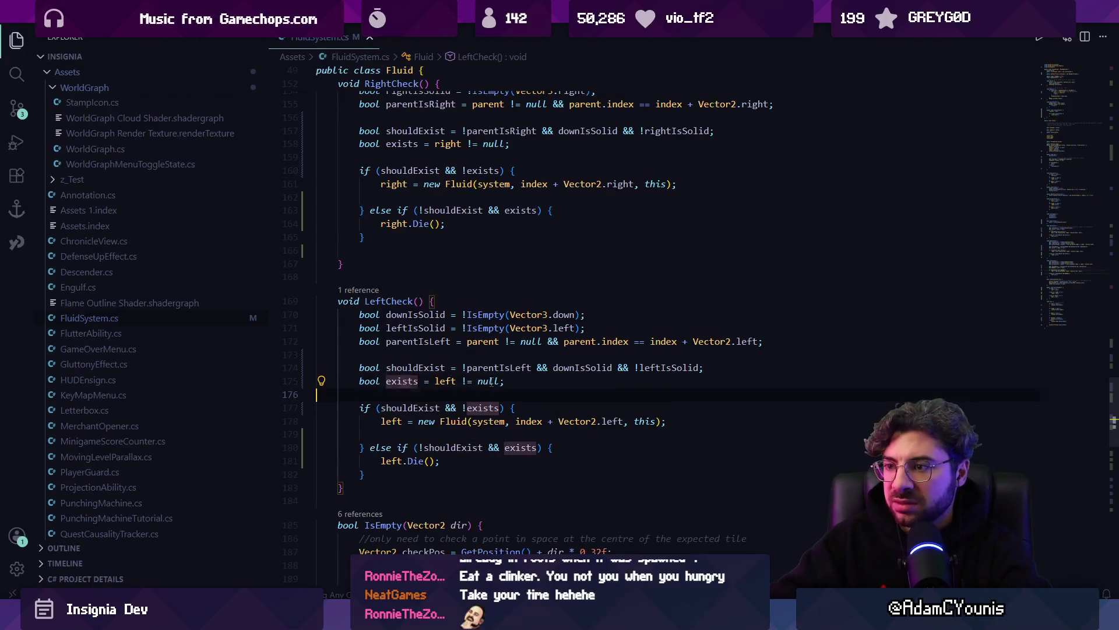
Step: Replace 'left != null' with system.allFluids.Contains(left) in LeftCheck's exists check
double_click(491, 380)
key("shift+alt+Right")
type("system.allFluids.Contains(left)")
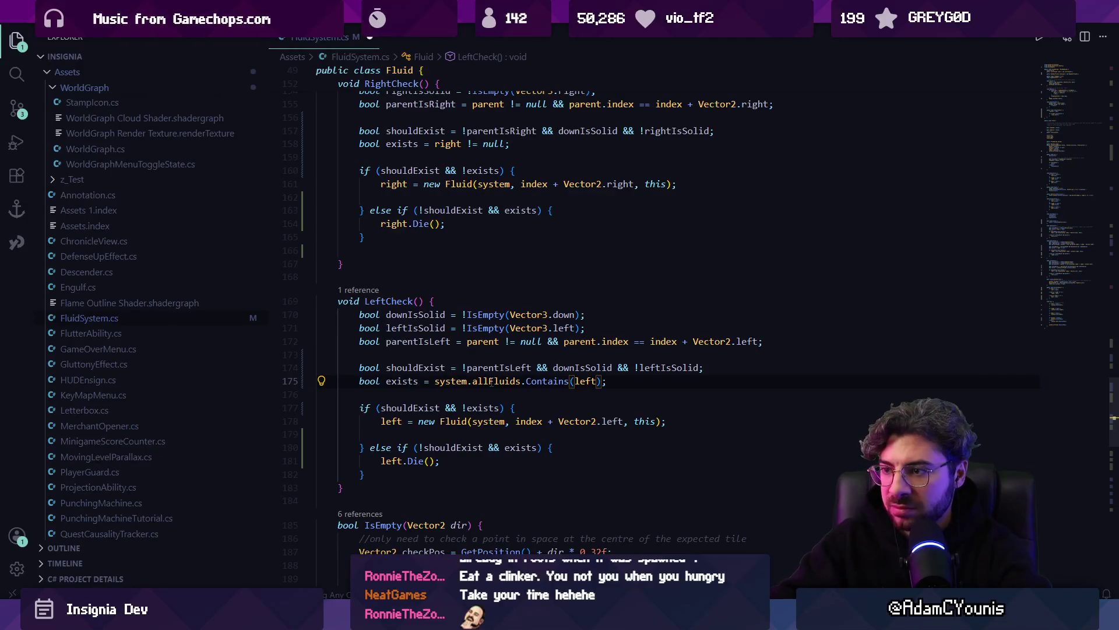
type(")")
left_click(582, 378)
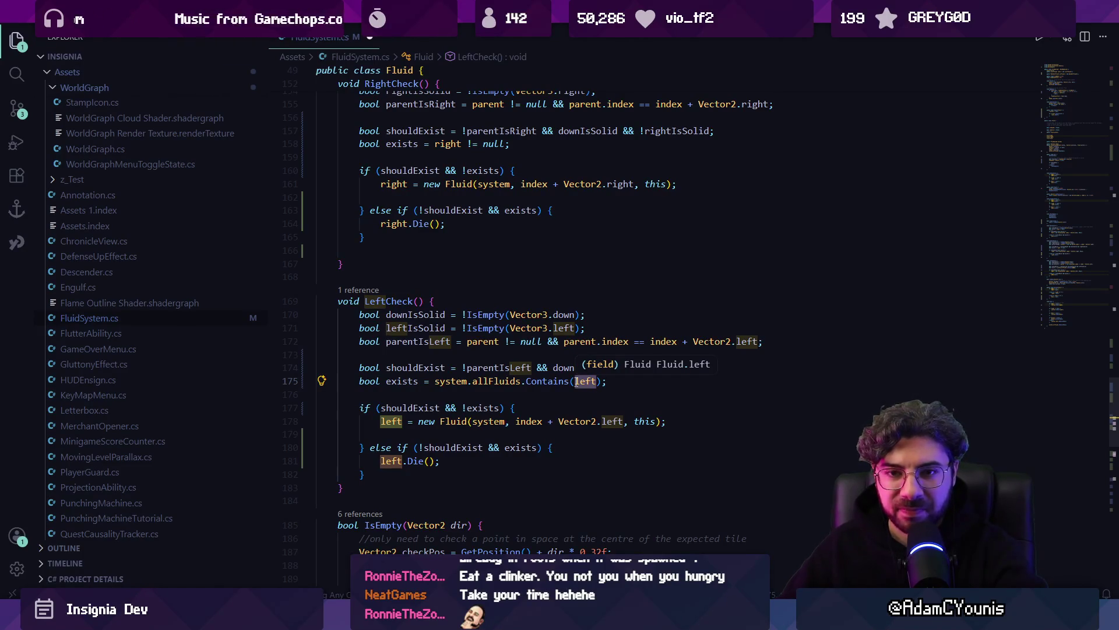
key("Escape")
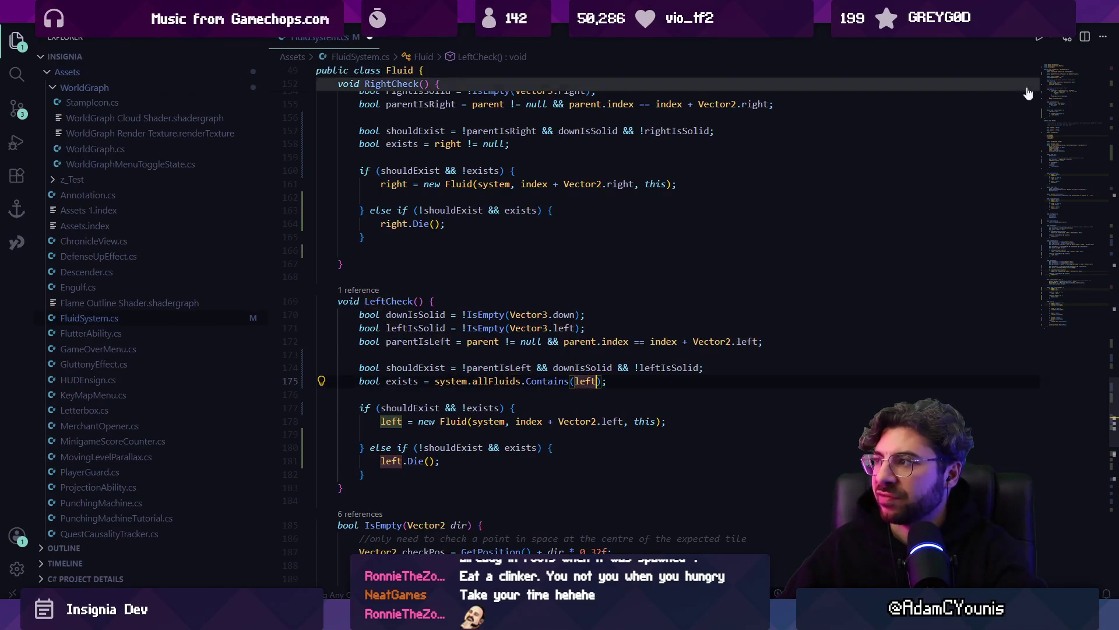
Step: Change allFluids from a HashSet to a Dictionary<Vector2, Fluid> with a keyed Add in the constructor
key("alt+Left")
double_click(393, 222)
type("Dictionary")
key("Delete")
type("<")
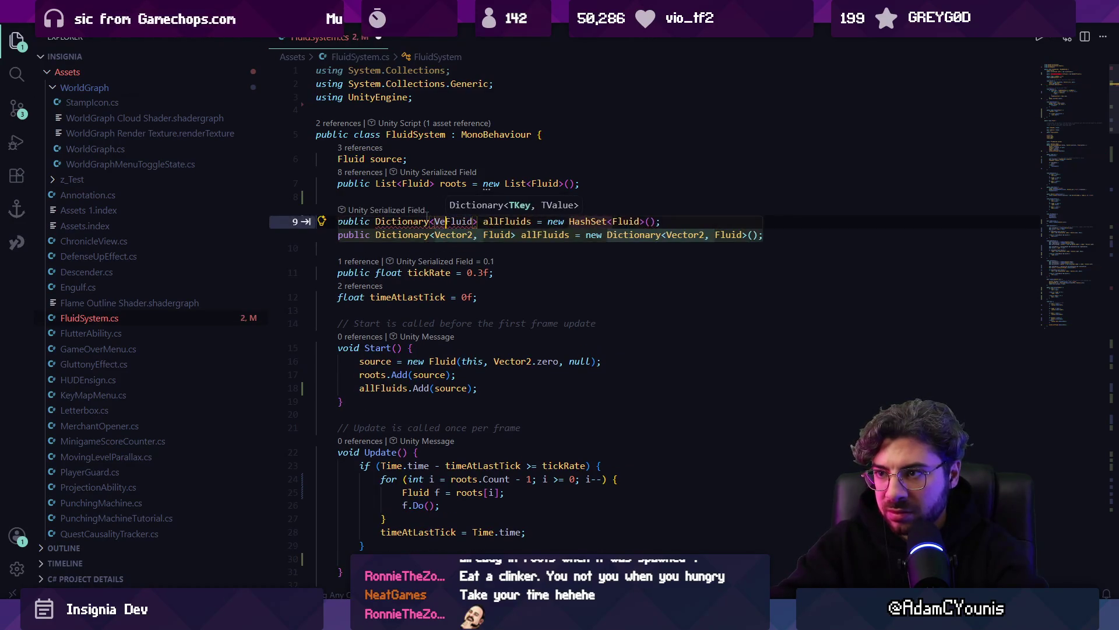
key("Tab")
key("Tab")
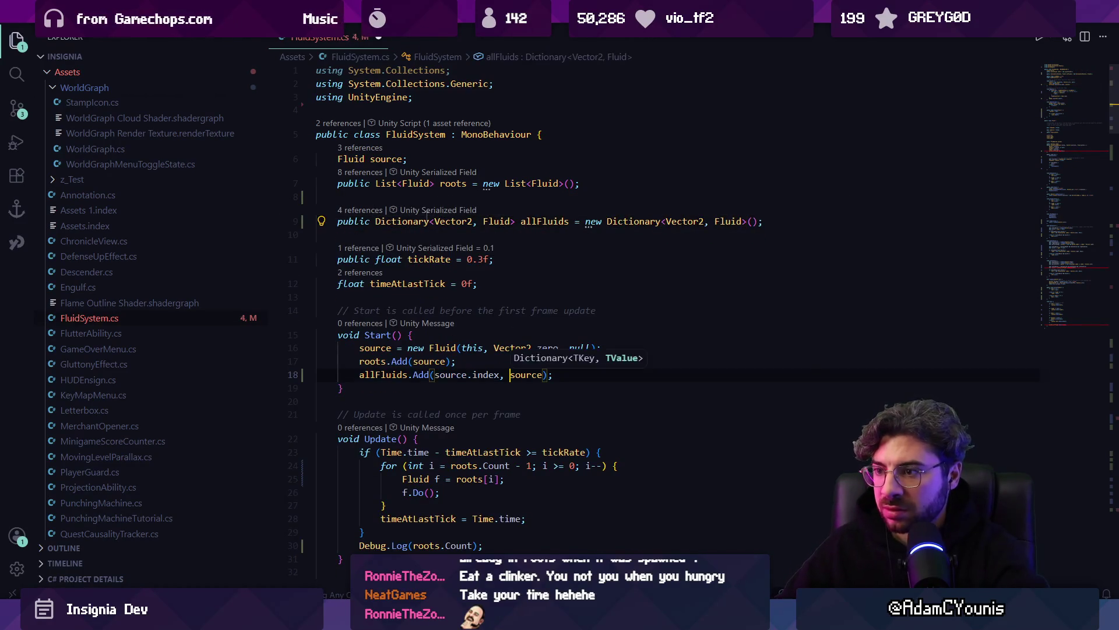
scroll(502, 326, "down", 3)
key("ctrl+z")
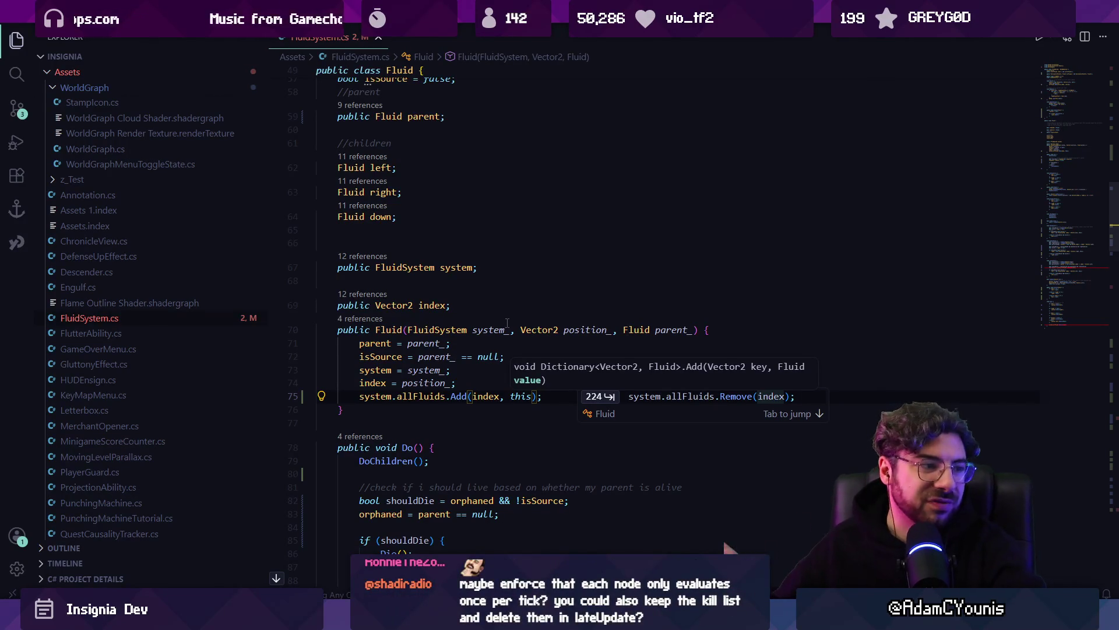
Step: Make LeftCheck's exists test use system.allFluids.ContainsKey(index + Vector2.left)
scroll(510, 333, "down", 5)
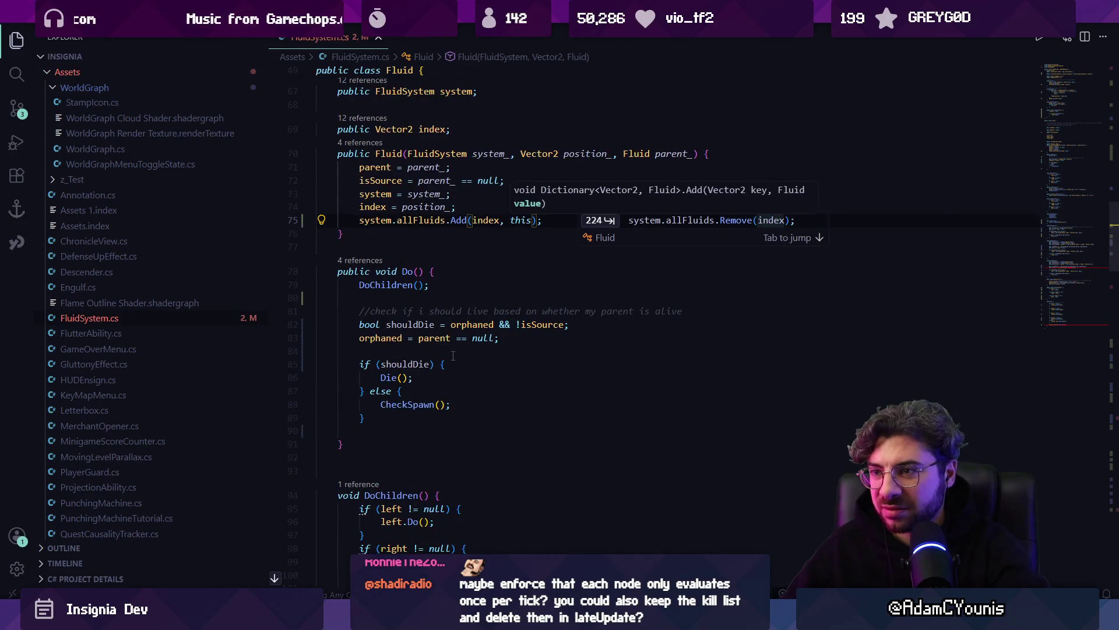
scroll(453, 355, "down", 20)
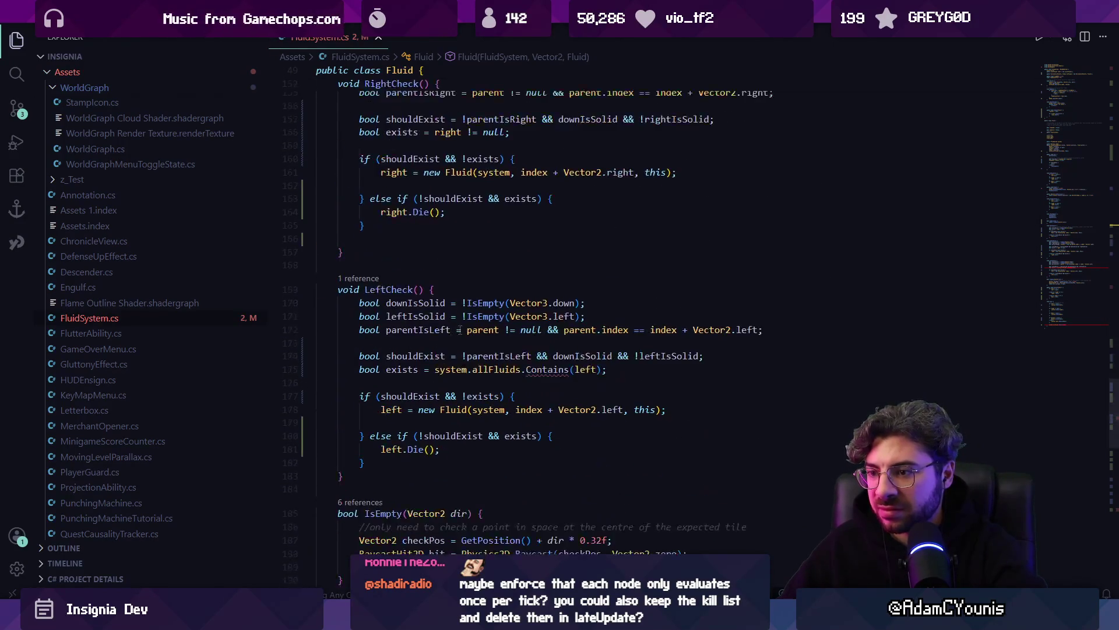
scroll(460, 330, "down", 4)
key("ctrl+Right")
key("ctrl+Delete")
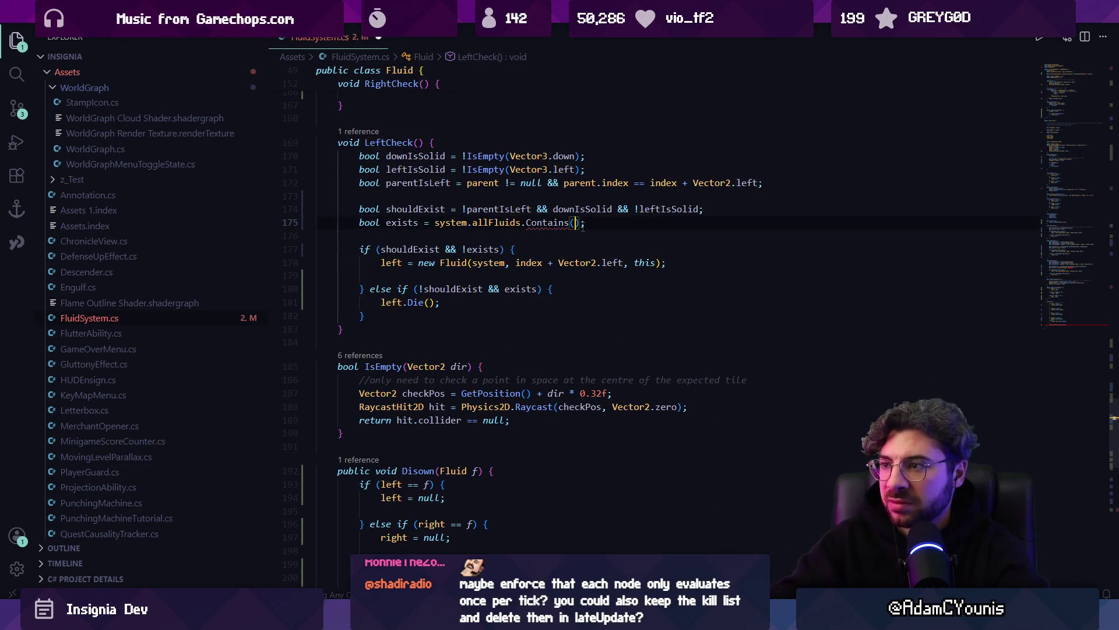
key("ctrl+s")
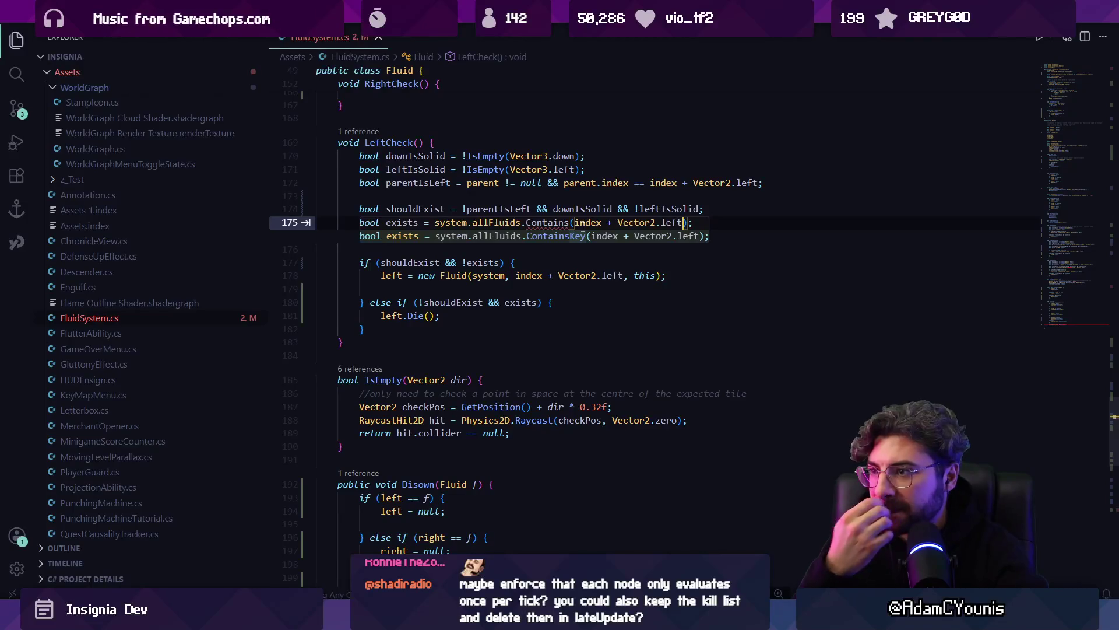
key("Tab")
Step: Have Die() remove the fluid with allFluids.Remove(index) and save
scroll(600, 329, "down", 13)
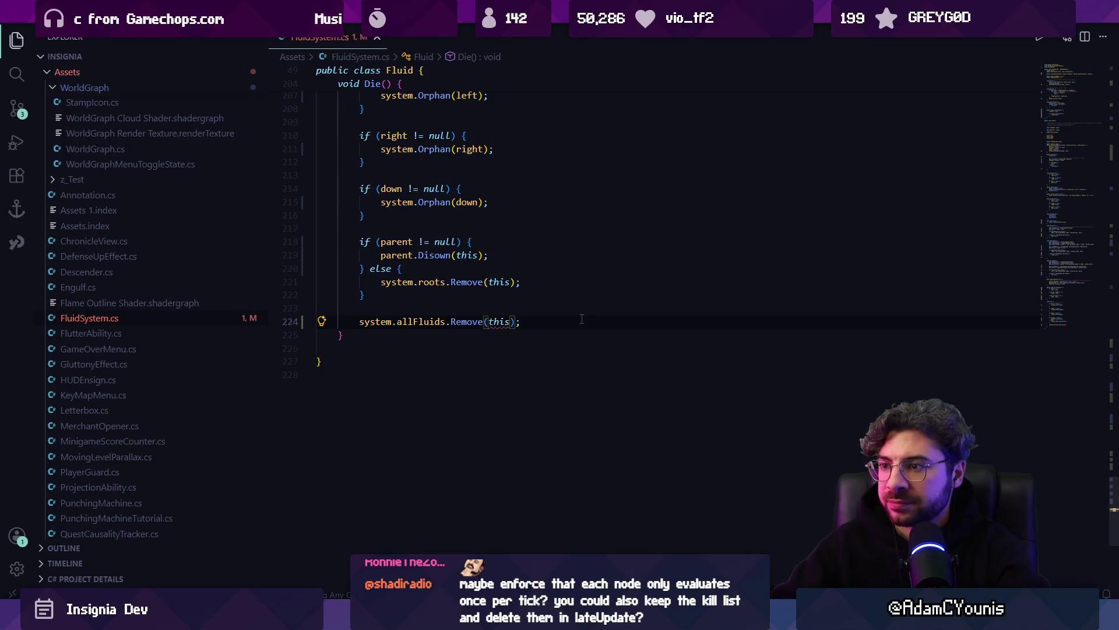
key("Tab")
key("Tab")
key("ctrl+s")
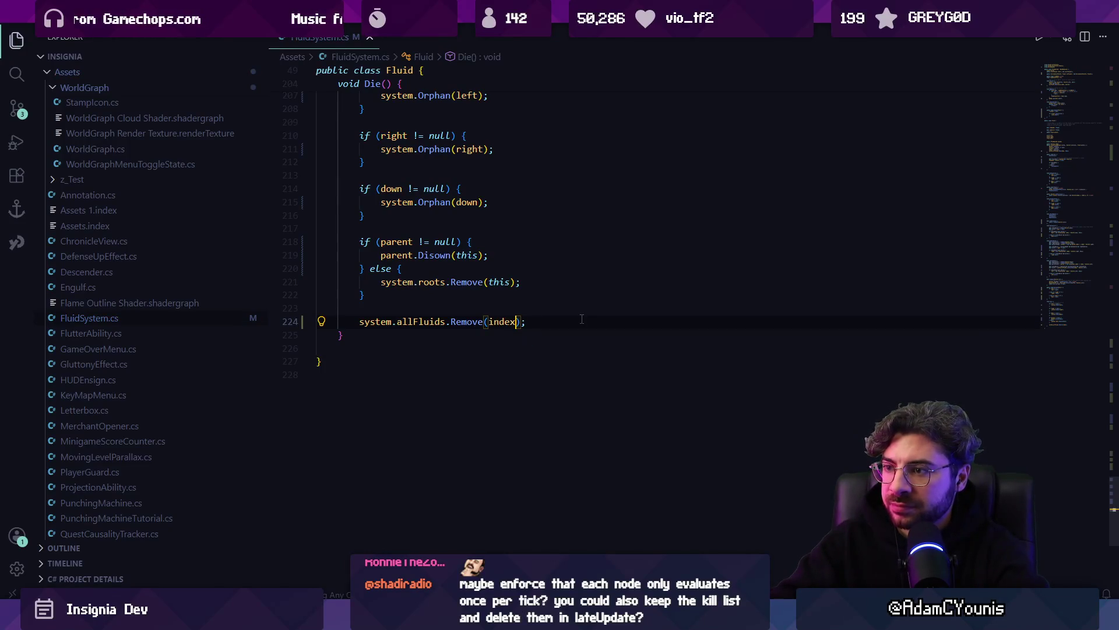
Step: Review LeftCheck's exists and shouldExist lines, including the parentIsLeft condition
key("alt+Left")
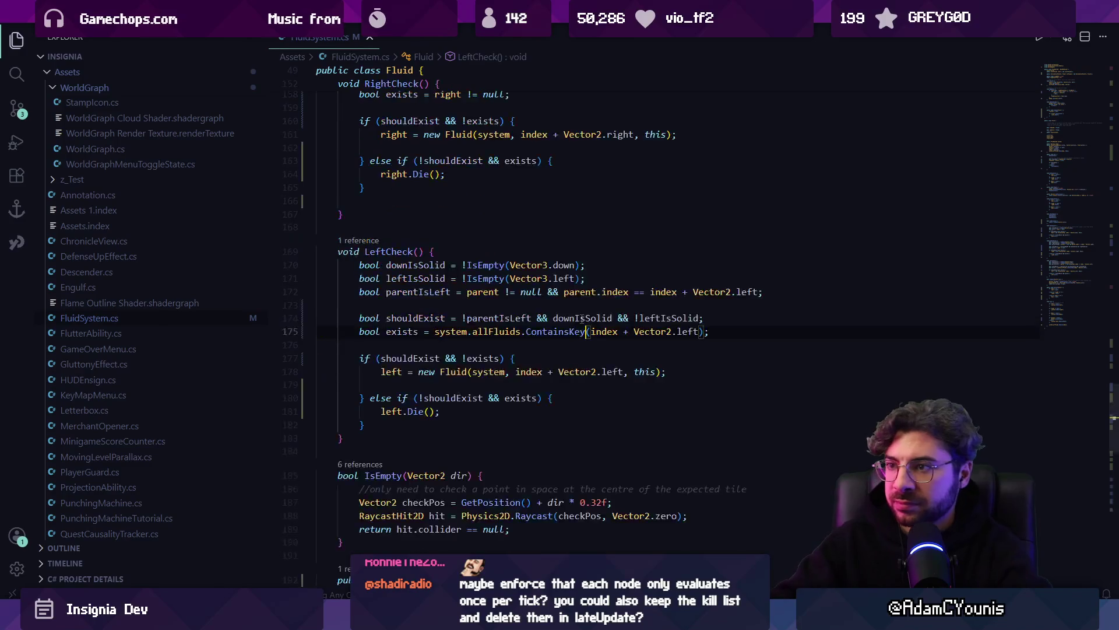
left_click(418, 331)
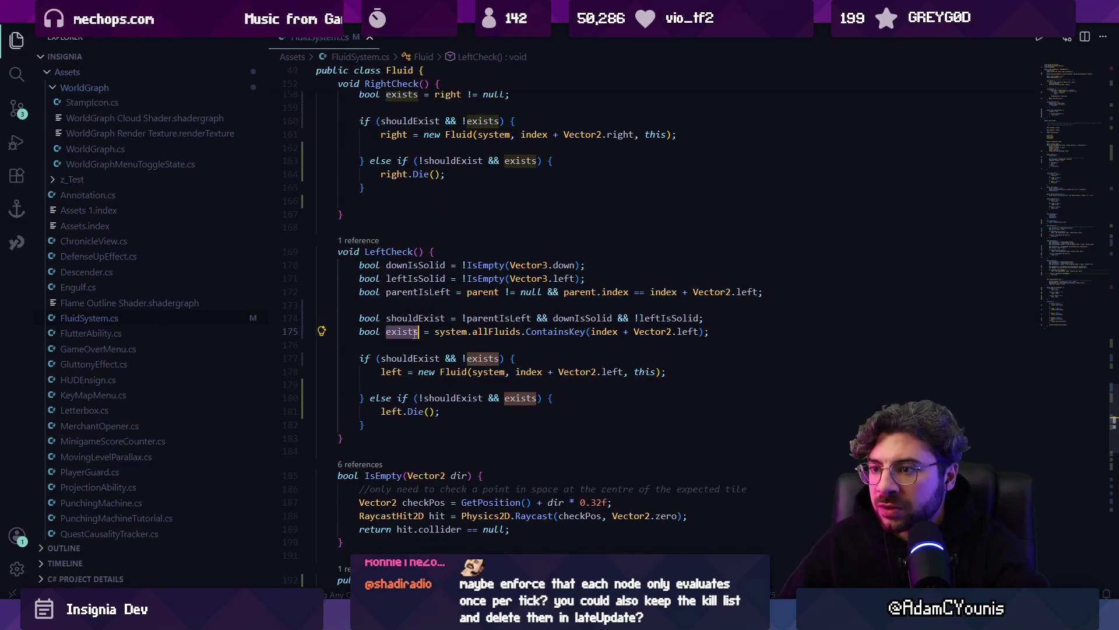
left_click(446, 317)
triple_click(445, 317)
left_click(470, 318)
triple_click(521, 316)
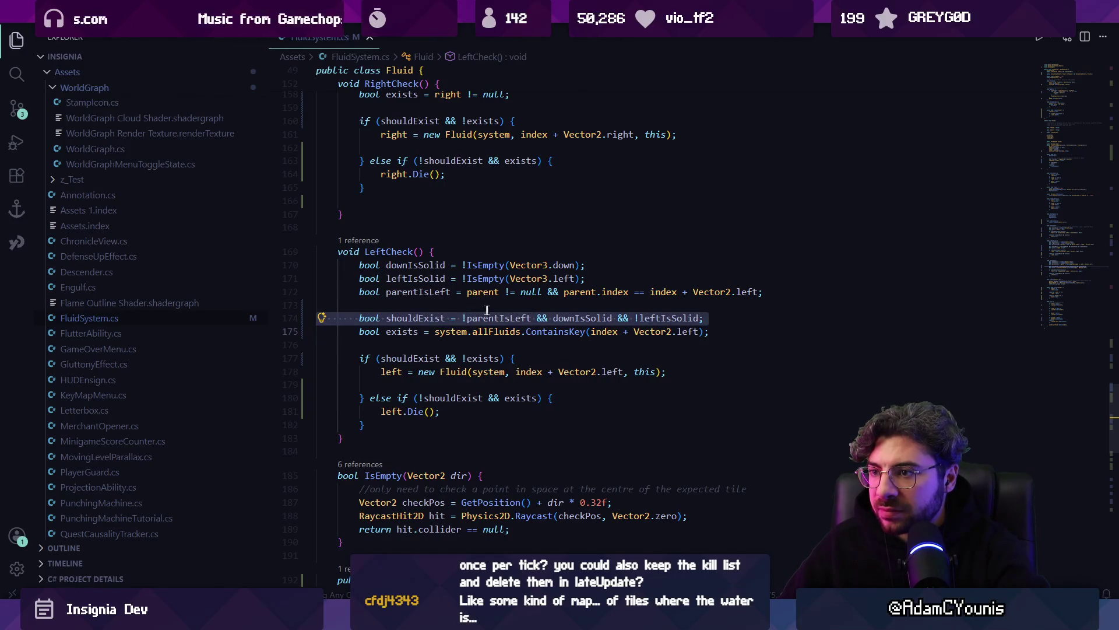
left_click(501, 306)
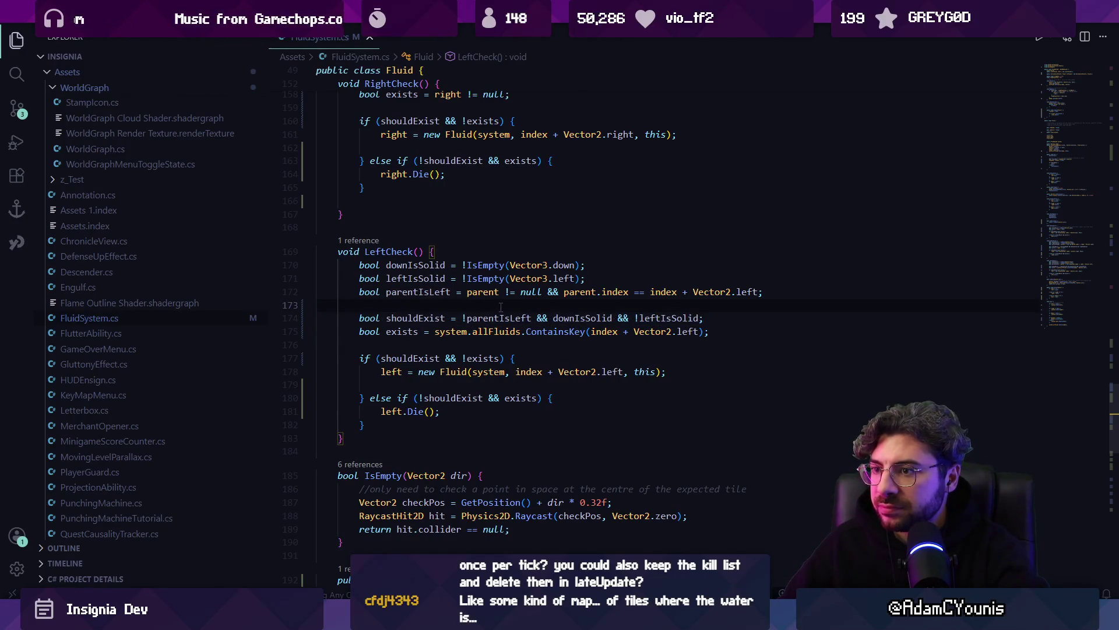
Step: Delete the parentIsLeft declaration and drop !parentIsLeft from LeftCheck's shouldExist condition
key("shift+Up")
key("BackSpace")
key("ctrl+Right")
key("ctrl+Right")
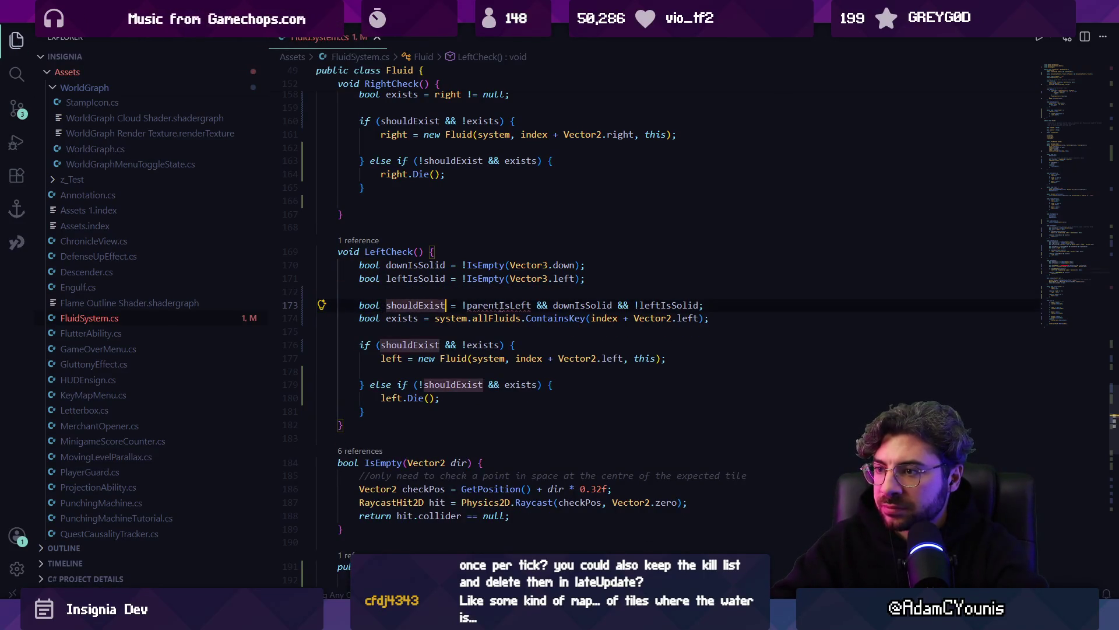
key("BackSpace")
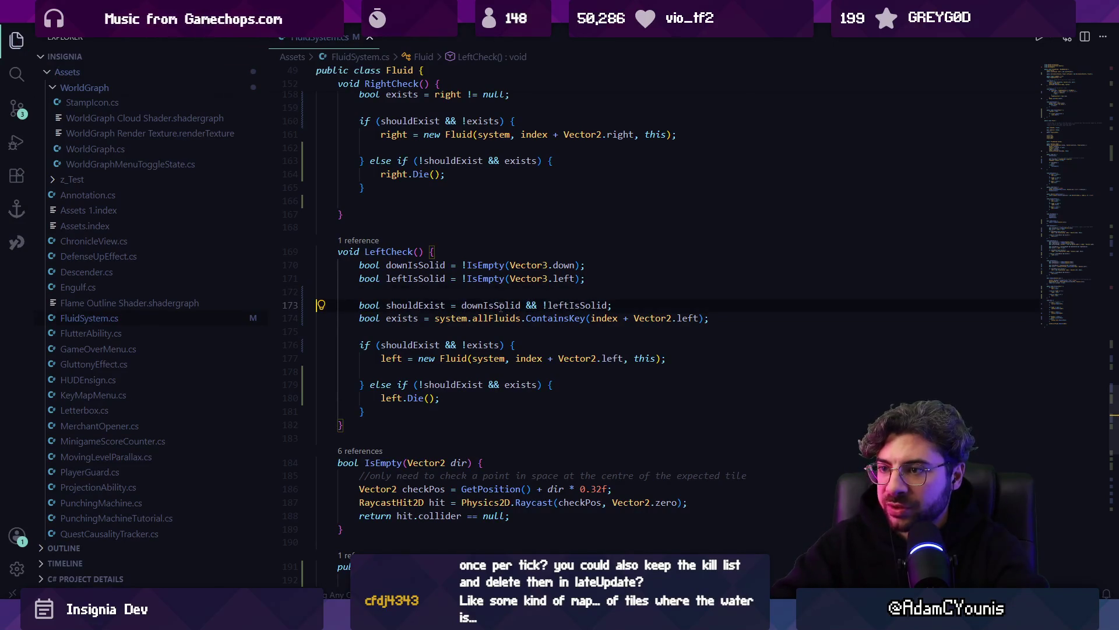
key("alt+Up")
key("Down")
key("Down")
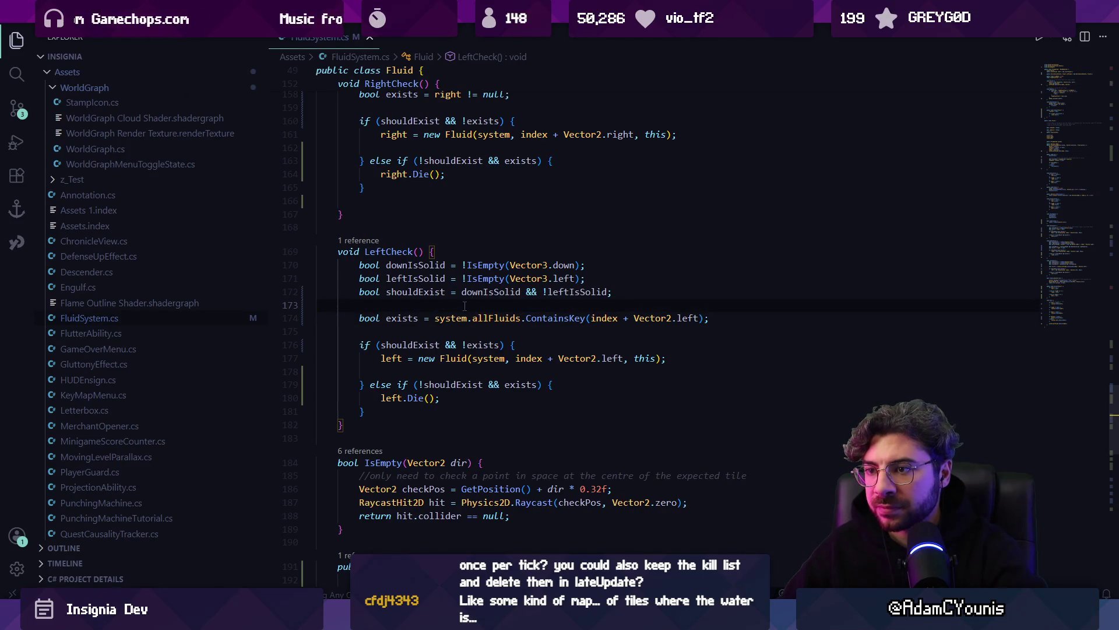
left_click(469, 317)
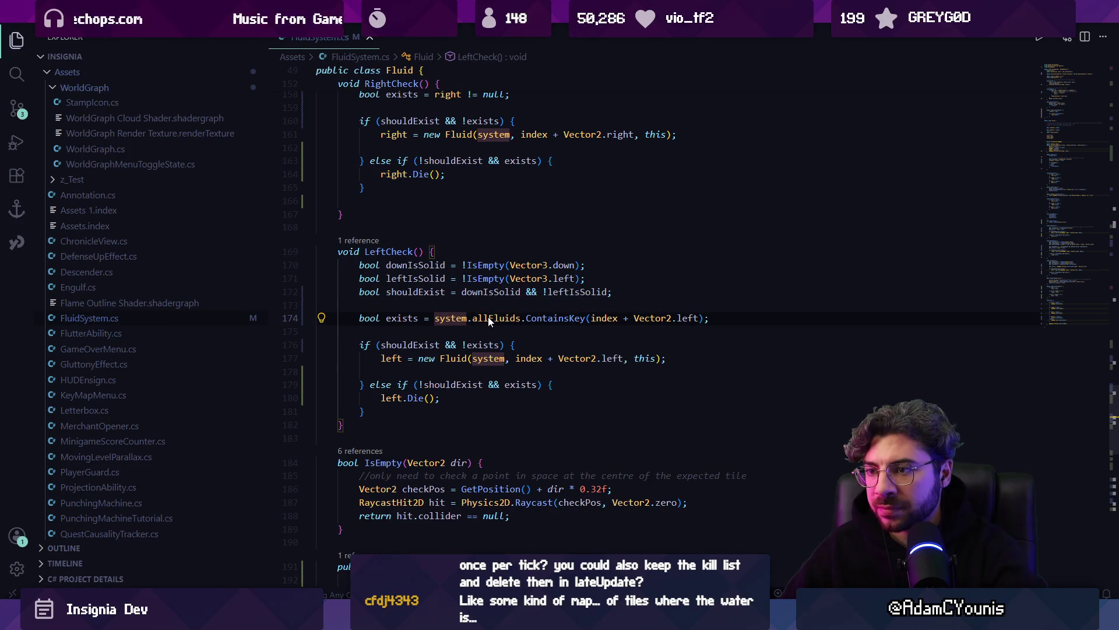
Step: Remove the parentIsRight declaration and !parentIsRight condition from RightCheck, then save
scroll(445, 304, "up", 4)
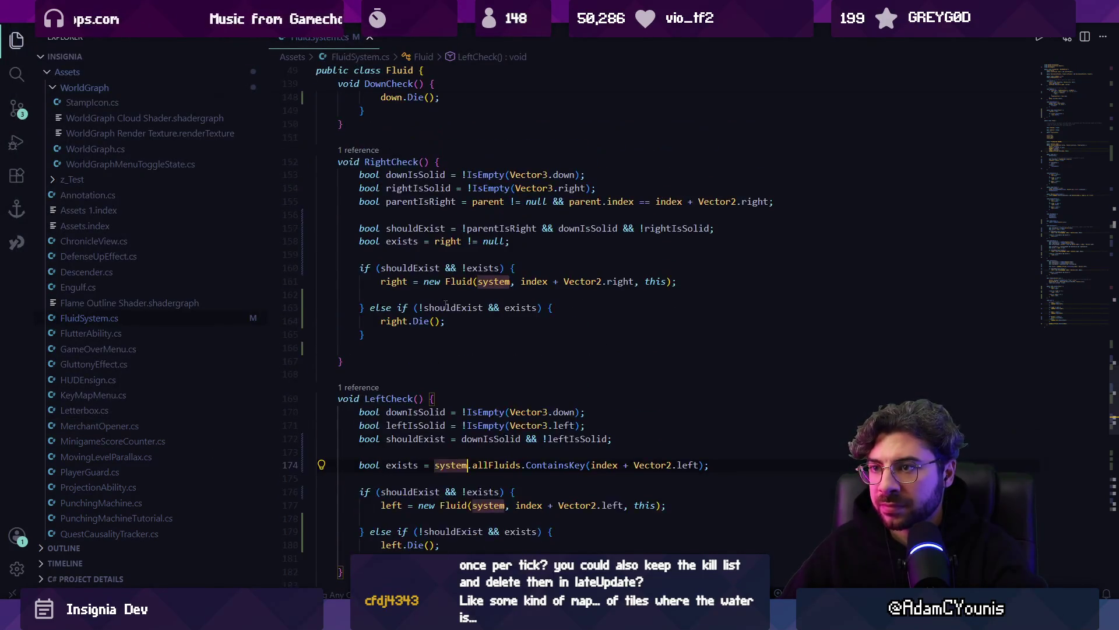
scroll(445, 303, "up", 1)
left_click(420, 230)
triple_click(542, 233)
key("BackSpace")
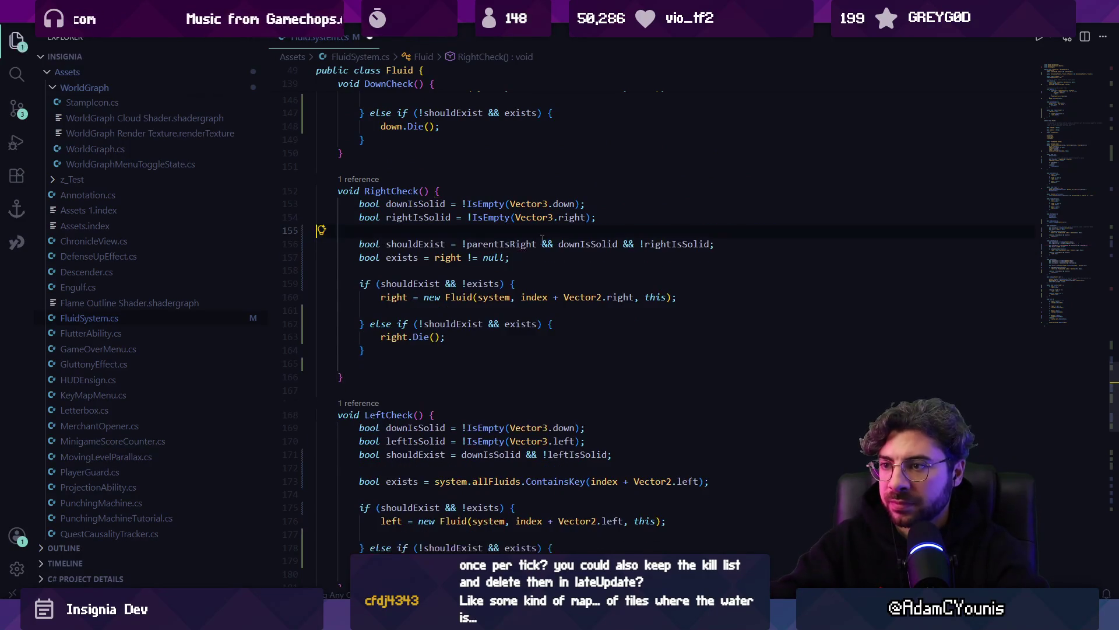
left_click_drag(463, 244, 539, 244)
key("BackSpace")
key("ctrl+s")
Step: Replace RightCheck's right != null check with system.allFluids.ContainsKey(index + Vector2.right)
key("Down")
key("Right")
key("Right")
key("Right")
key("BackSpace")
key("Tab")
key("ctrl+s")
Step: Replace DownCheck's down != null check with allFluids.ContainsKey(index + Vector2.down), then return to Unity
scroll(478, 250, "up", 4)
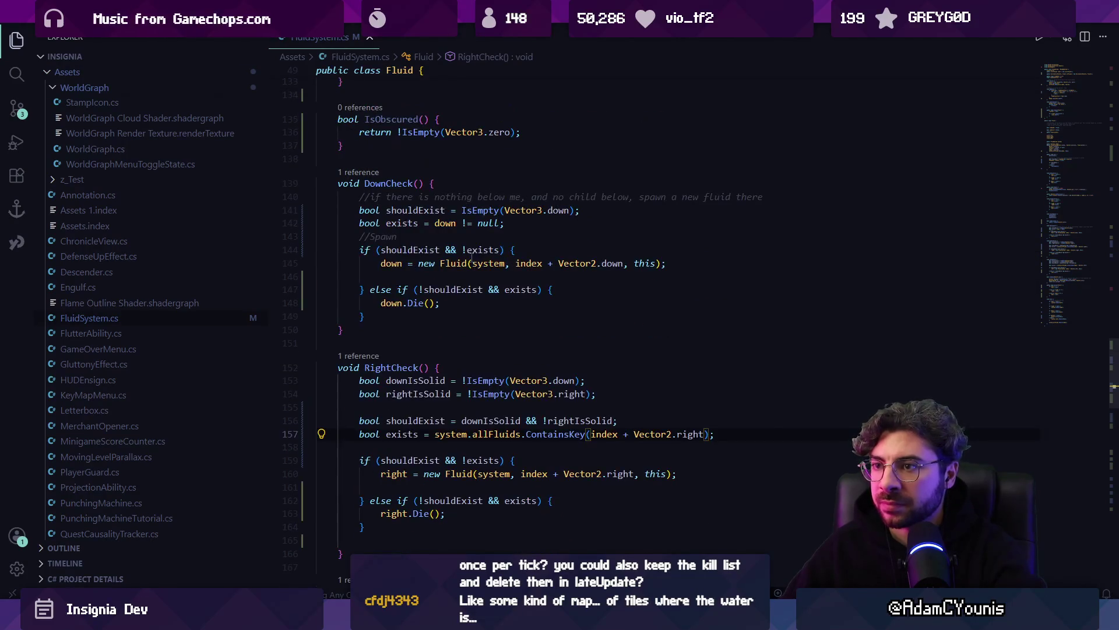
left_click_drag(434, 223, 503, 224)
key("BackSpace")
key("Tab")
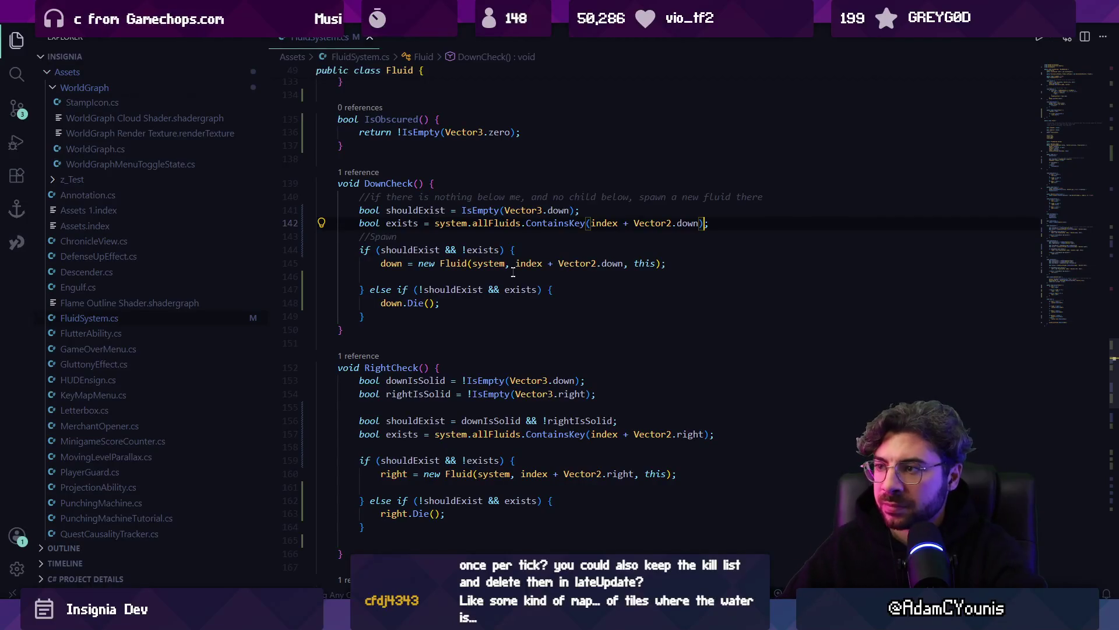
scroll(513, 270, "down", 8)
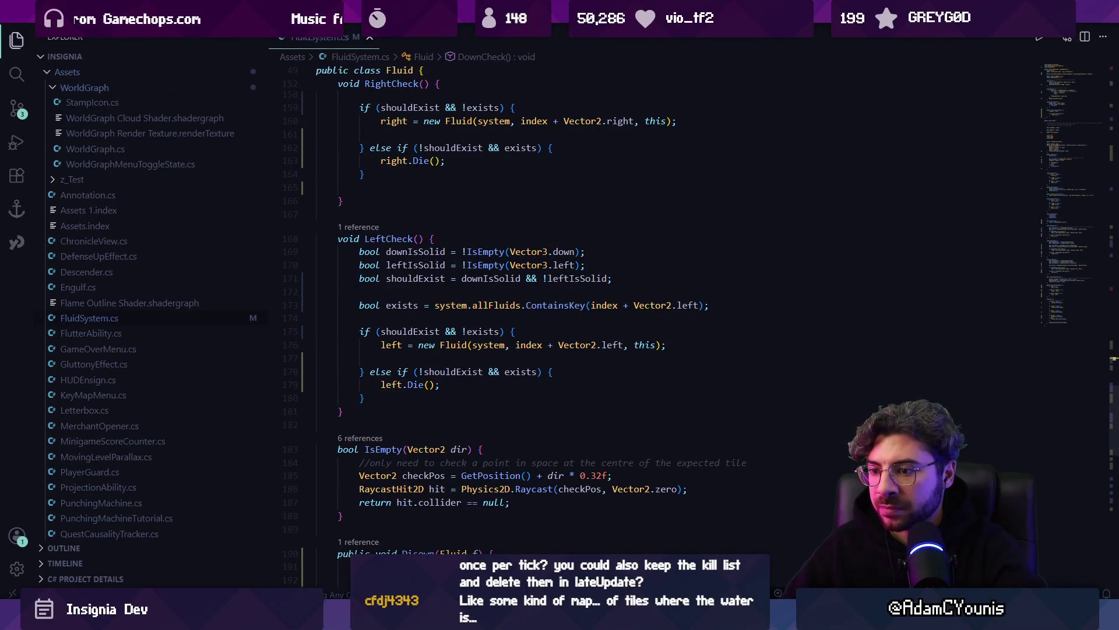
key("alt+Tab")
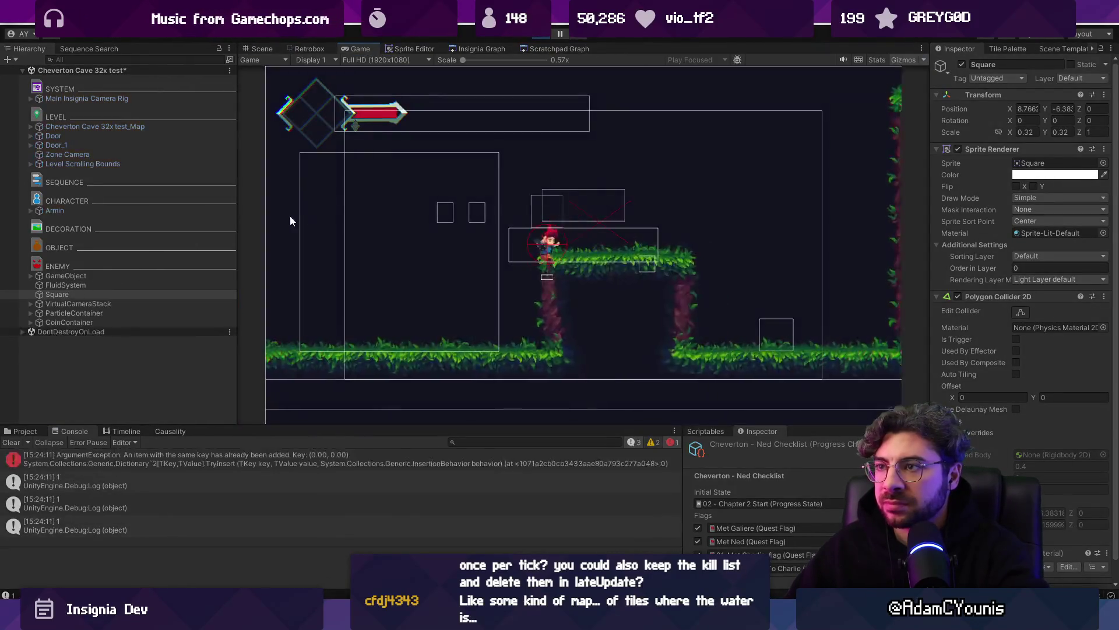
Step: Play the scene, drag the square into the fluid, then open the NullReferenceException at FluidSystem.cs line 163
left_click(260, 49)
scroll(537, 279, "up", 2)
mouse_move(471, 170)
left_mouse_down()
mouse_move(509, 167)
mouse_move(467, 171)
mouse_move(488, 213)
mouse_move(483, 168)
mouse_move(511, 200)
left_mouse_up()
left_click(543, 39)
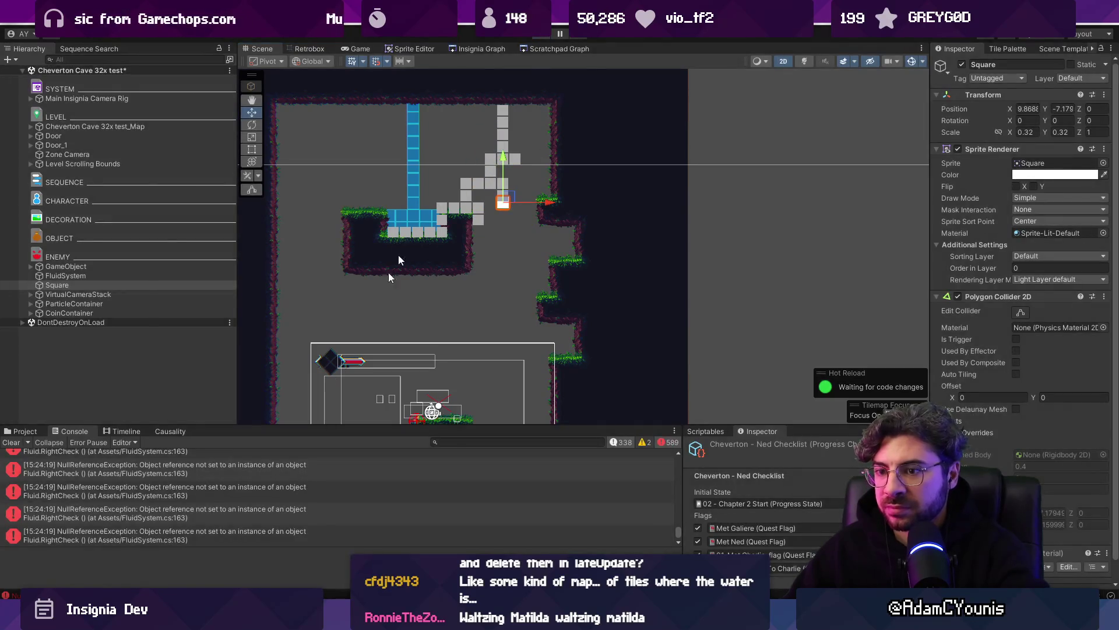
left_click(246, 473)
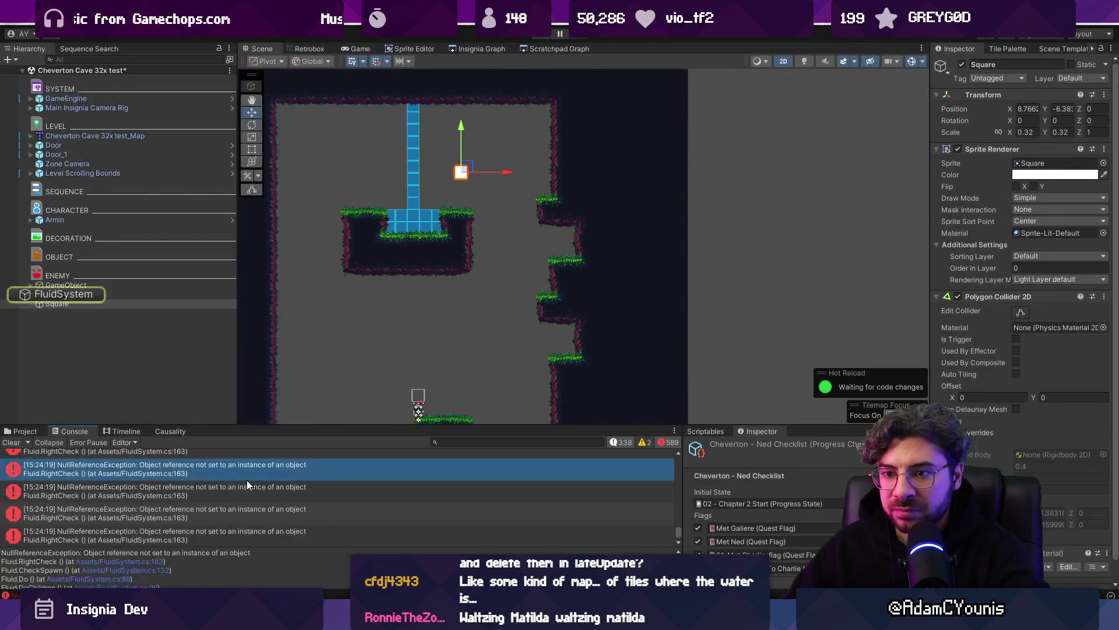
left_click(146, 562)
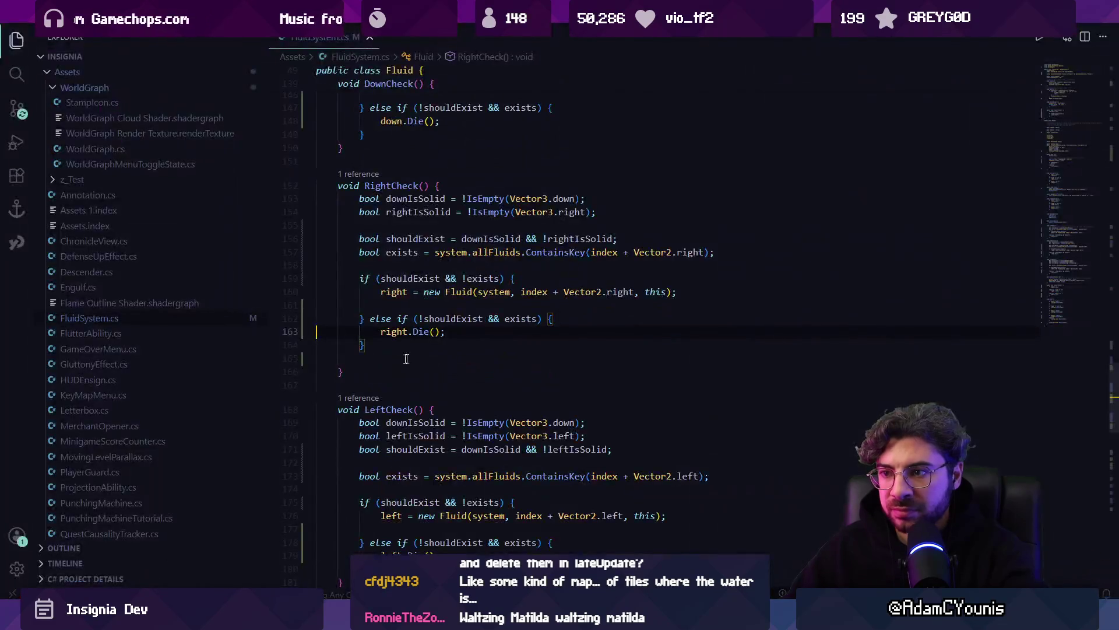
Step: Add && right != null, && left != null and && down != null to the Die else-ifs, then replay in Unity
left_click(443, 331)
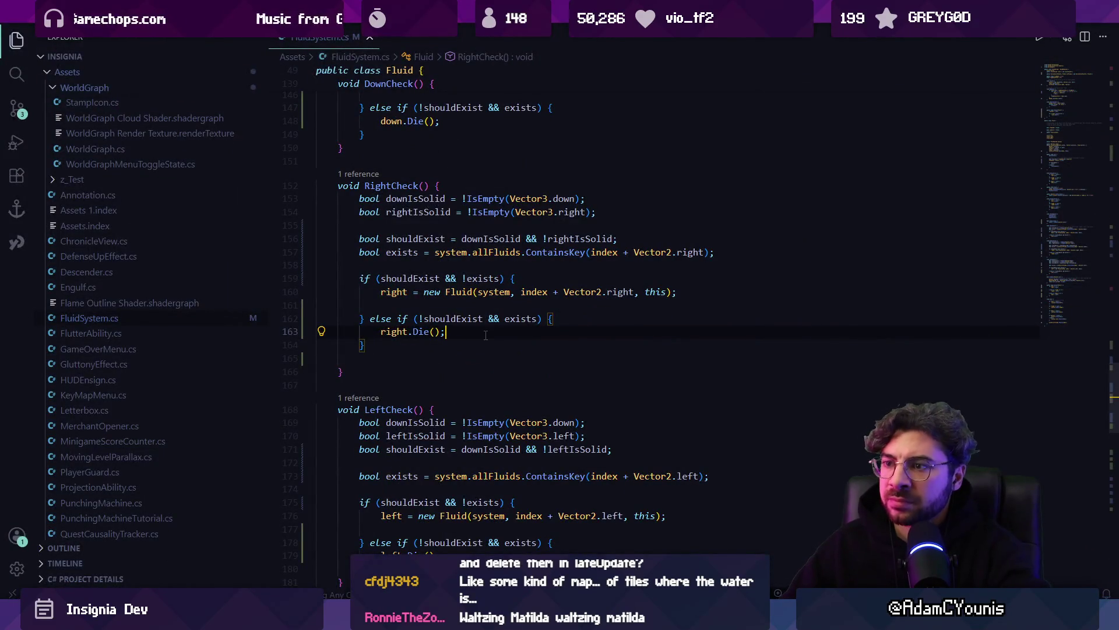
double_click(469, 278)
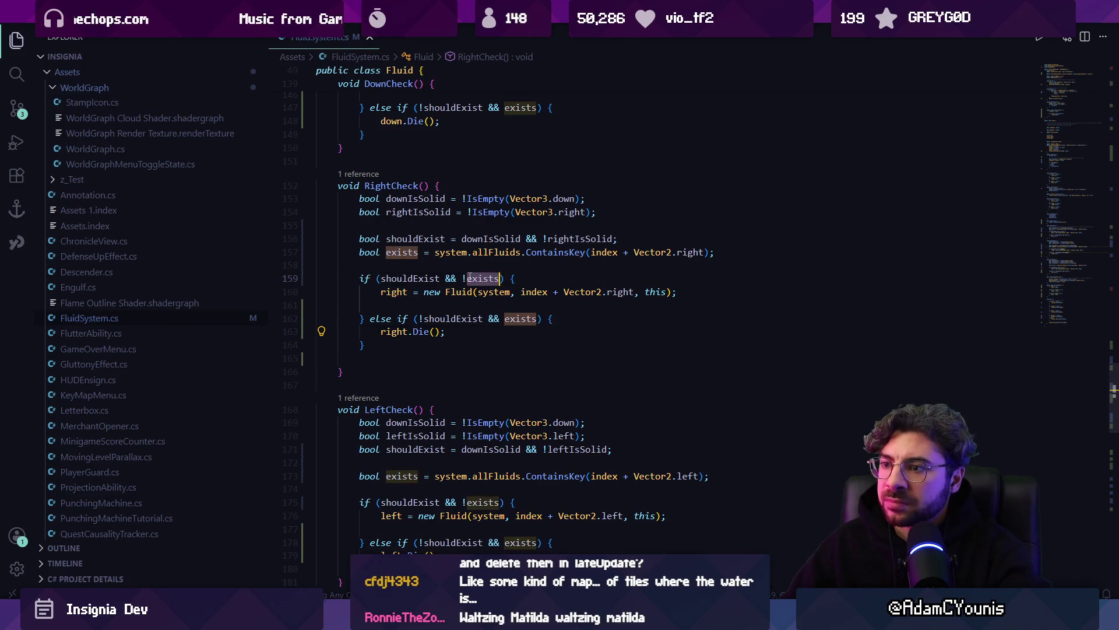
left_click(535, 320)
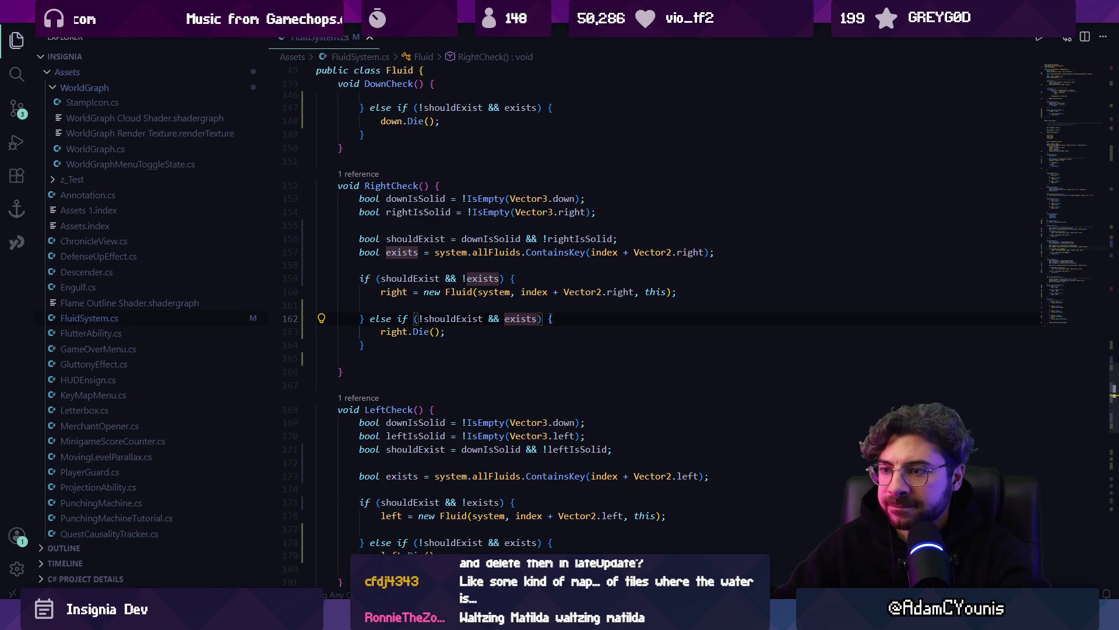
type("&& right != null")
key("Tab")
key("ctrl+s")
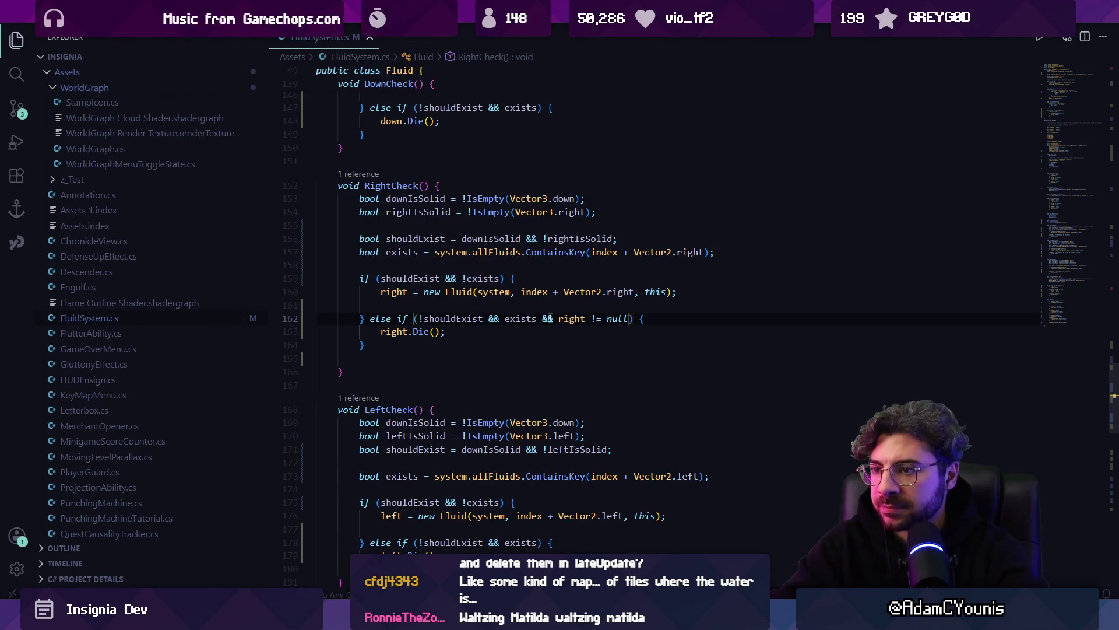
key("Tab")
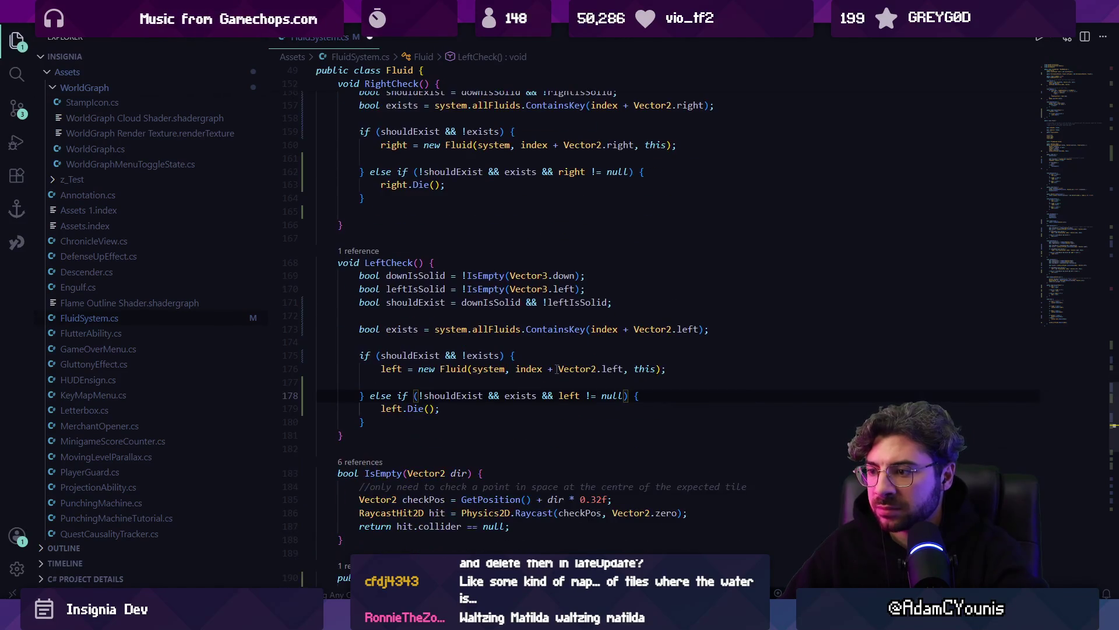
key("Tab")
key("Tab")
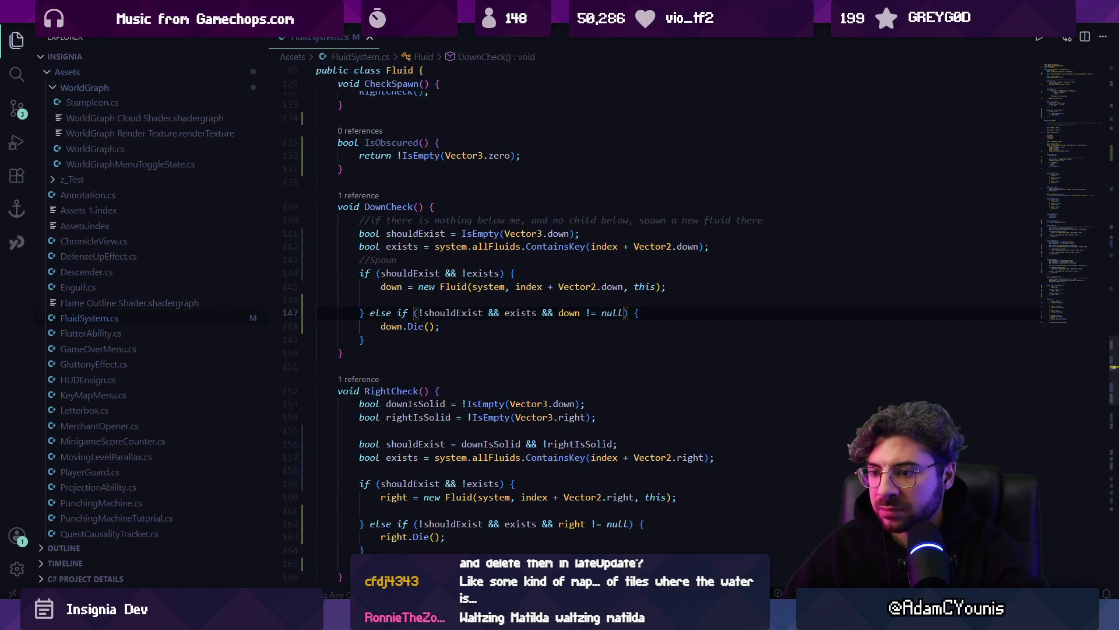
key("alt+Tab")
key("ctrl+p")
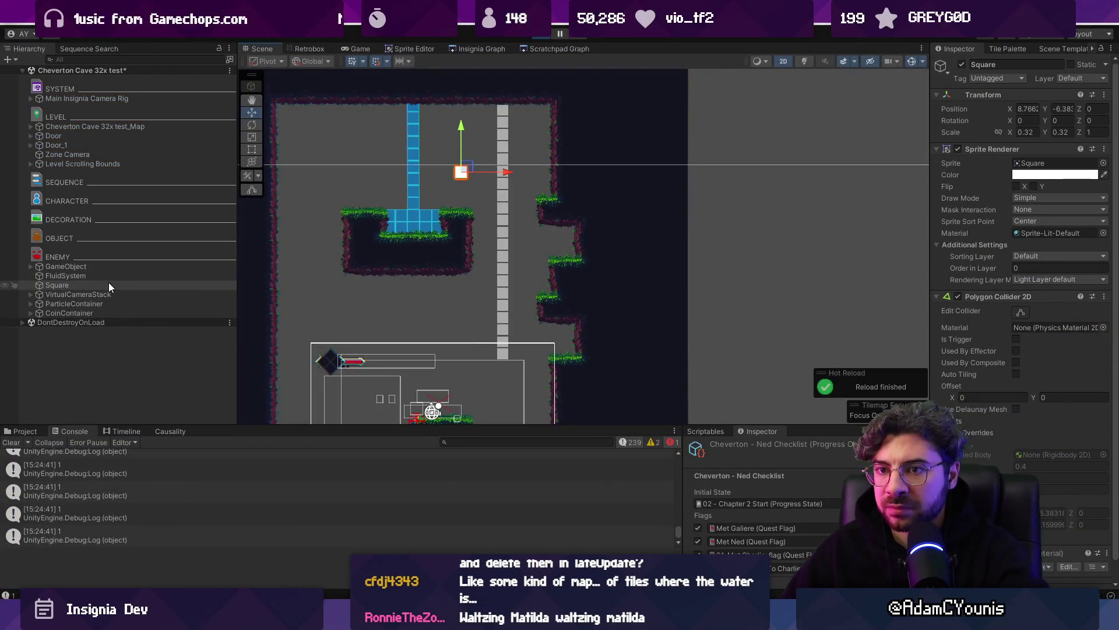
Step: Move the Square obstacle through the fluid and stretch it wider to X scale 1.388
left_click(109, 286)
mouse_move(465, 169)
left_mouse_down()
mouse_move(506, 170)
mouse_move(497, 189)
mouse_move(530, 192)
mouse_move(507, 143)
mouse_move(507, 260)
mouse_move(479, 181)
mouse_move(527, 198)
mouse_move(471, 180)
mouse_move(586, 173)
mouse_move(529, 165)
mouse_move(489, 140)
left_mouse_up()
key("r")
scroll(507, 182, "up", 5)
key("t")
key("w")
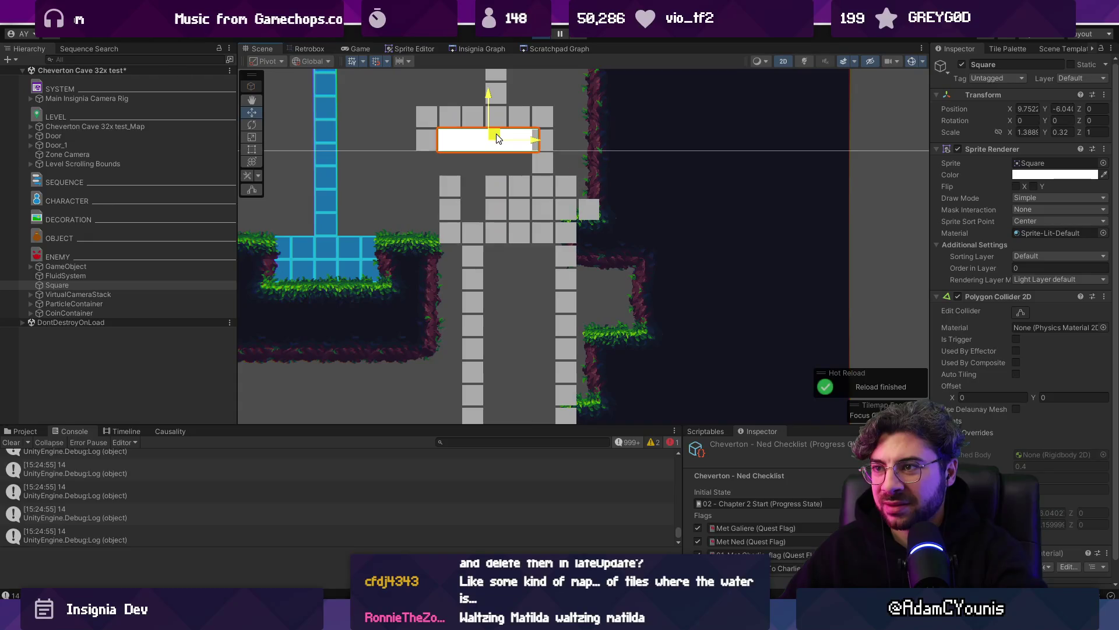
scroll(487, 211, "down", 5)
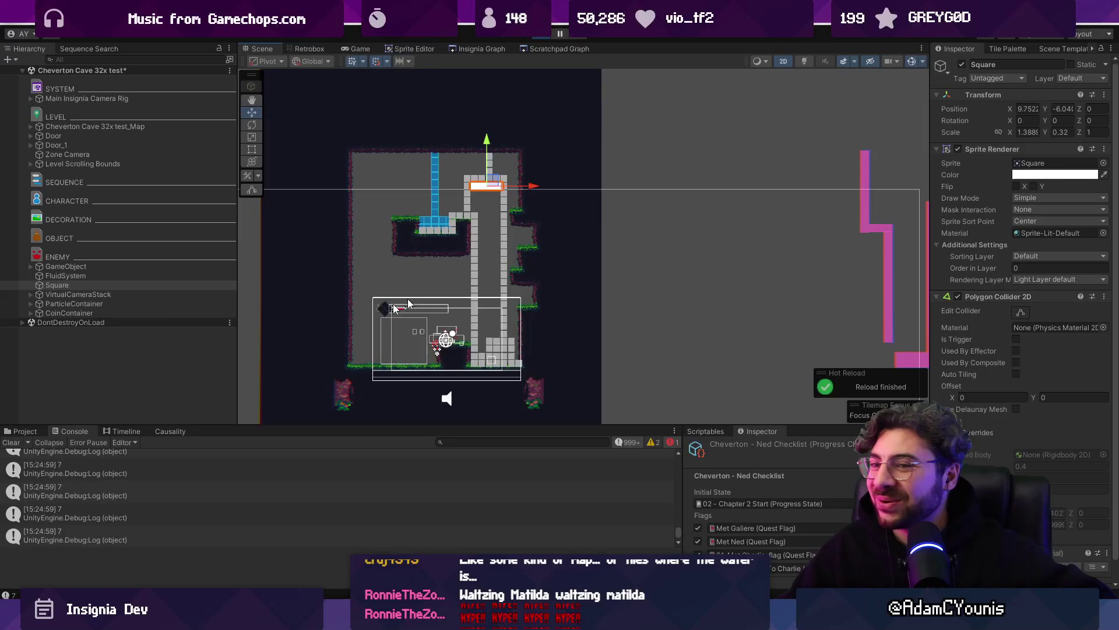
Step: Check the FluidSystem Tick Rate, then drag the Square down through the running fluid
left_click(125, 275)
left_click(1026, 174)
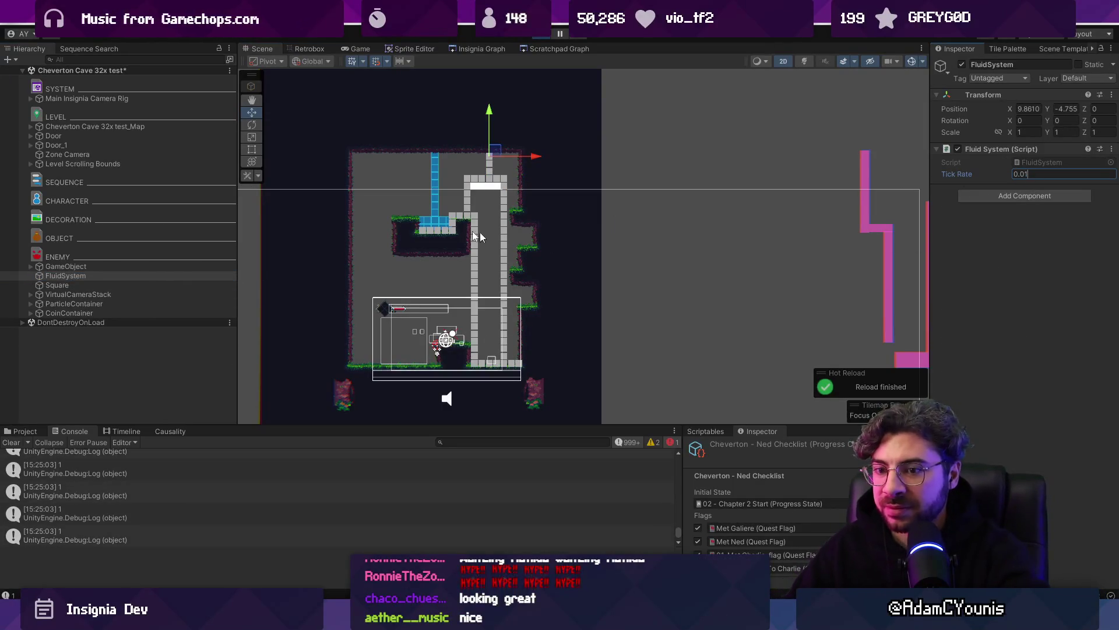
double_click(106, 286)
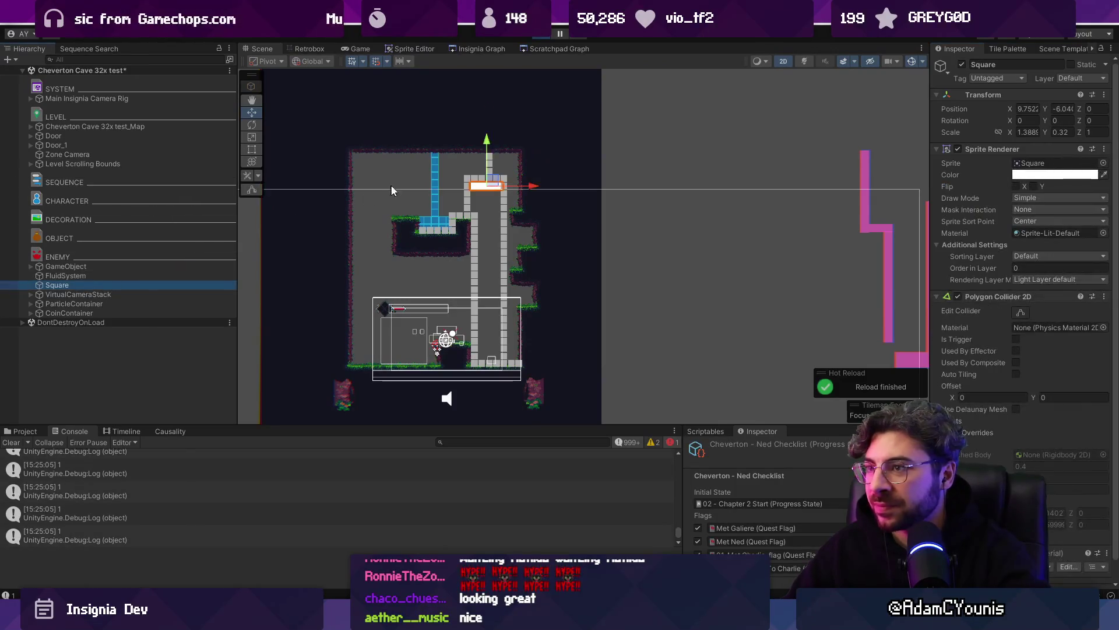
mouse_move(517, 185)
left_mouse_down()
mouse_move(392, 187)
mouse_move(536, 203)
left_mouse_up()
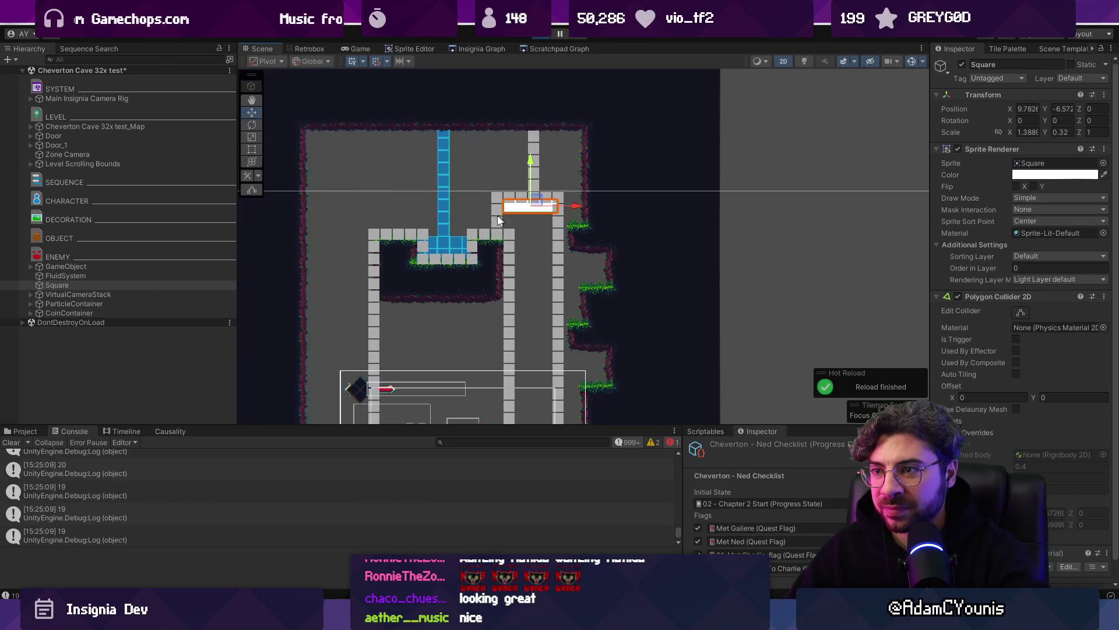
scroll(536, 202, "down", 3)
mouse_move(493, 150)
left_mouse_down()
mouse_move(493, 211)
mouse_move(406, 256)
mouse_move(392, 250)
mouse_move(446, 249)
mouse_move(385, 245)
mouse_move(504, 248)
mouse_move(502, 191)
mouse_move(471, 143)
mouse_move(452, 156)
mouse_move(478, 152)
mouse_move(408, 117)
mouse_move(513, 148)
mouse_move(451, 150)
mouse_move(488, 154)
mouse_move(450, 252)
mouse_move(392, 242)
mouse_move(479, 231)
mouse_move(396, 177)
mouse_move(490, 154)
mouse_move(497, 181)
mouse_move(431, 163)
mouse_move(481, 156)
mouse_move(485, 204)
mouse_move(512, 267)
mouse_move(518, 207)
mouse_move(501, 257)
mouse_move(444, 246)
mouse_move(474, 267)
mouse_move(413, 250)
mouse_move(525, 257)
mouse_move(577, 227)
mouse_move(341, 315)
mouse_move(427, 233)
mouse_move(505, 279)
mouse_move(388, 283)
mouse_move(457, 280)
mouse_move(510, 226)
mouse_move(399, 255)
mouse_move(525, 251)
mouse_move(399, 260)
mouse_move(557, 242)
mouse_move(512, 114)
mouse_move(496, 116)
mouse_move(466, 230)
mouse_move(477, 225)
mouse_move(467, 225)
mouse_move(484, 218)
mouse_move(474, 226)
mouse_move(494, 332)
left_mouse_up()
scroll(481, 249, "up", 3)
scroll(426, 233, "down", 2)
Step: Duplicate the square obstacle and place a copy below the original
key("ctrl+d")
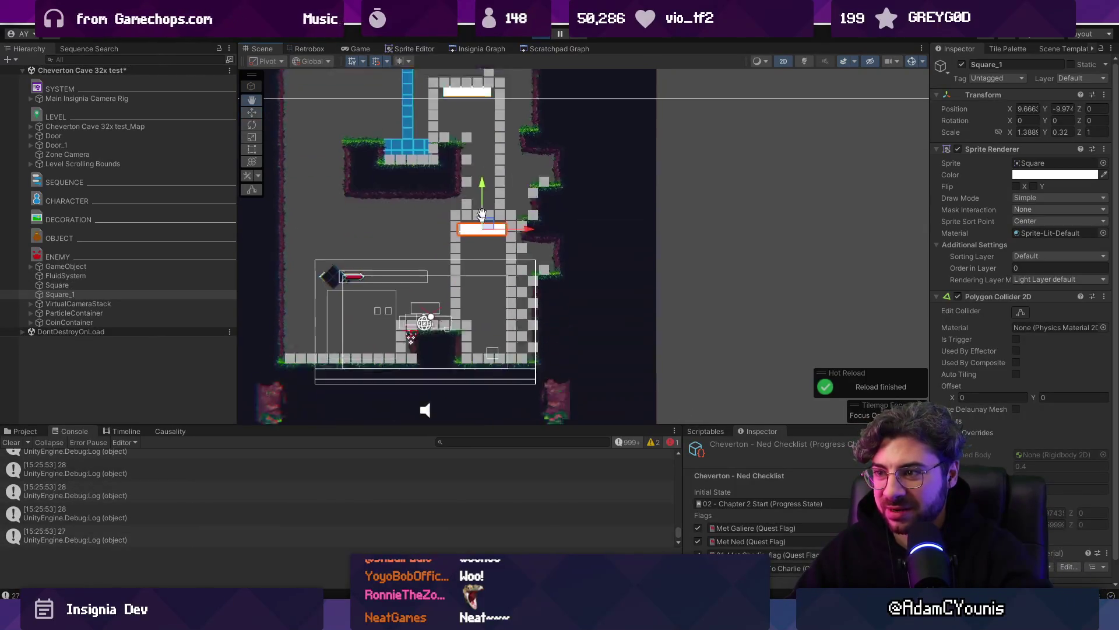
key("ctrl+d")
mouse_move(466, 202)
left_mouse_down()
mouse_move(466, 244)
mouse_move(431, 270)
left_mouse_up()
key("ctrl+d")
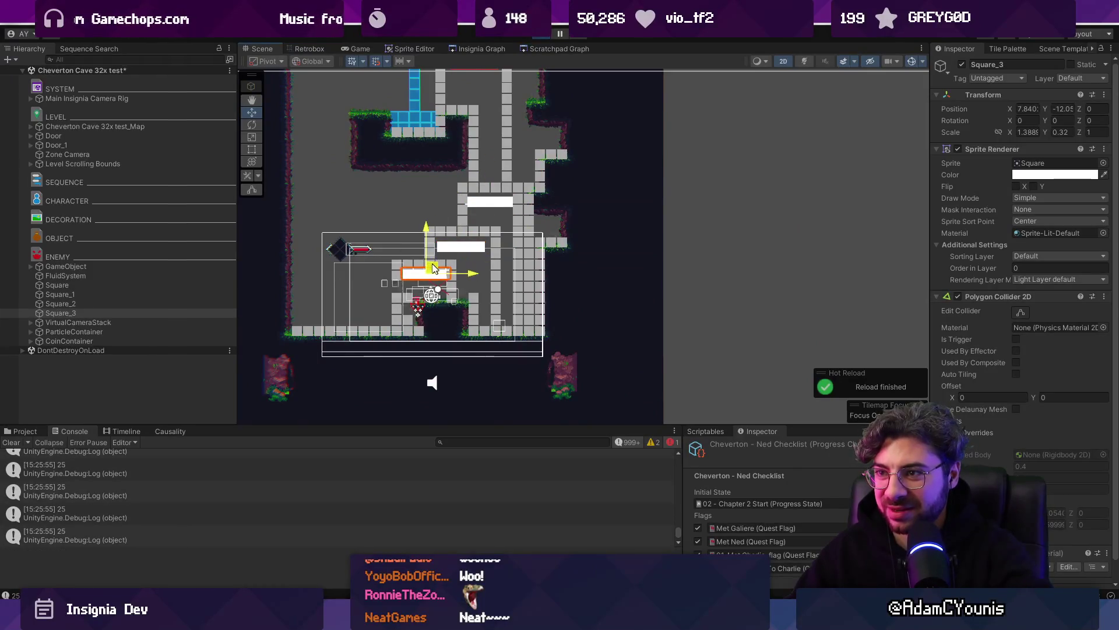
scroll(461, 251, "down", 2)
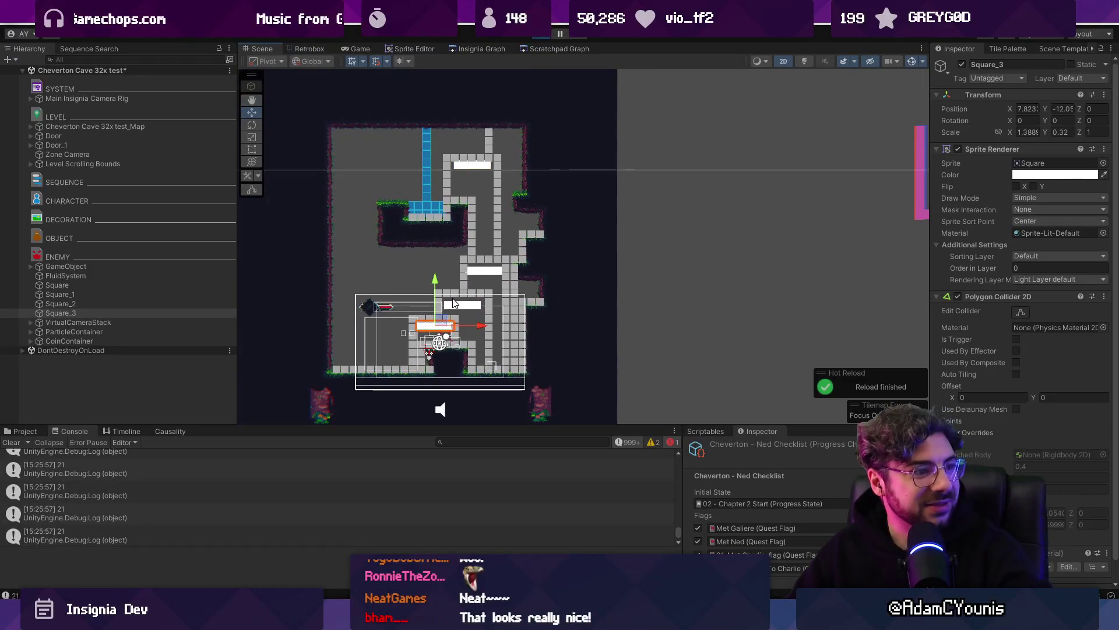
scroll(463, 292, "up", 2)
scroll(466, 292, "up", 1)
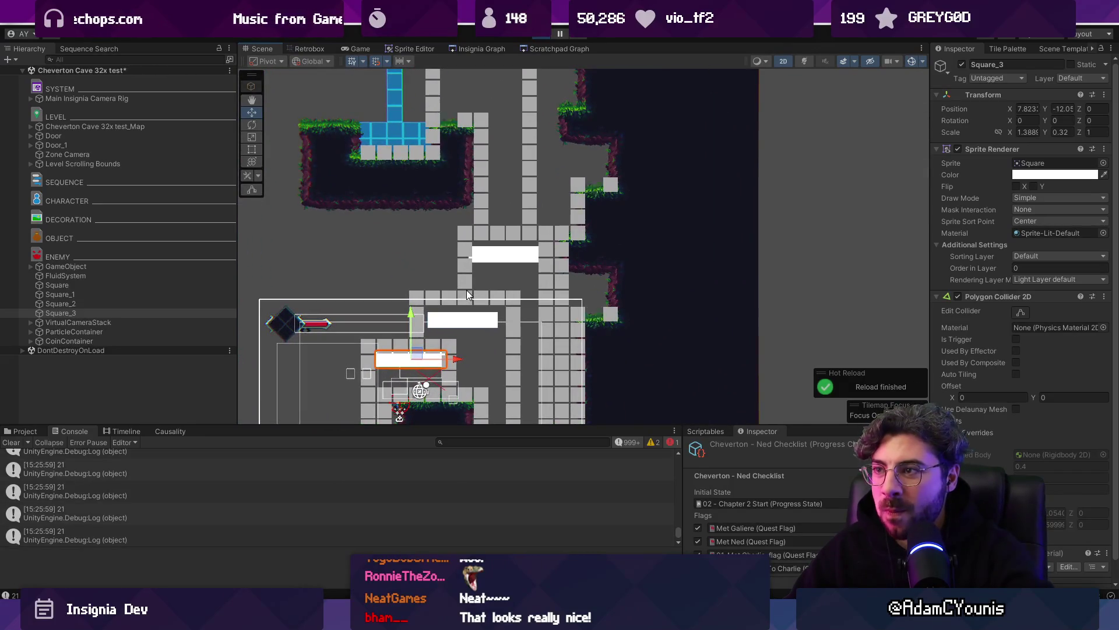
Step: Slide the white square obstacle right beside the ledge to X 9.7521
left_click(489, 256)
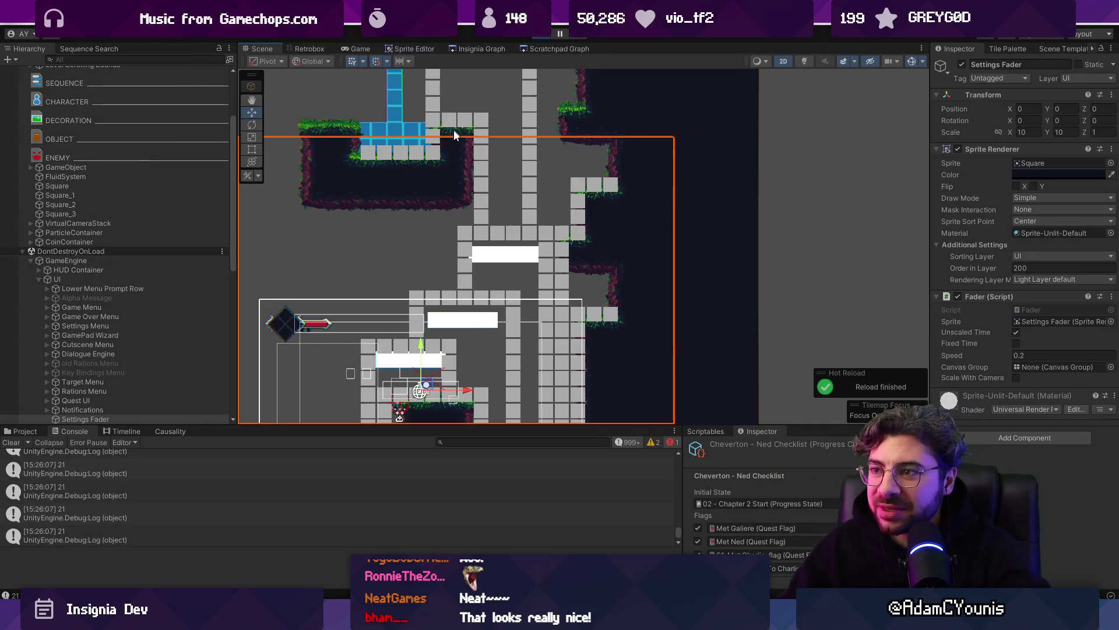
left_click_drag(453, 128, 463, 196)
left_click(498, 130)
left_click_drag(496, 125, 461, 136)
left_click_drag(422, 133, 524, 128)
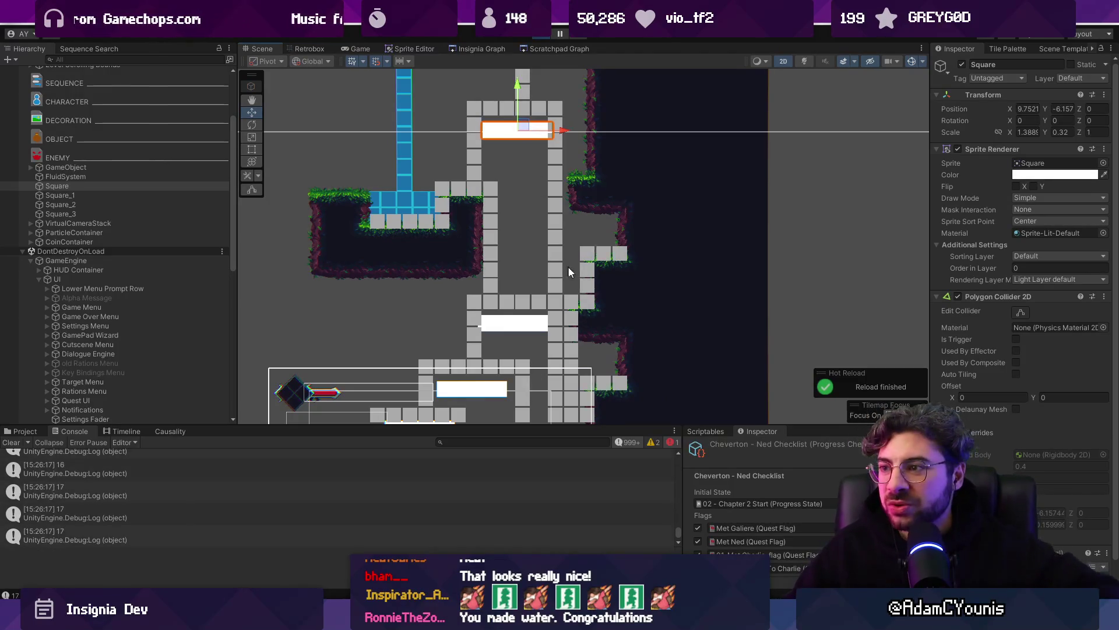
scroll(600, 256, "up", 6)
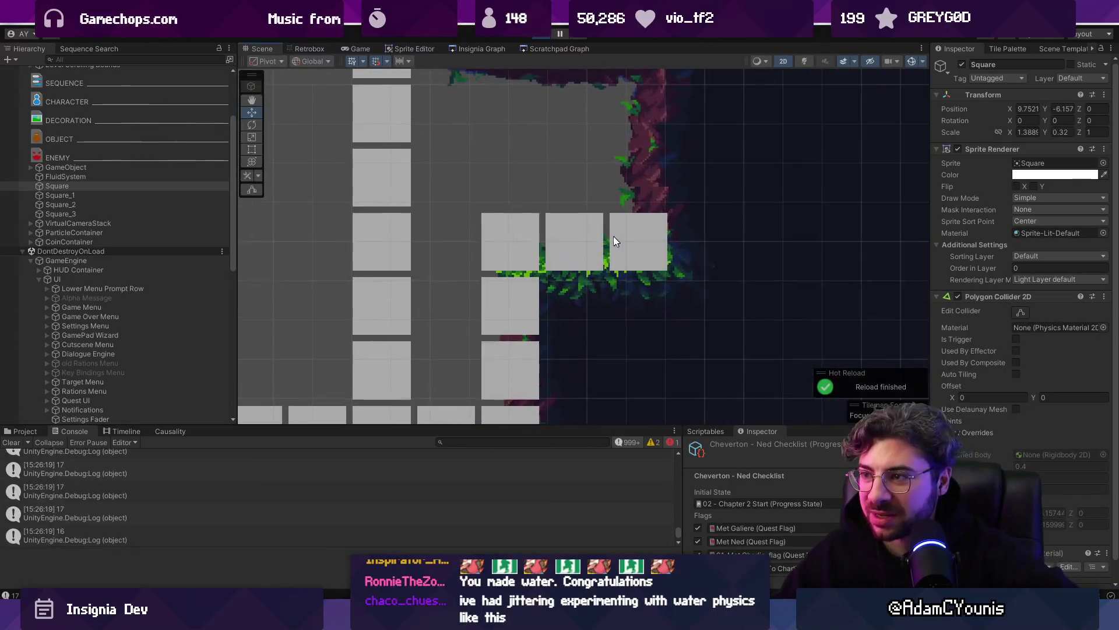
scroll(576, 245, "up", 1)
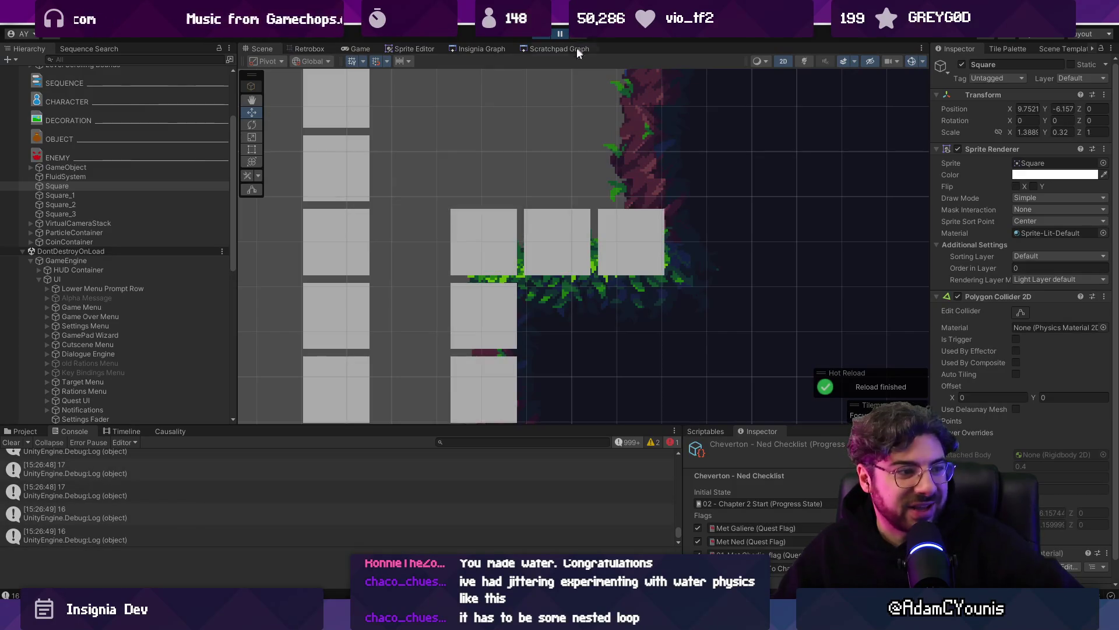
scroll(589, 232, "down", 4)
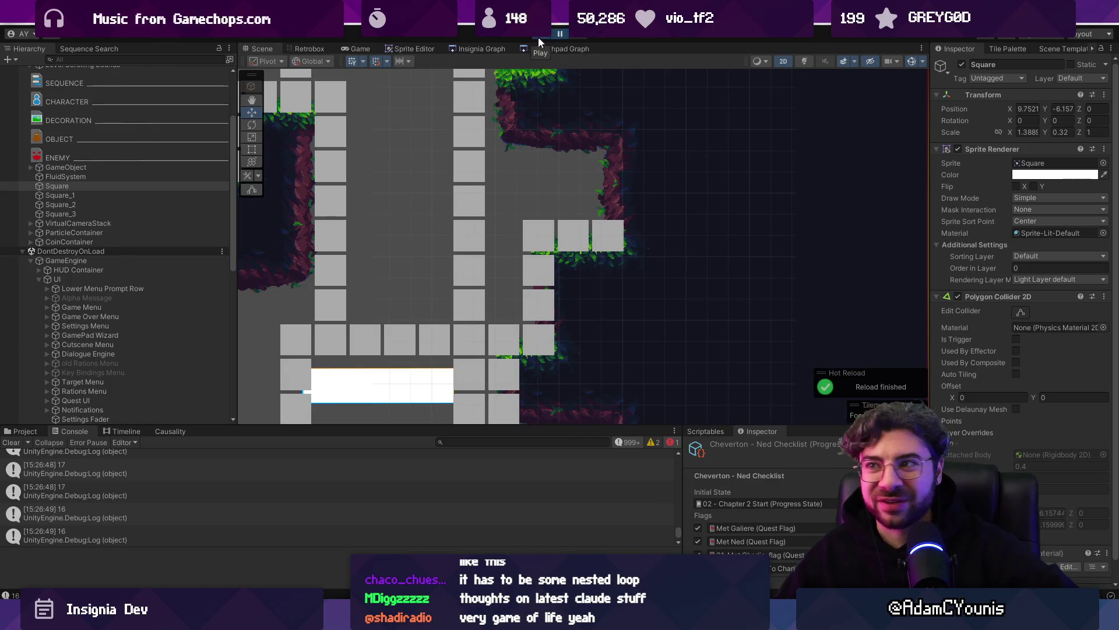
Step: Run and stop the game, then inspect a FluidSystem log in the Console
left_click(541, 40)
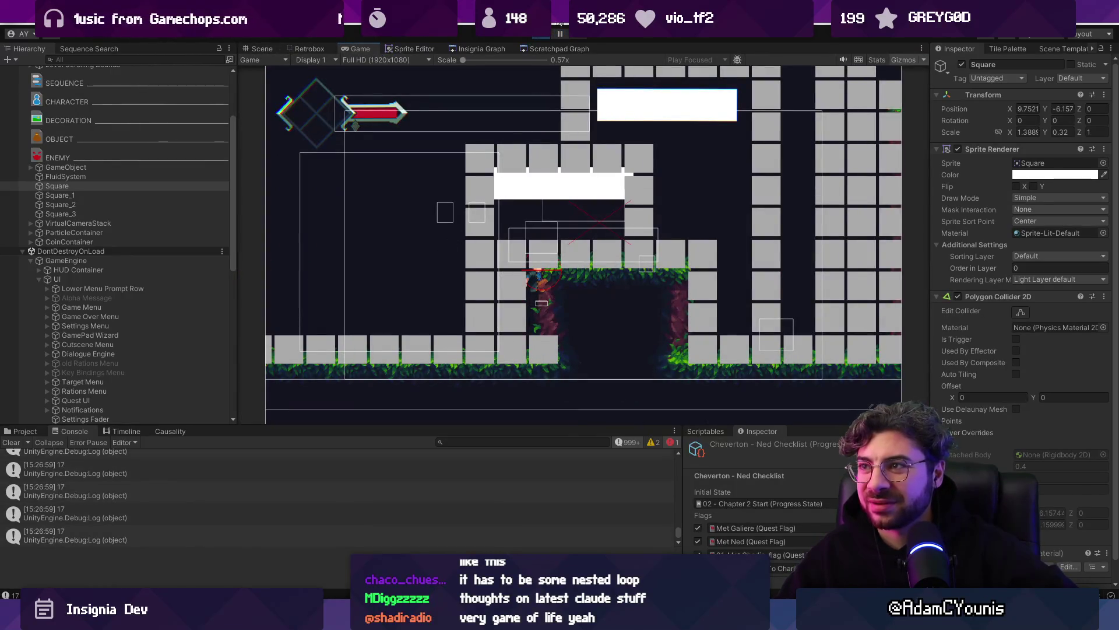
key("ctrl+p")
left_click(202, 485)
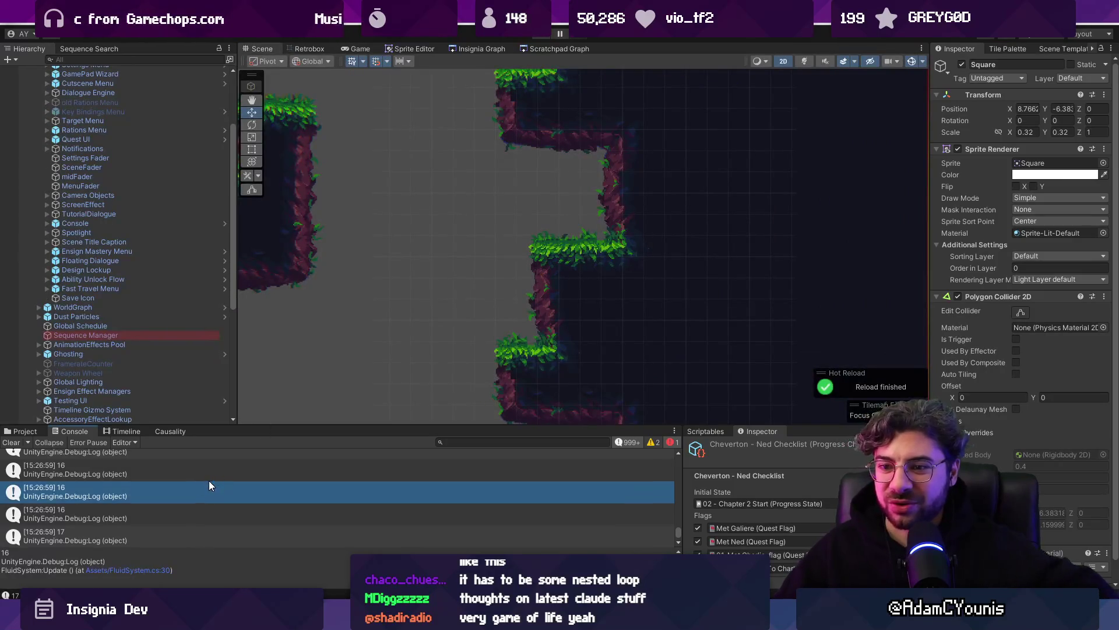
double_click(210, 485)
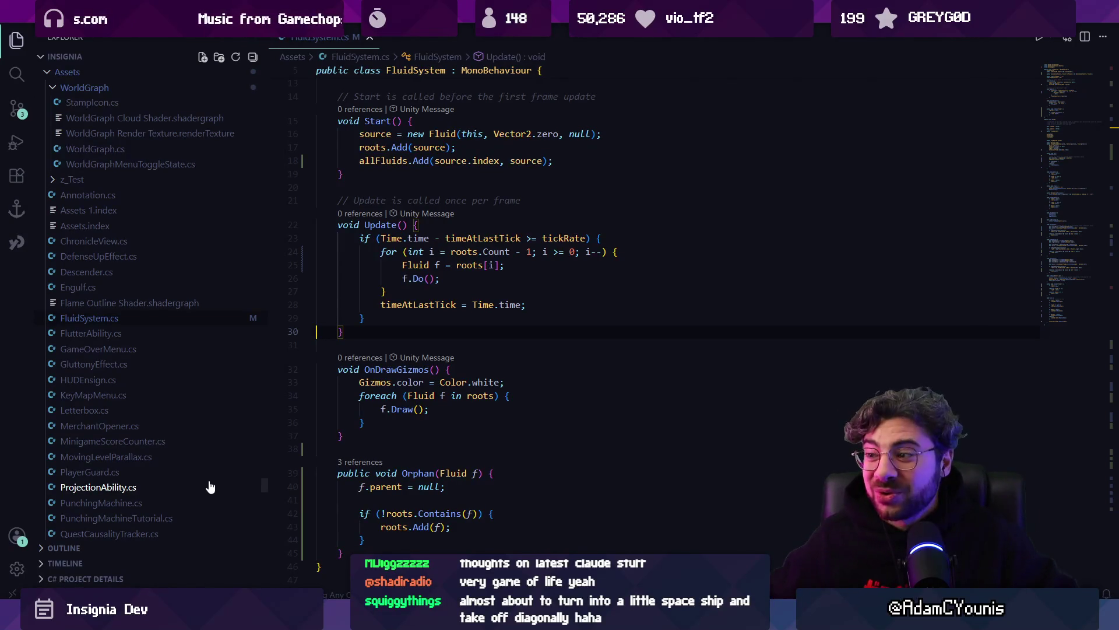
left_click(450, 438)
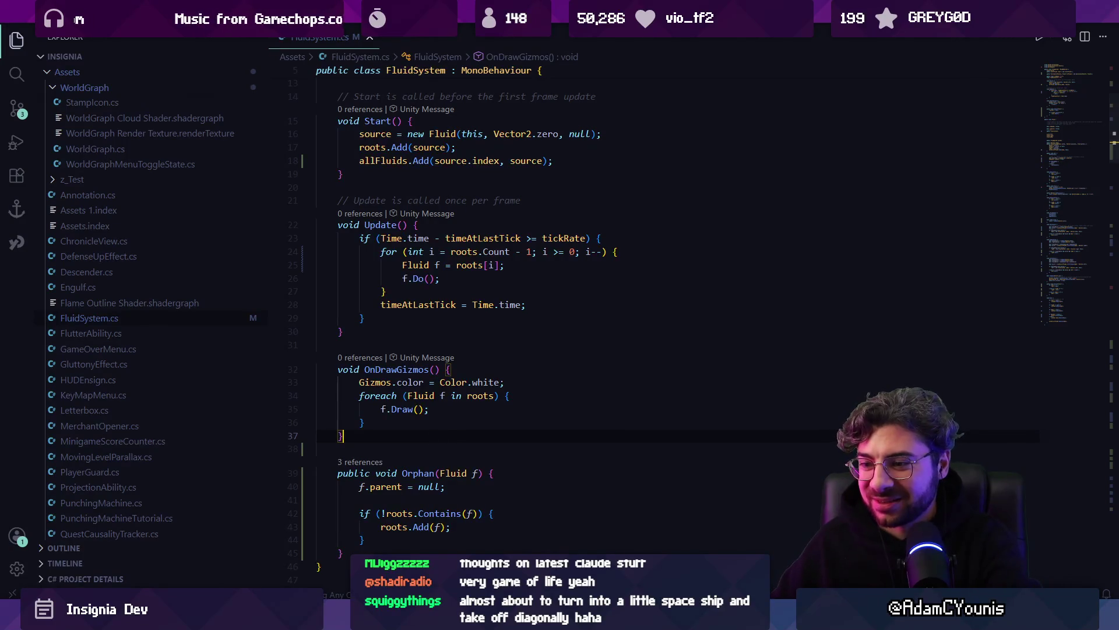
key("alt+Tab")
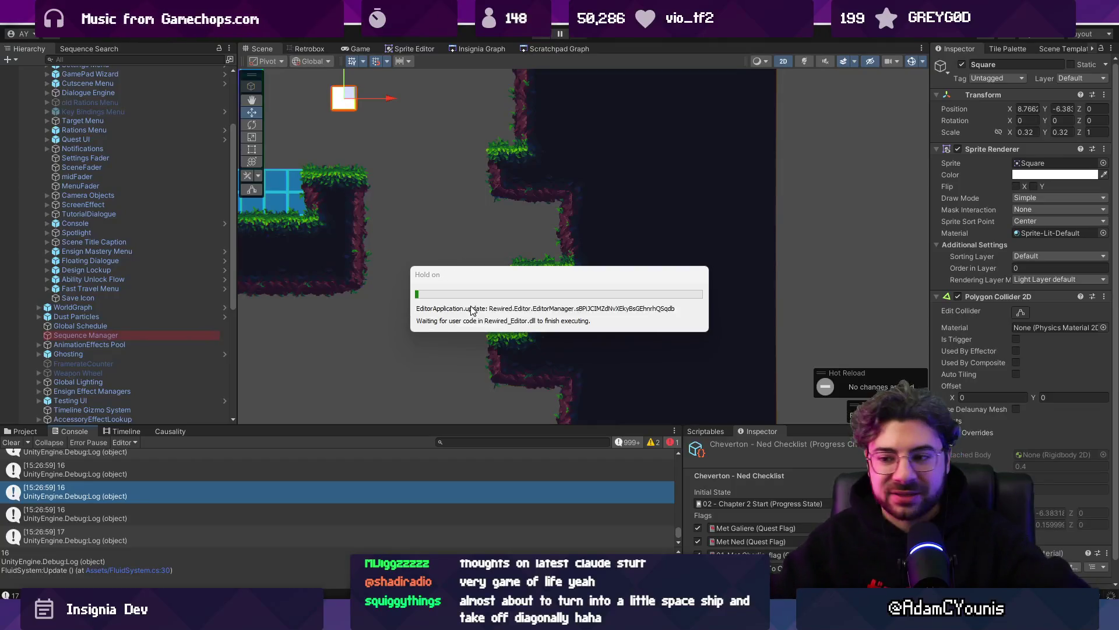
key("super")
type("chrome")
key("Return")
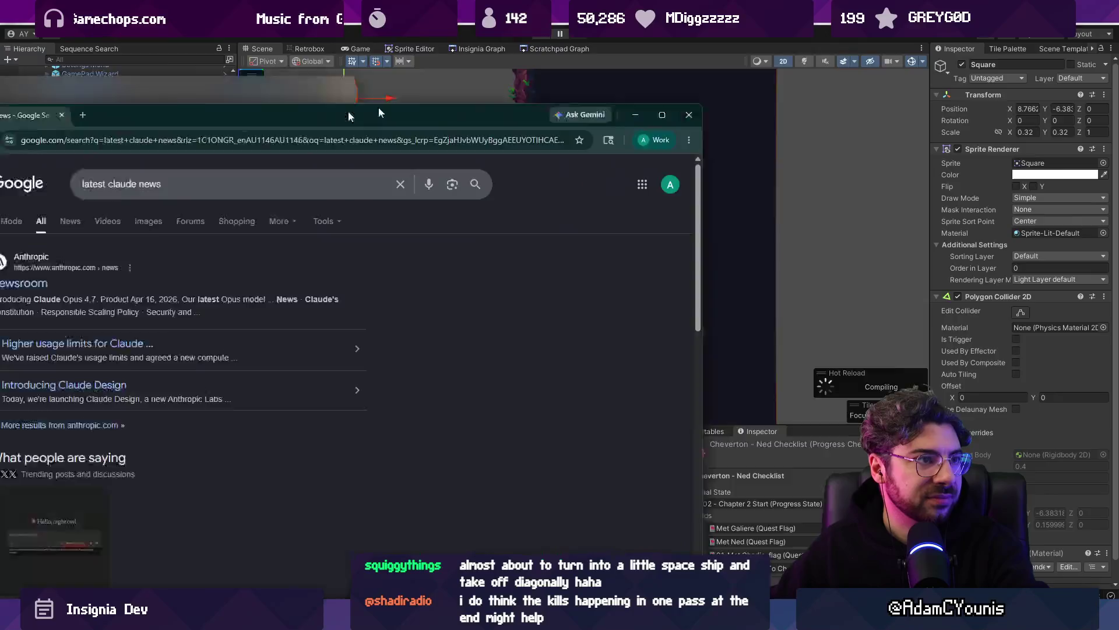
Step: Open and skim the 'What's new - Claude Code Docs' page, then go back to Unity
scroll(301, 285, "down", 5)
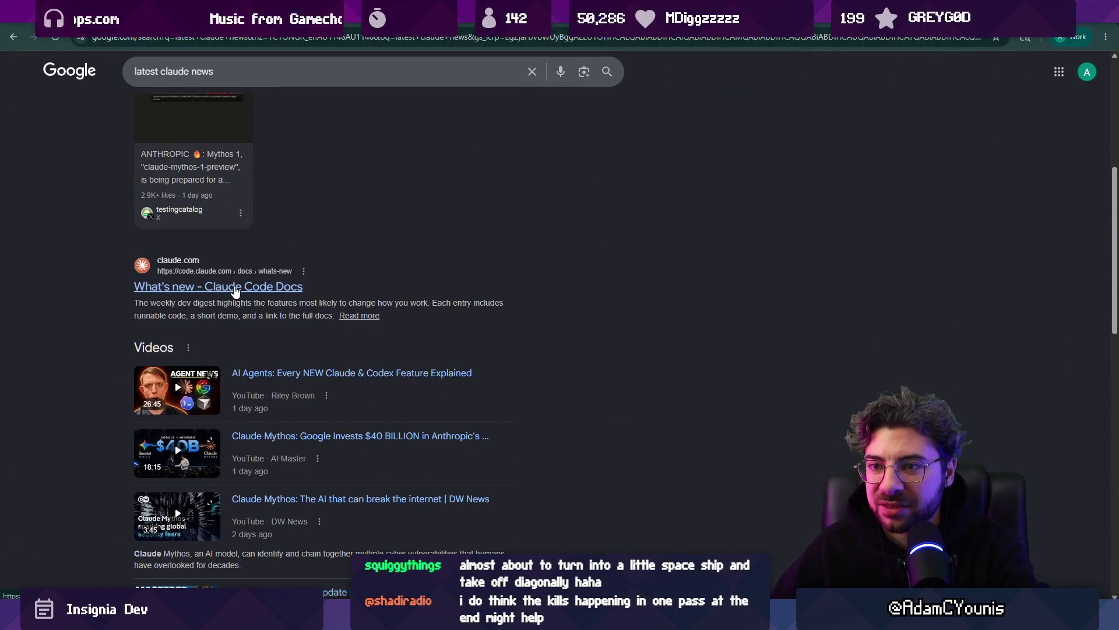
left_click(235, 289)
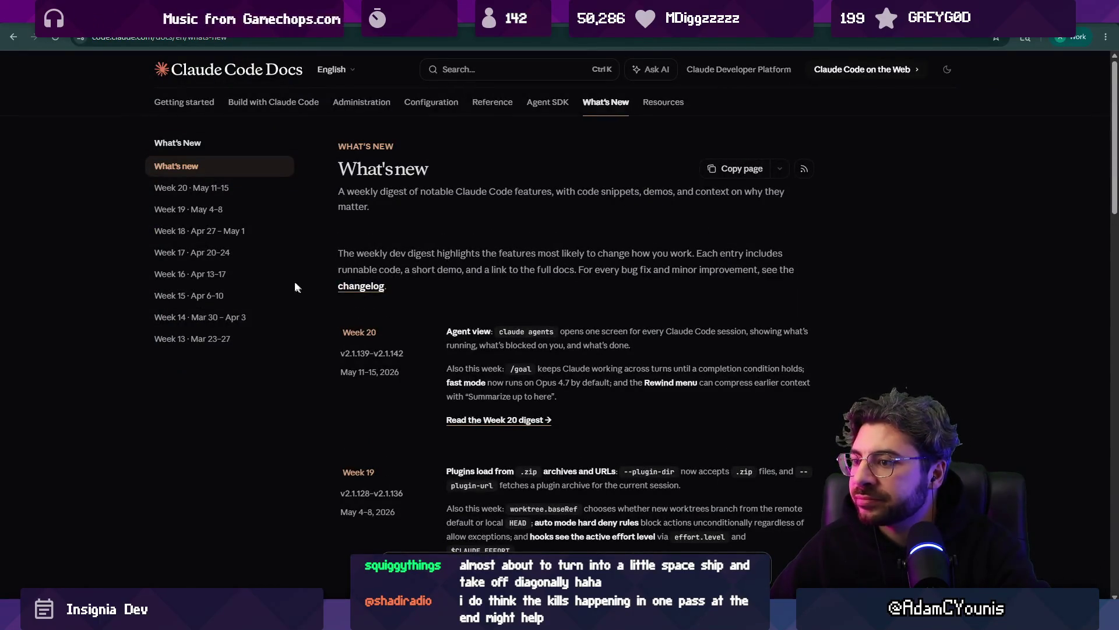
scroll(303, 281, "down", 5)
scroll(305, 274, "up", 5)
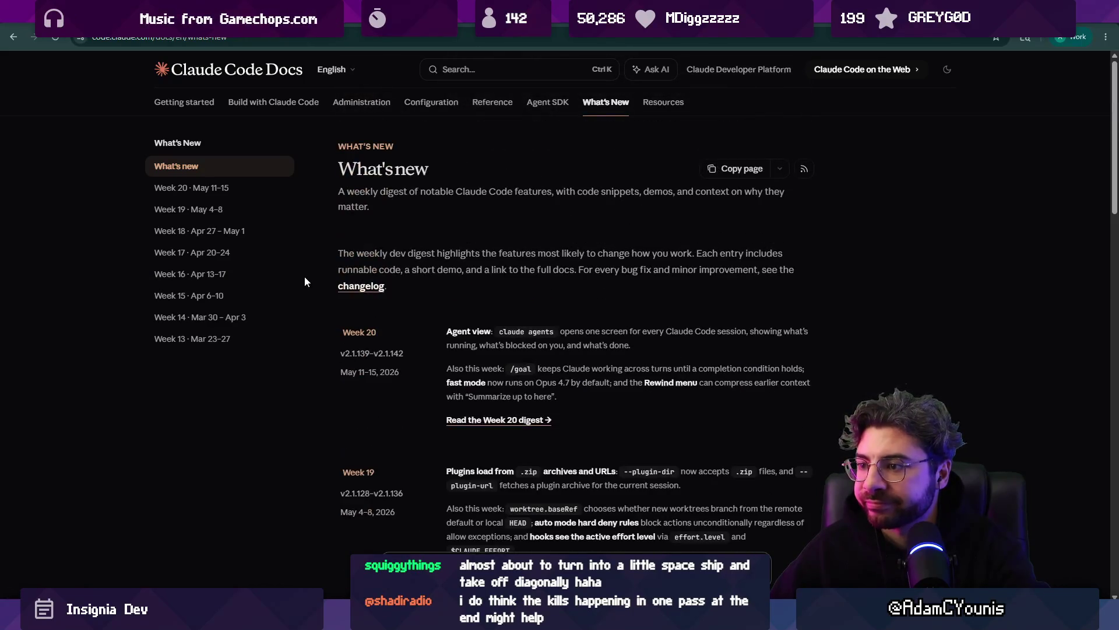
key("alt+Tab")
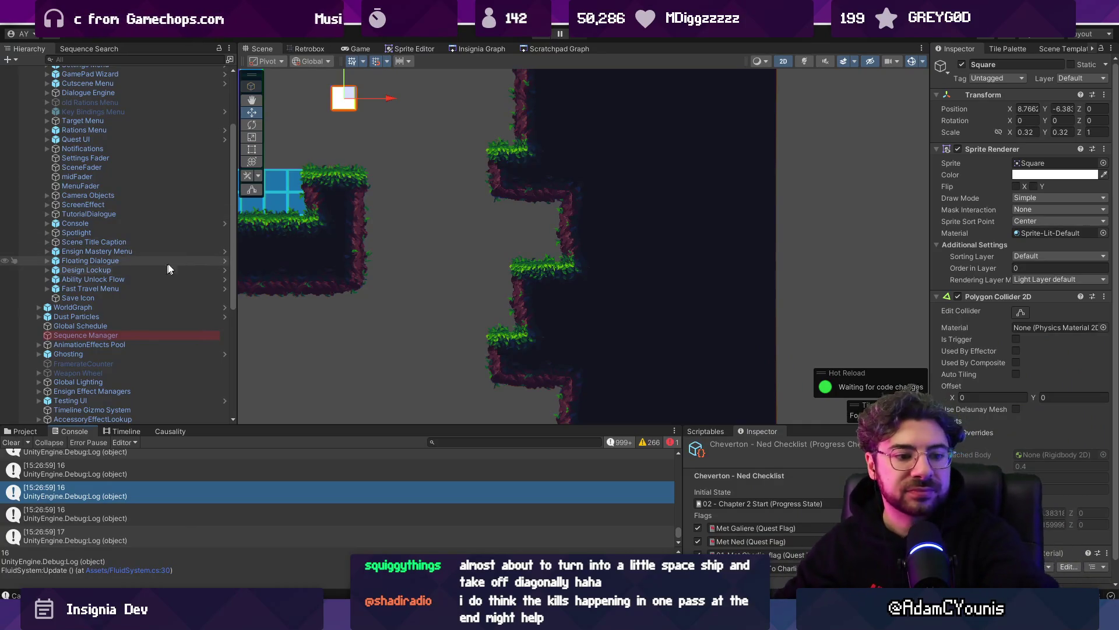
Step: Search FluidSystem.cs for 'exists' and step through its matches in DownCheck and RightCheck
scroll(164, 269, "up", 5)
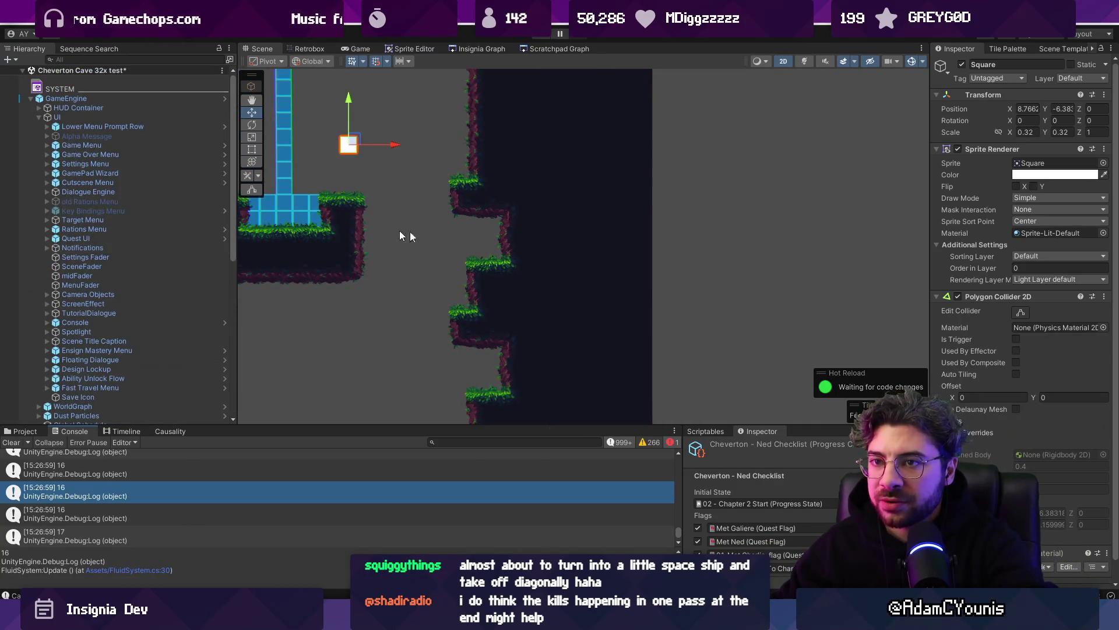
scroll(373, 233, "down", 5)
scroll(431, 260, "up", 5)
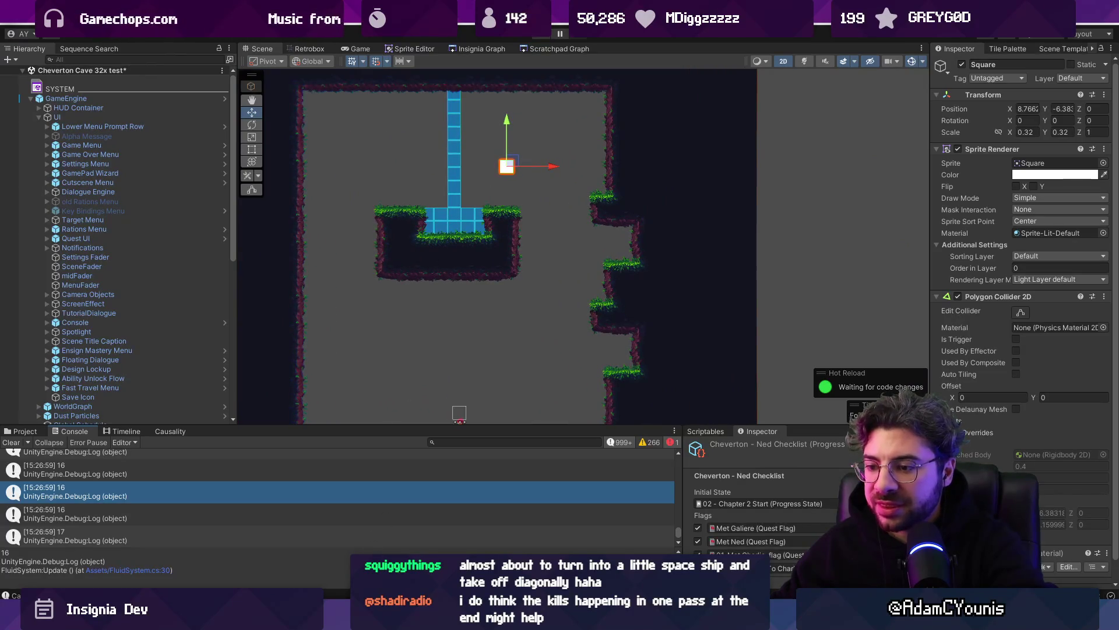
key("alt+Tab")
double_click(374, 382)
key("ctrl+f")
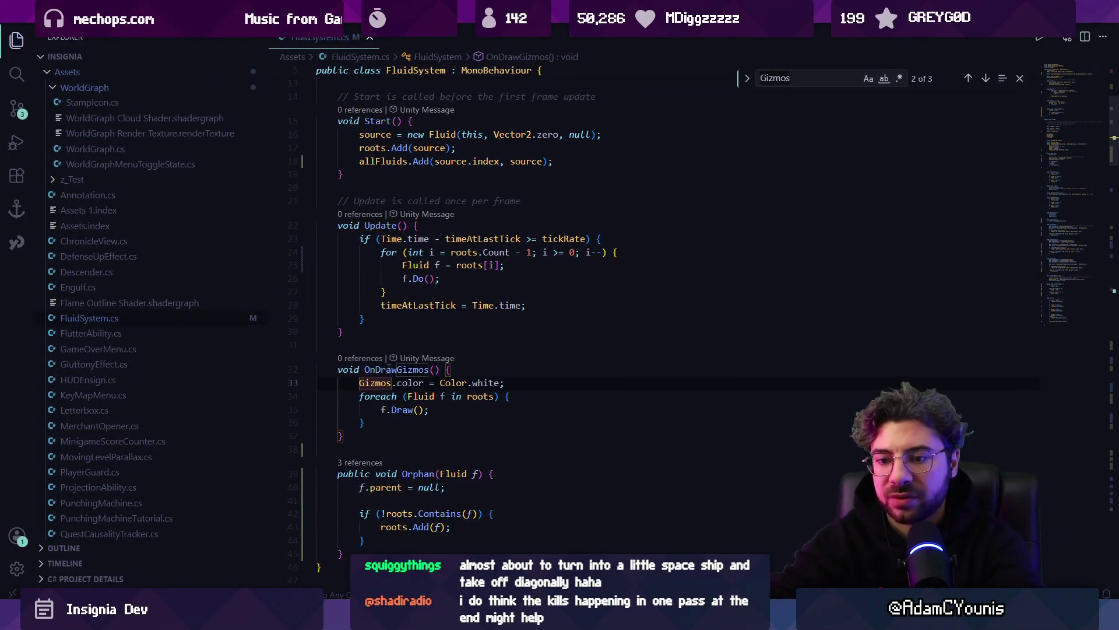
type("exists")
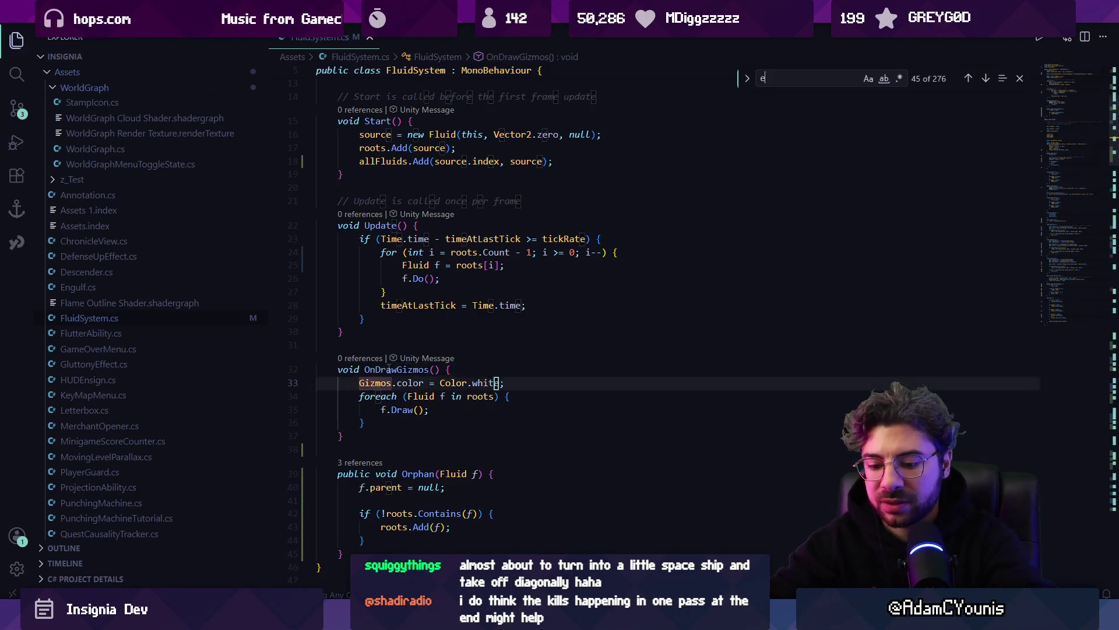
key("Return")
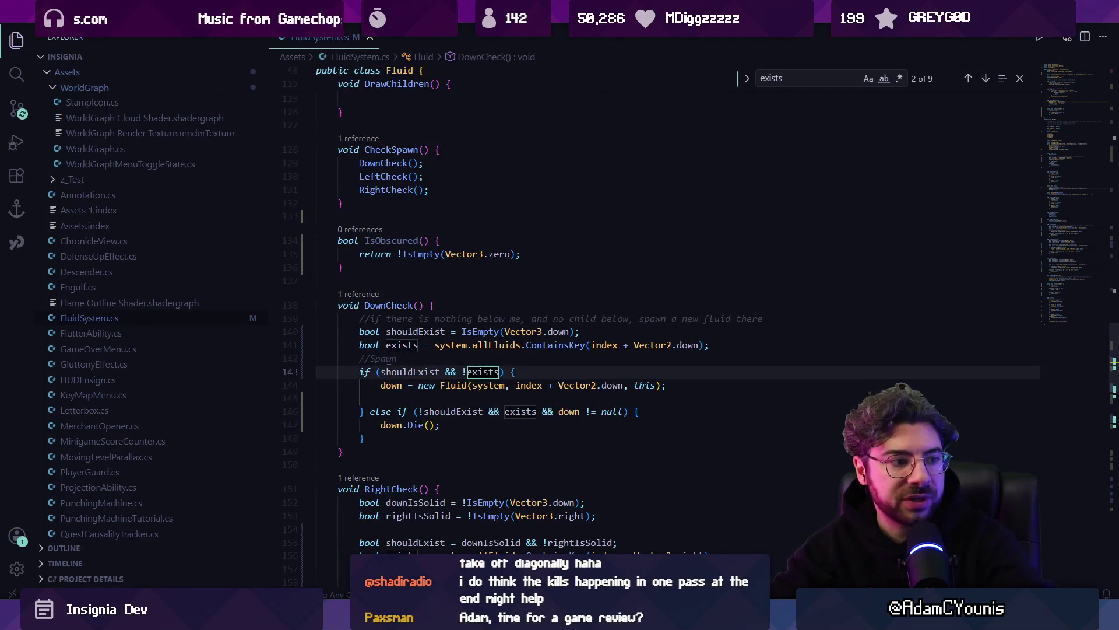
key("Return")
key("Return")
key("Return")
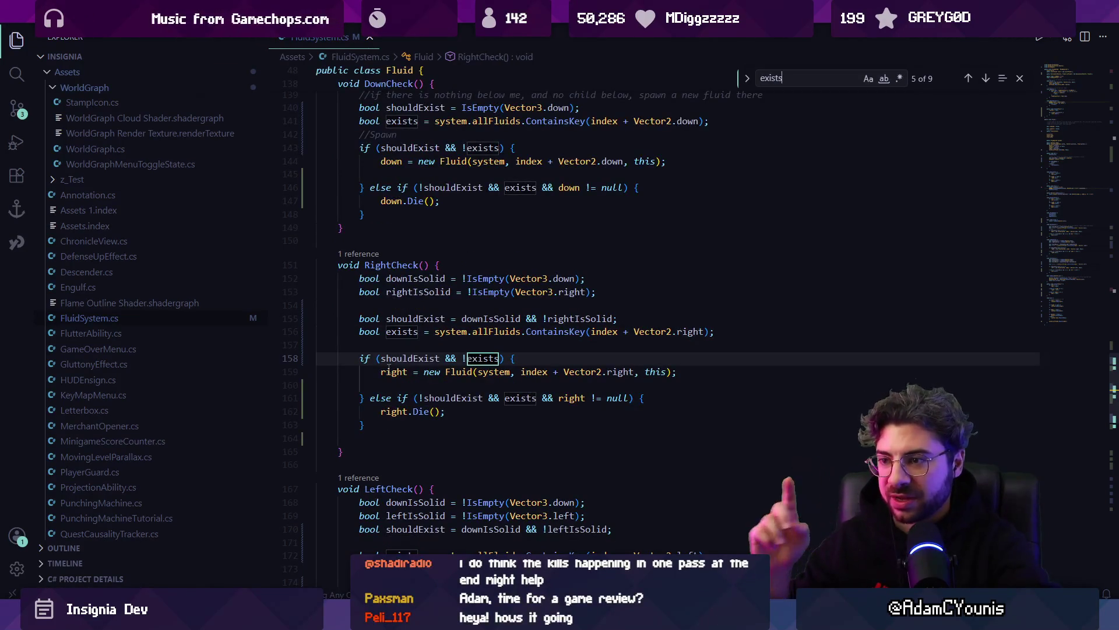
Step: Trace the RightCheck and CheckSpawn references to reach the CheckSpawn call in Do()
left_click(405, 344)
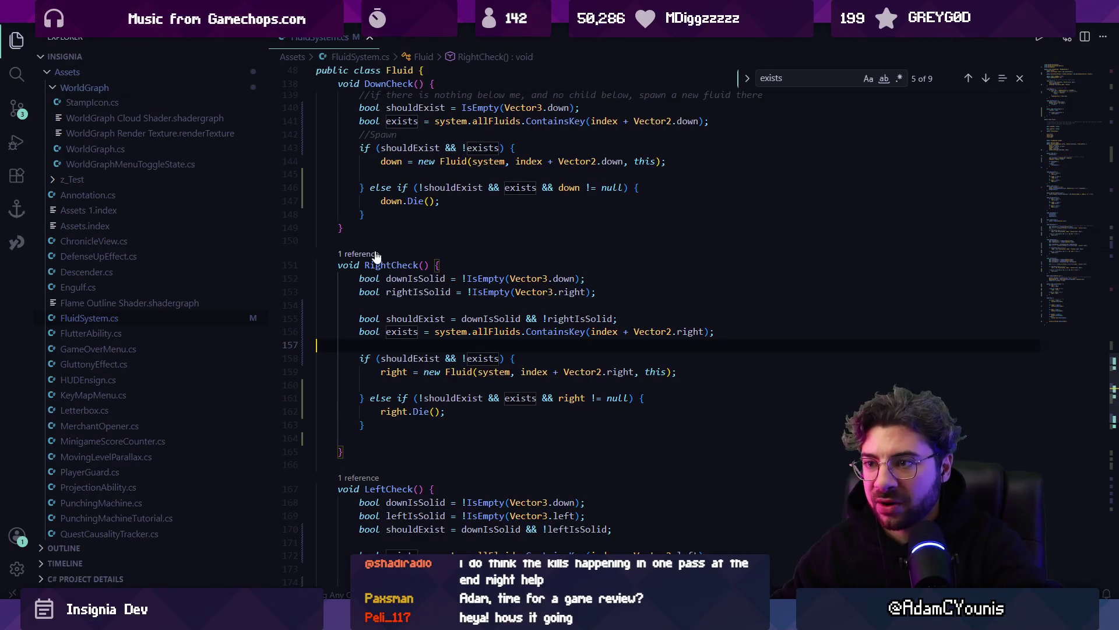
left_click(375, 255)
key("Up")
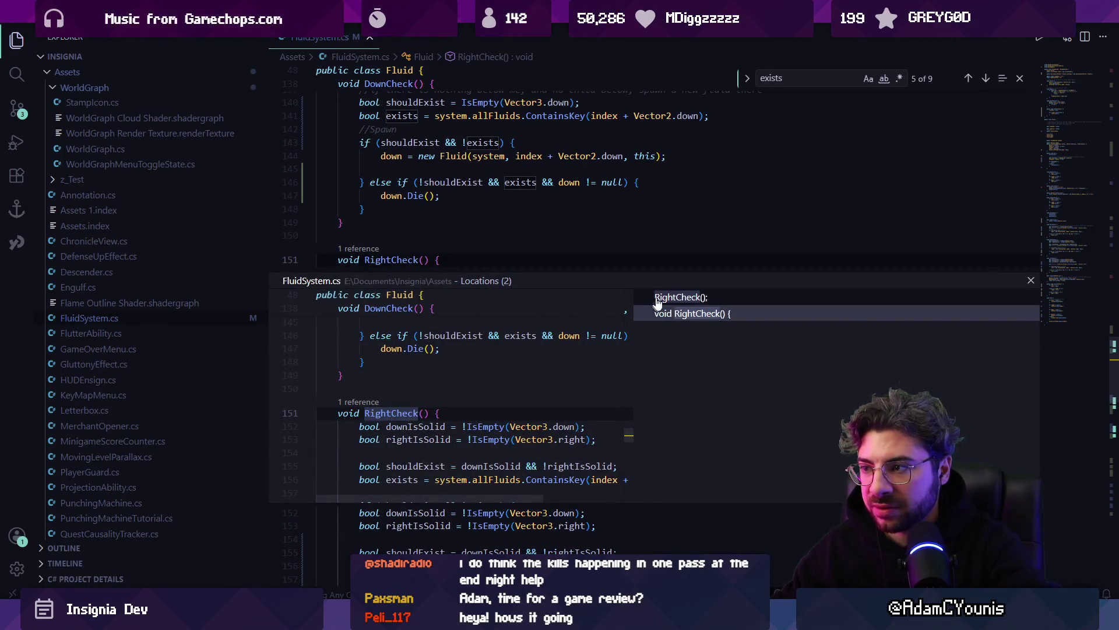
key("Return")
scroll(387, 249, "up", 2)
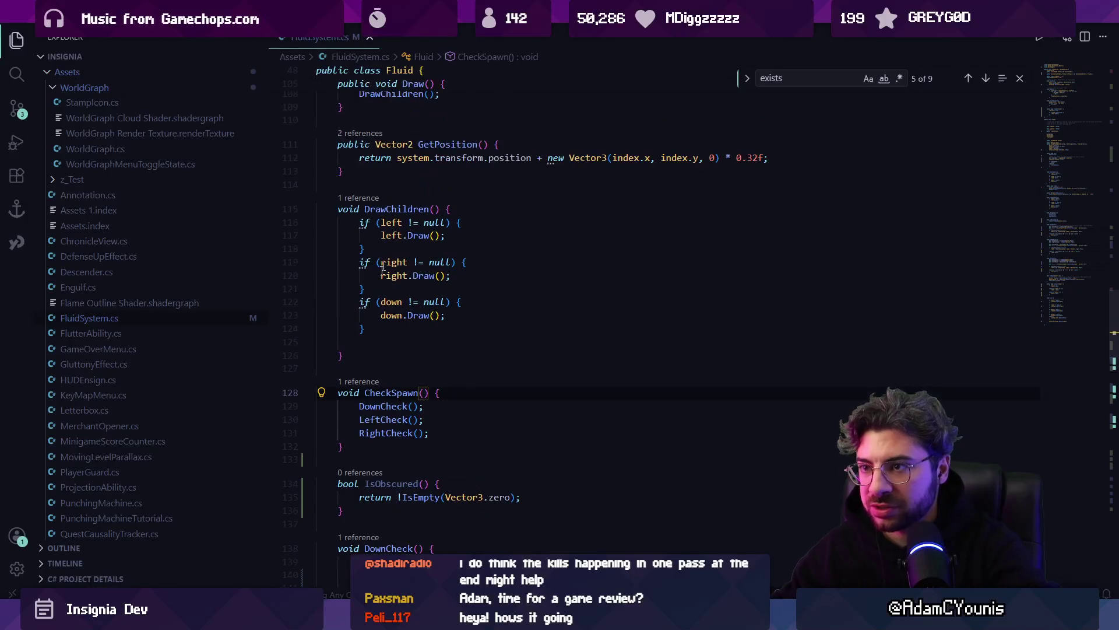
key("shift+F12")
key("Down")
double_click(429, 396)
Step: Turn Do()'s else into else if (parent != null) around CheckSpawn, save, and close the search
left_click(434, 318)
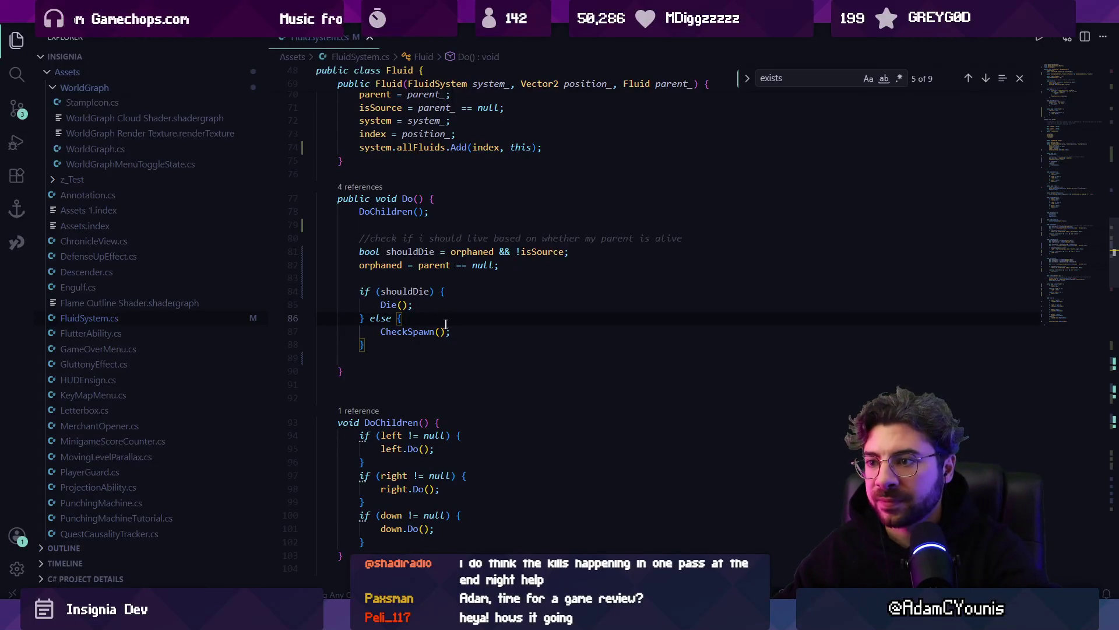
type("if(parent")
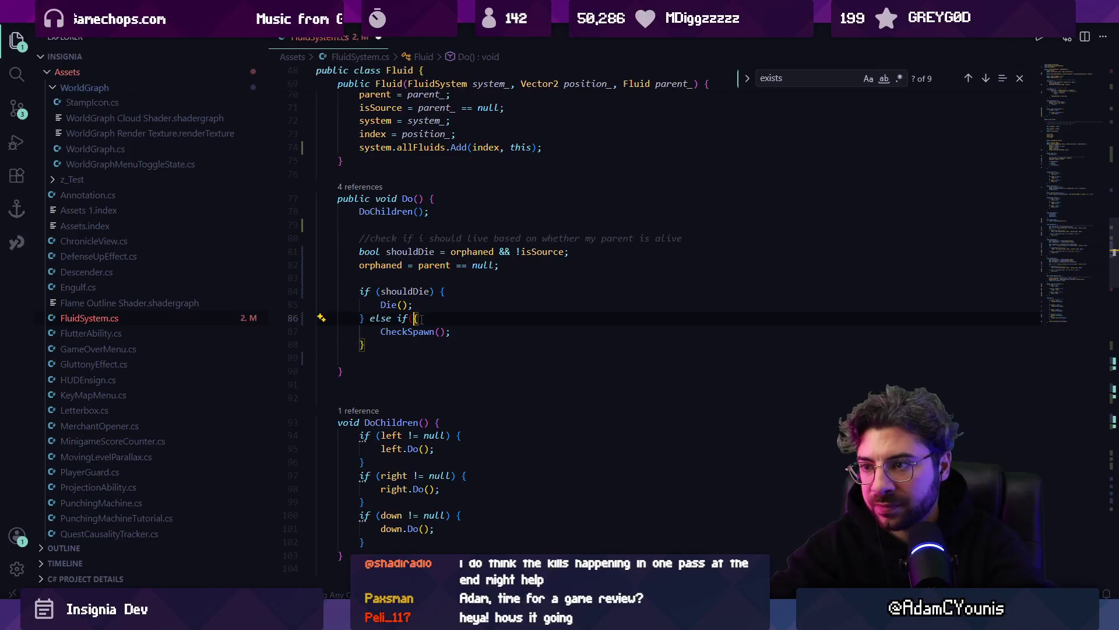
type(" != null) {")
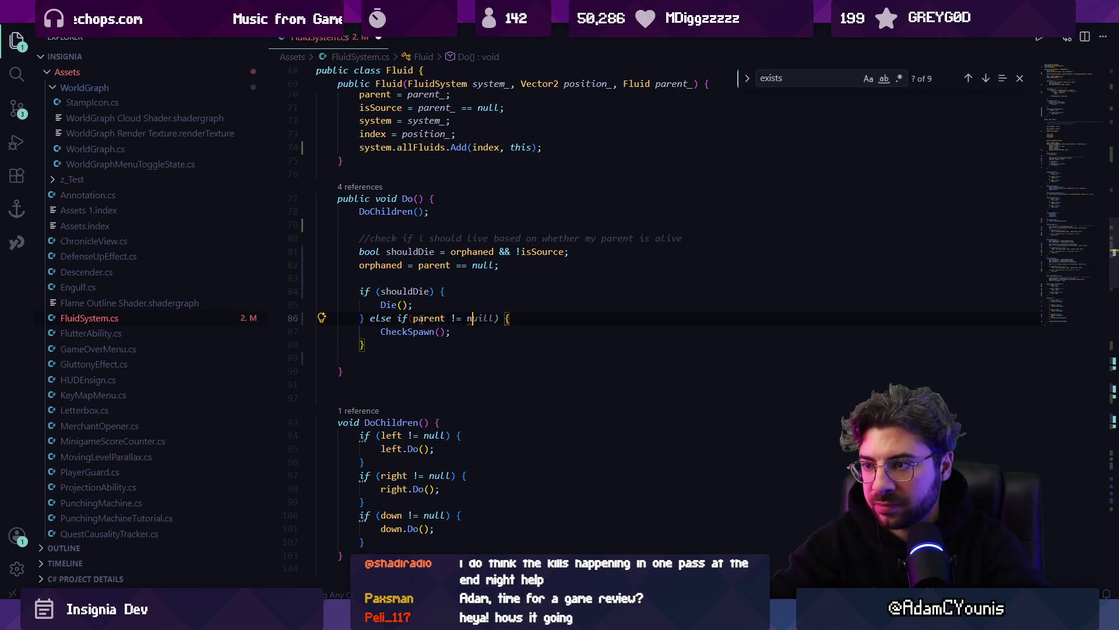
key("ctrl+s")
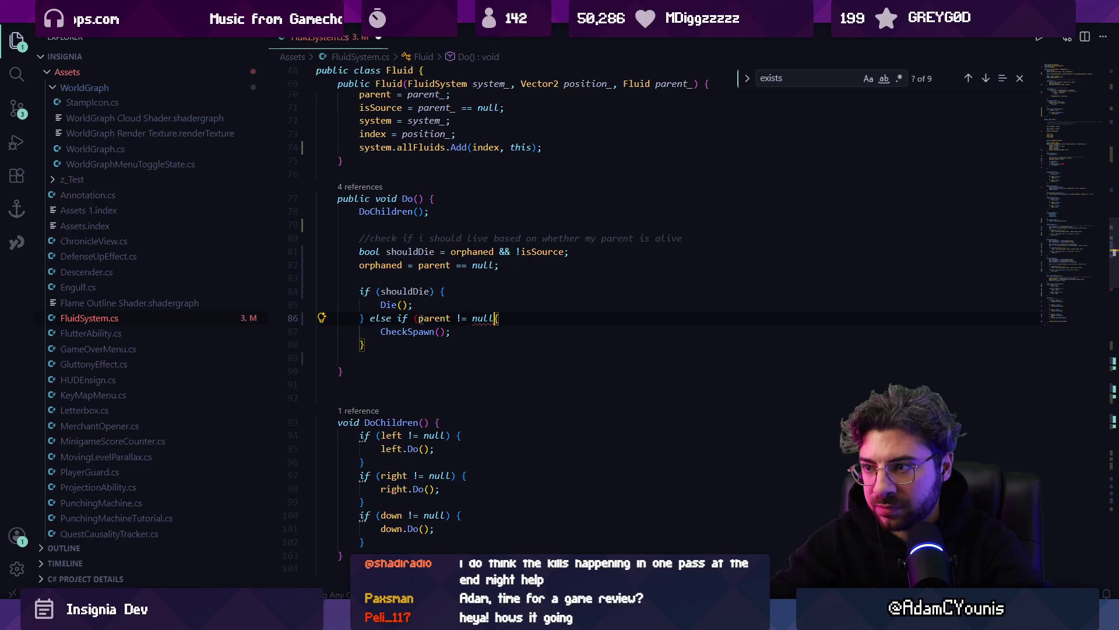
key("Escape")
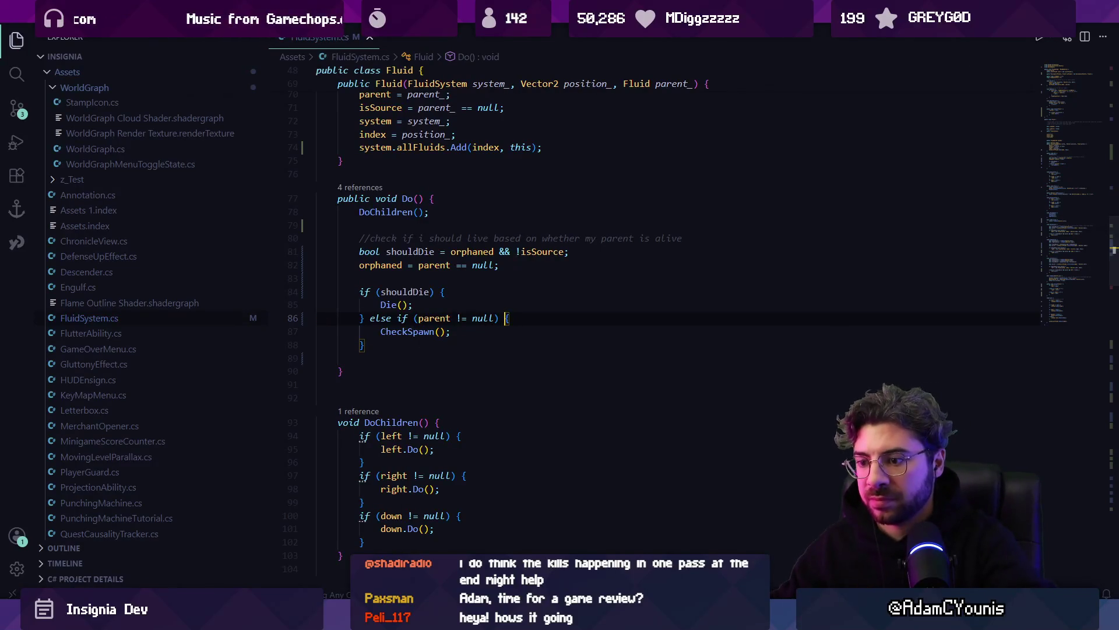
key("alt+Tab")
Step: Play the test, nudge the square, and open the duplicate-key error at FluidSystem.cs line 18
left_click(539, 37)
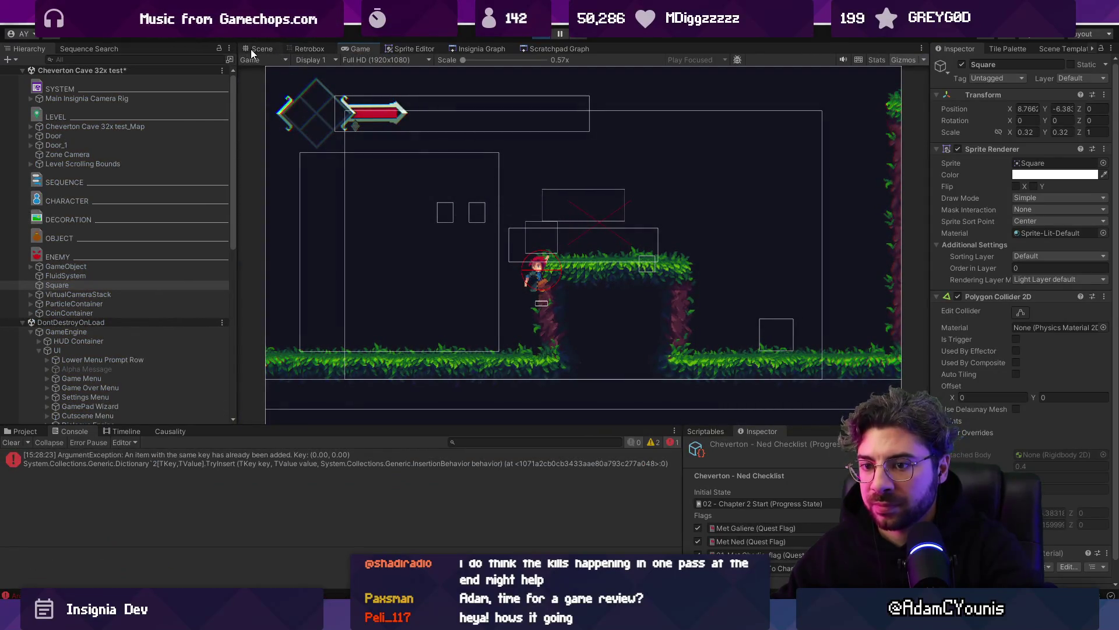
left_click(250, 49)
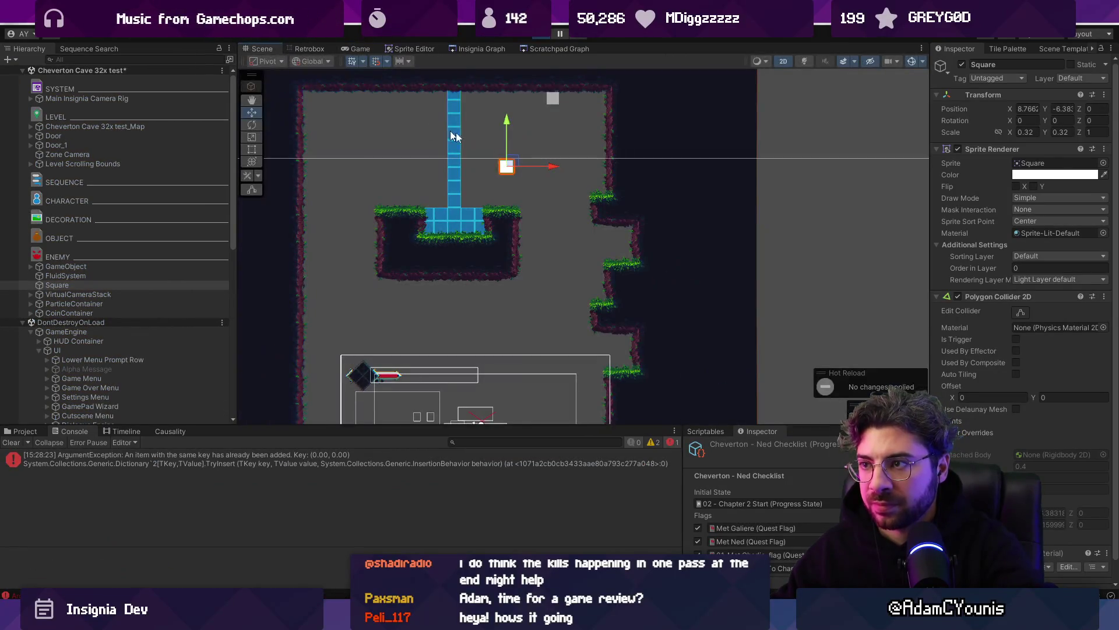
mouse_move(507, 164)
left_mouse_down()
mouse_move(558, 102)
mouse_move(516, 163)
left_mouse_up()
left_click(219, 461)
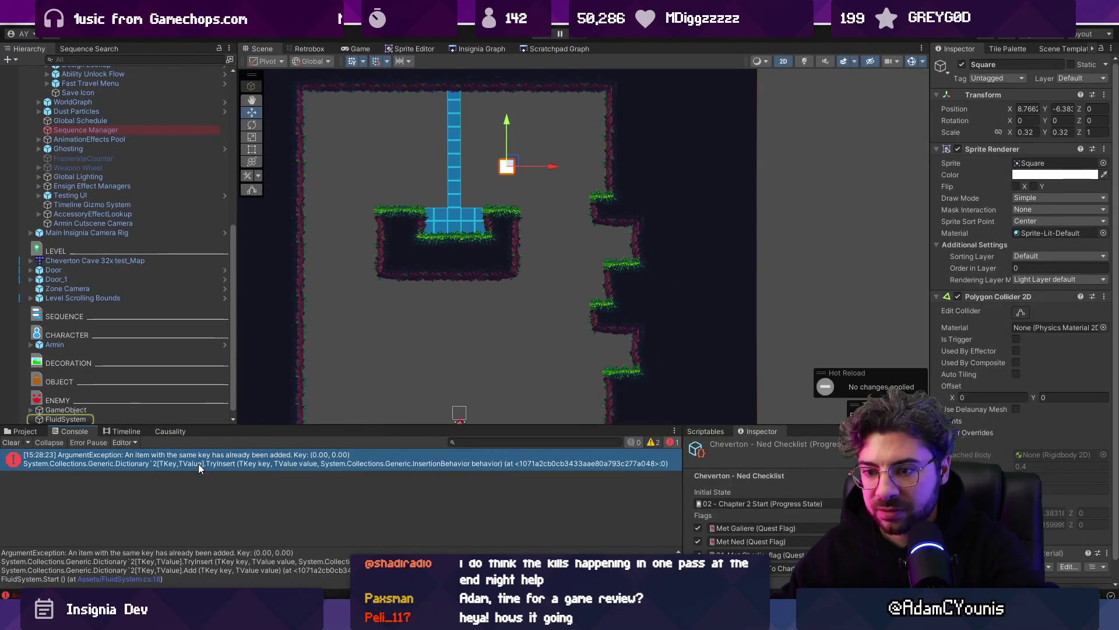
left_click(140, 579)
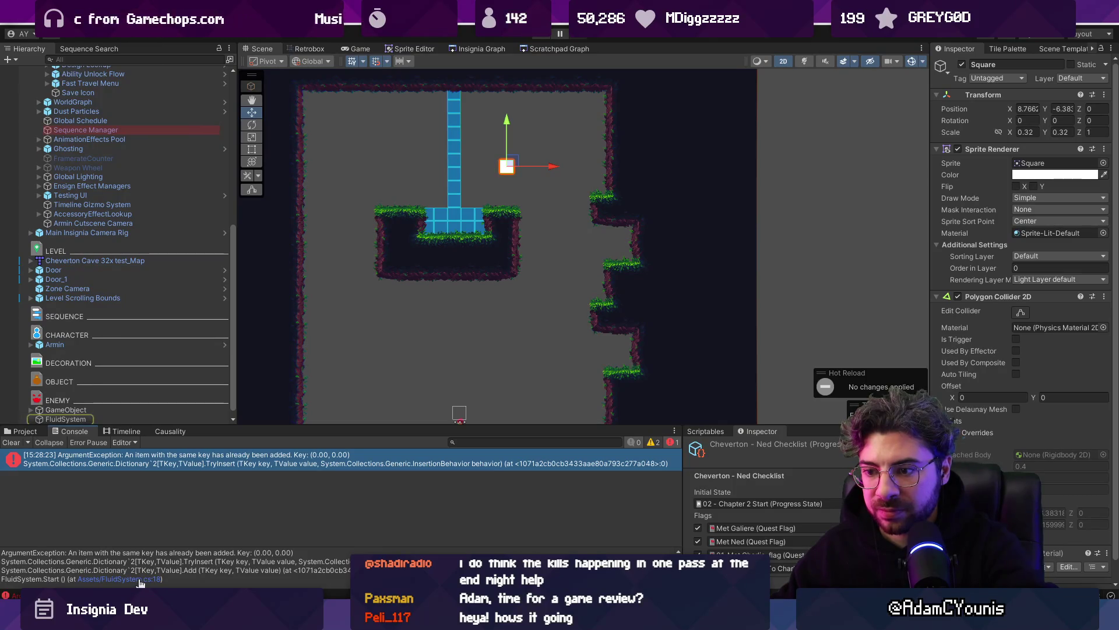
left_click(404, 331)
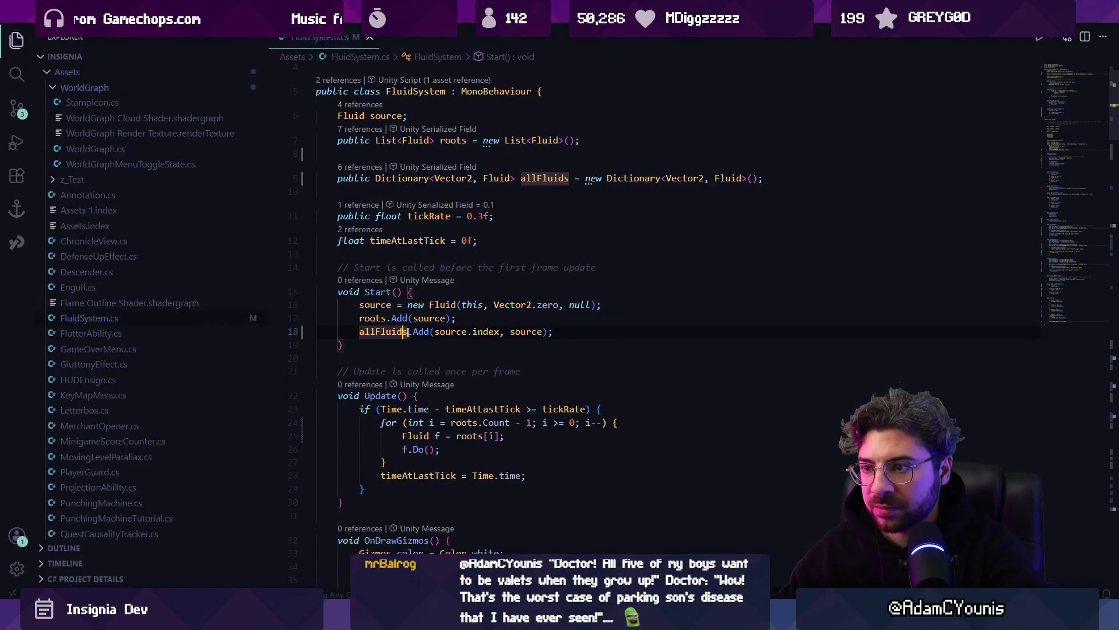
key("alt+Tab")
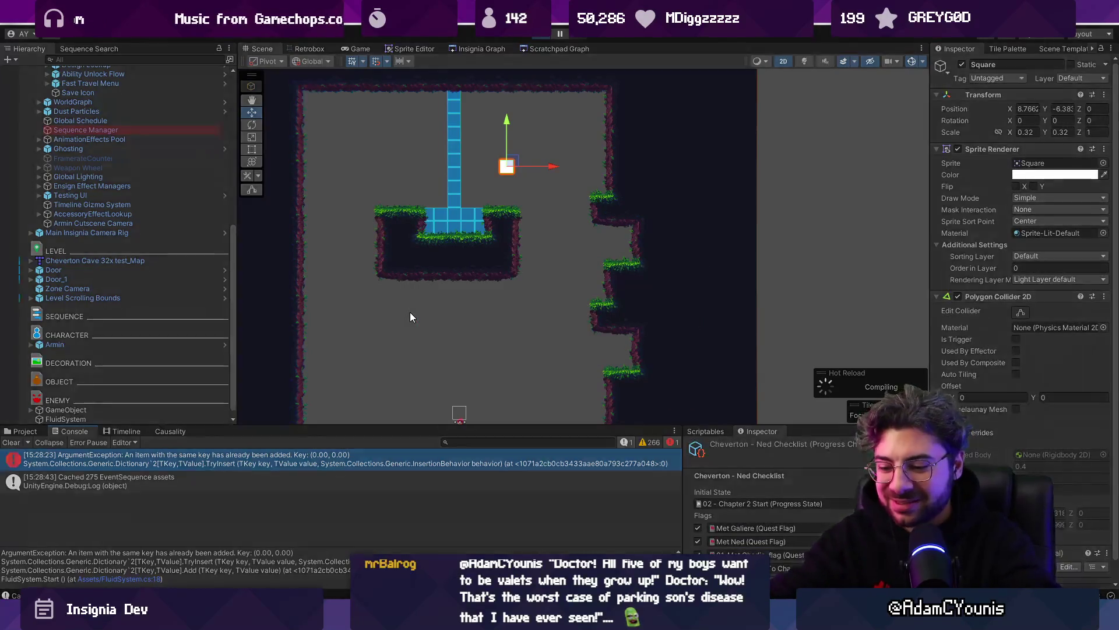
Step: Rerun and stop the game, undo the square's move, and reopen the erroring code line
key("ctrl+p")
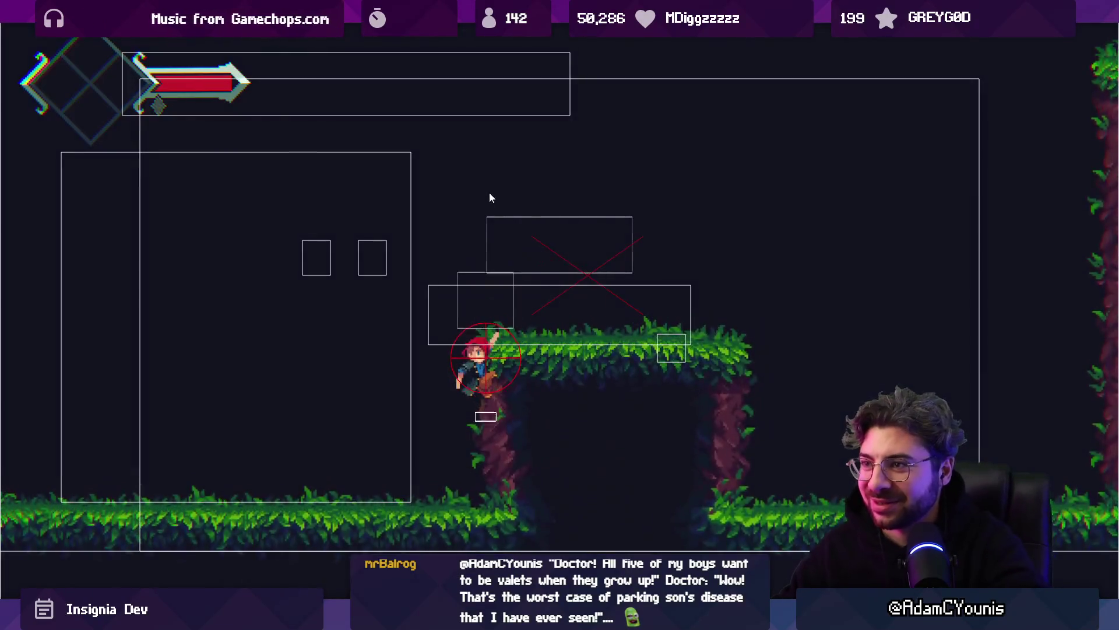
key("ctrl+p")
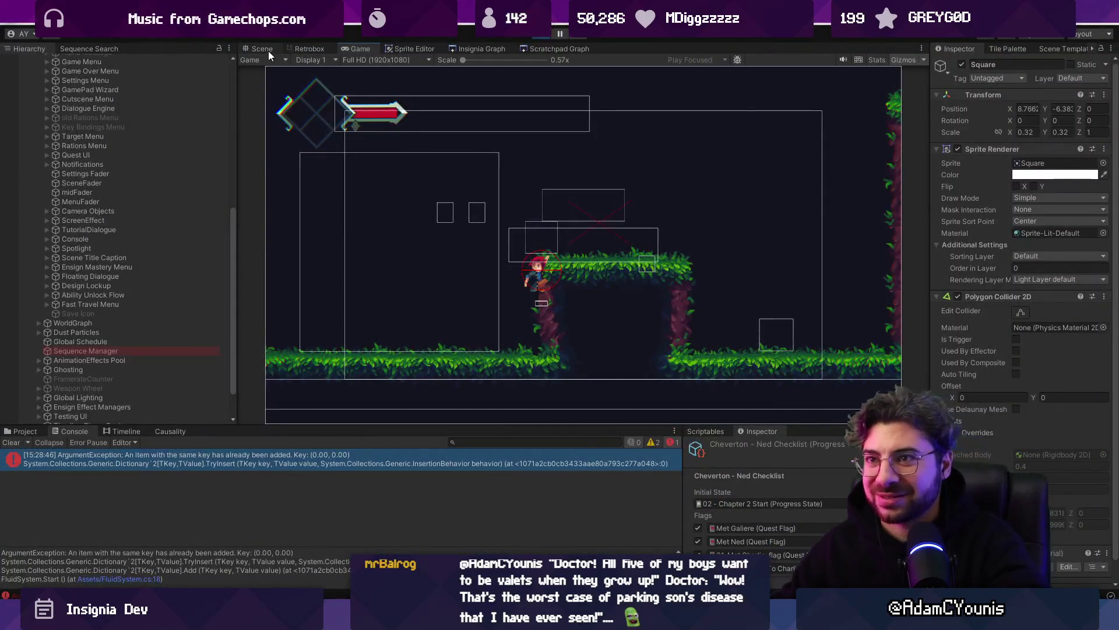
mouse_move(507, 166)
left_mouse_down()
mouse_move(580, 153)
mouse_move(526, 174)
left_mouse_up()
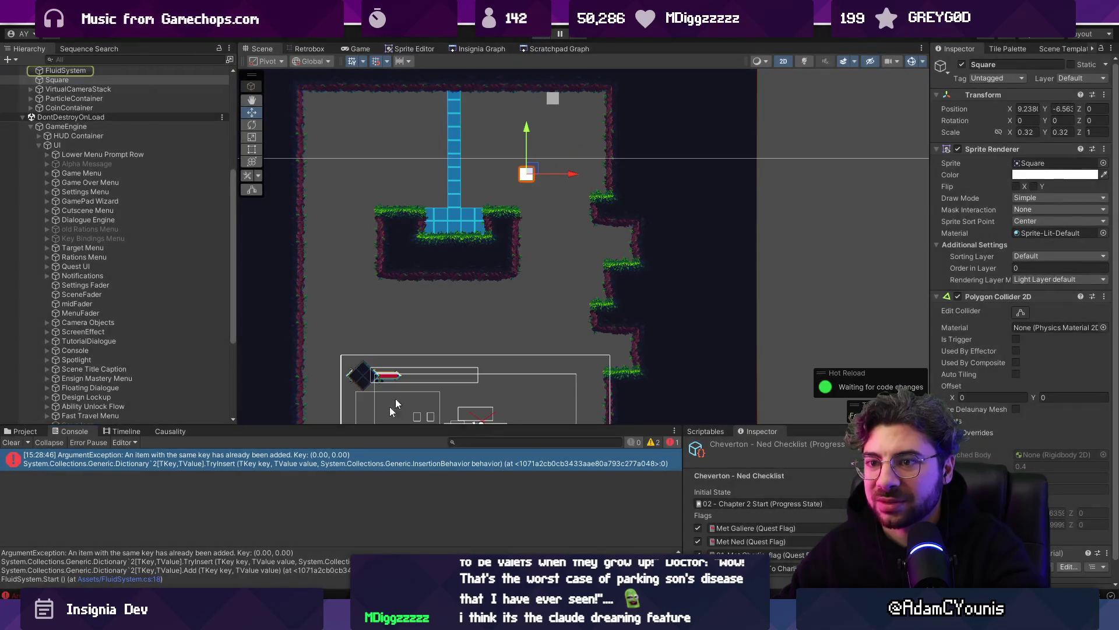
key("ctrl+z")
left_click(289, 467)
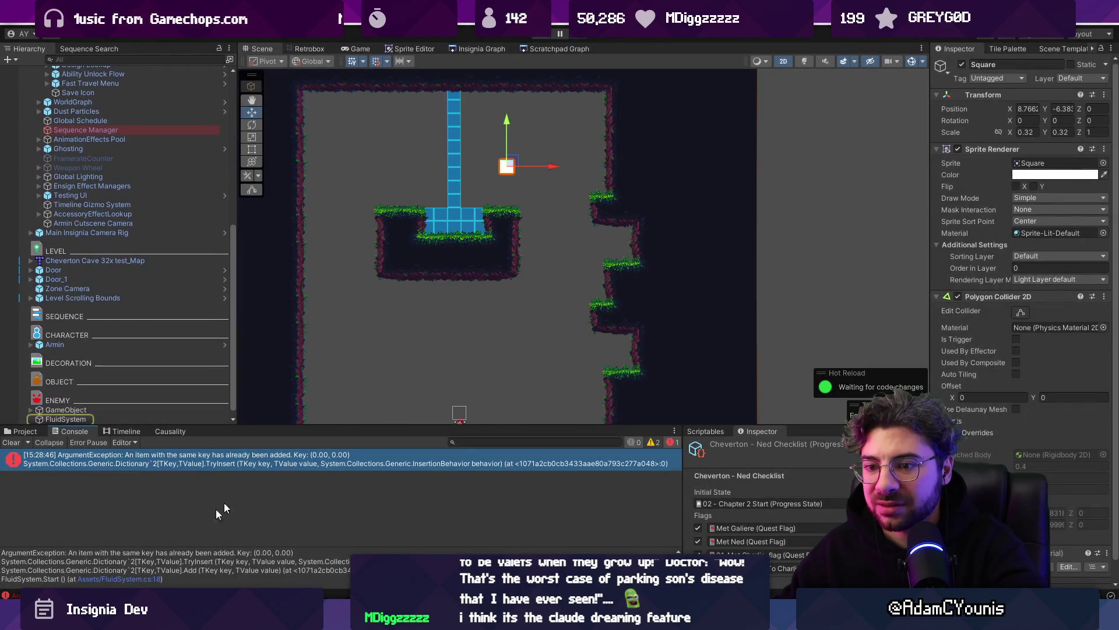
left_click(149, 582)
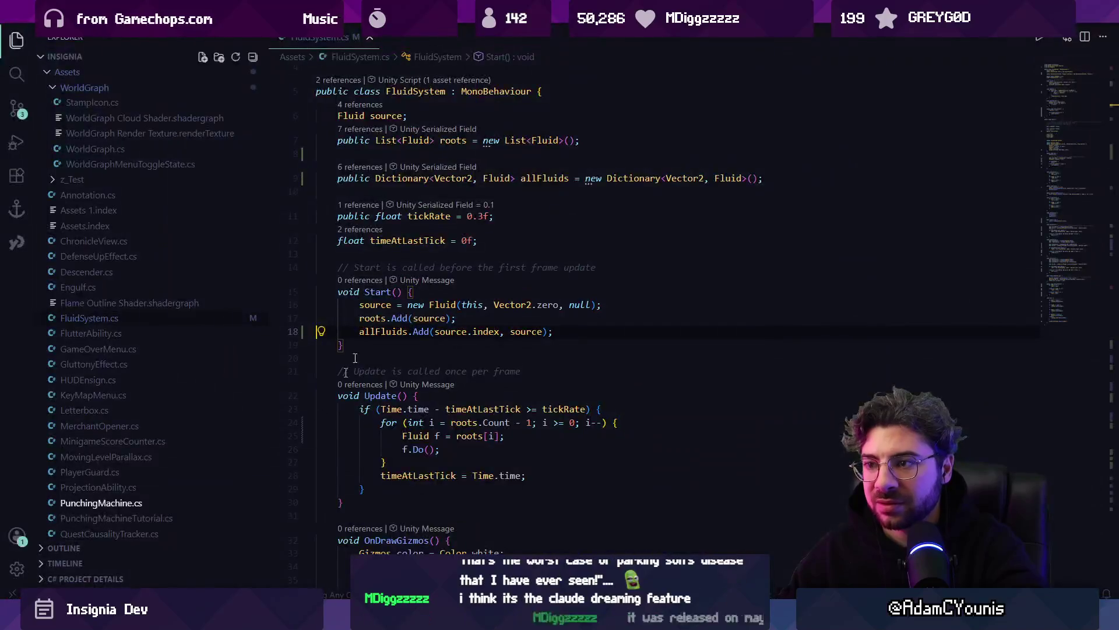
Step: Search for 'allfluids.add(' and delete the source's duplicate allFluids.Add line in Start()
key("Home")
key("Up")
key("Up")
key("Right")
key("Right")
key("Right")
left_click(378, 330, "ctrl")
key("ctrl+f")
type("allfluids.add(")
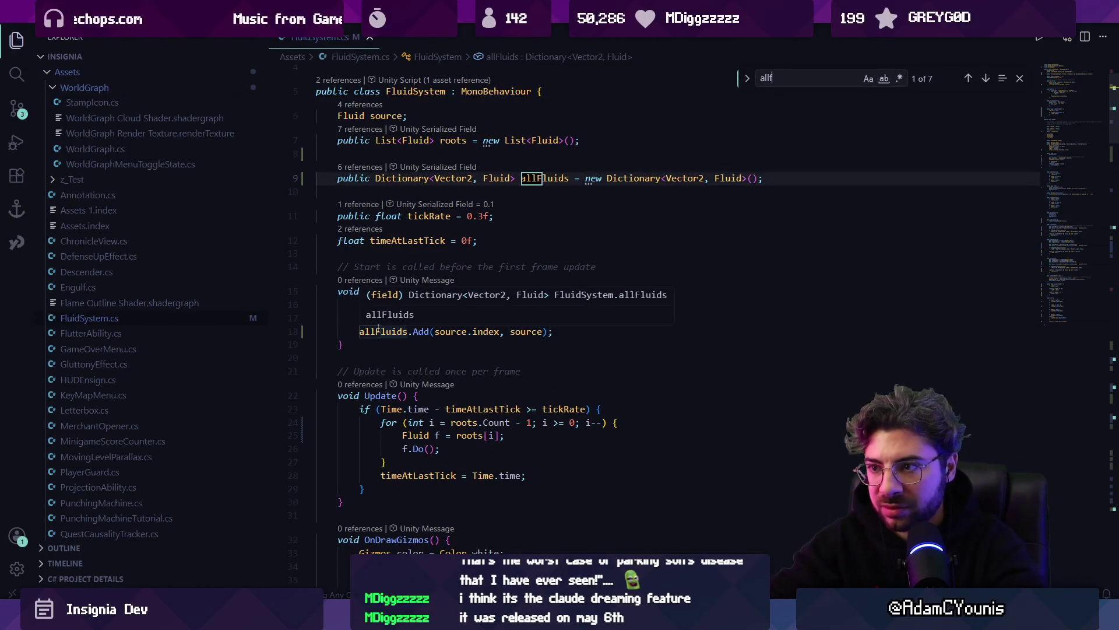
key("Return")
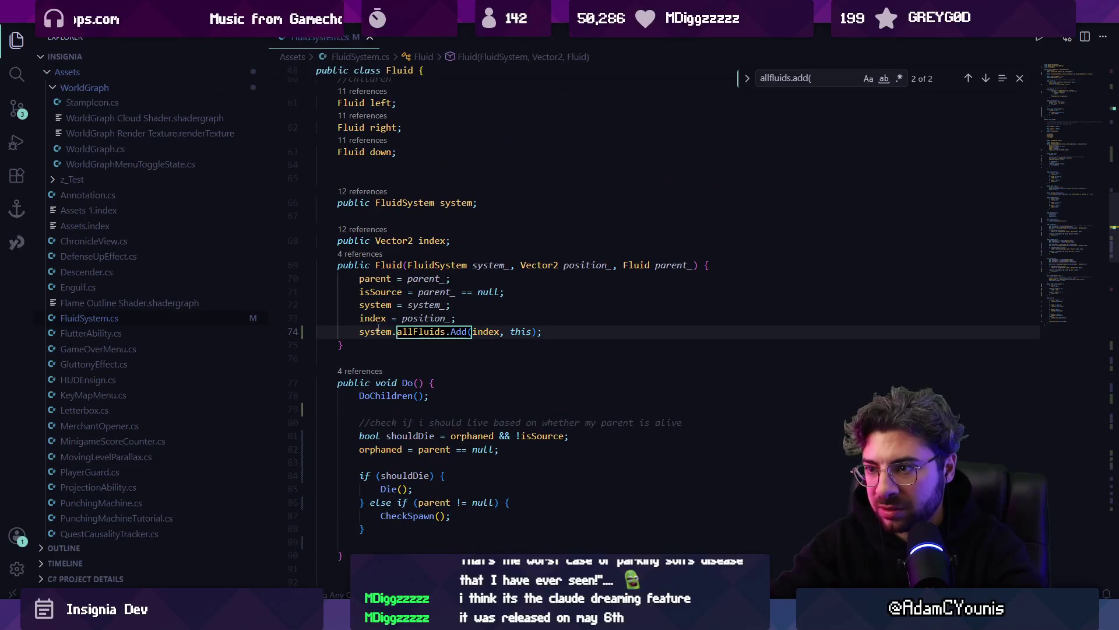
key("Return")
key("Escape")
key("Down")
key("Down")
key("Up")
key("Up")
key("ctrl+shift+k")
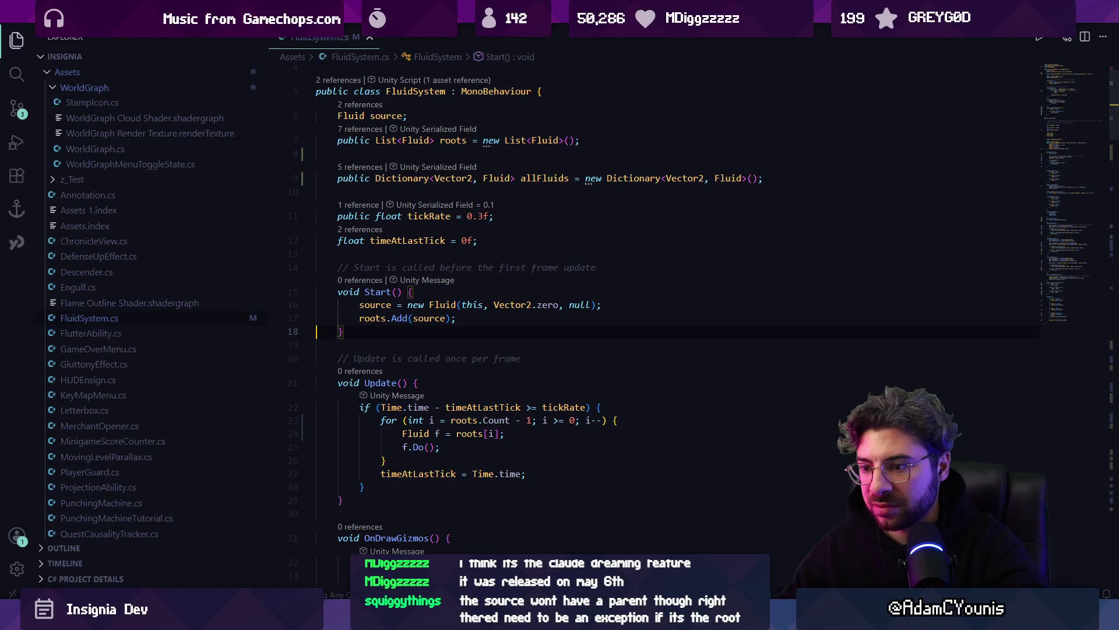
Step: Retest in Unity by moving the square obstacle right and down, then search the file again
key("alt+Tab")
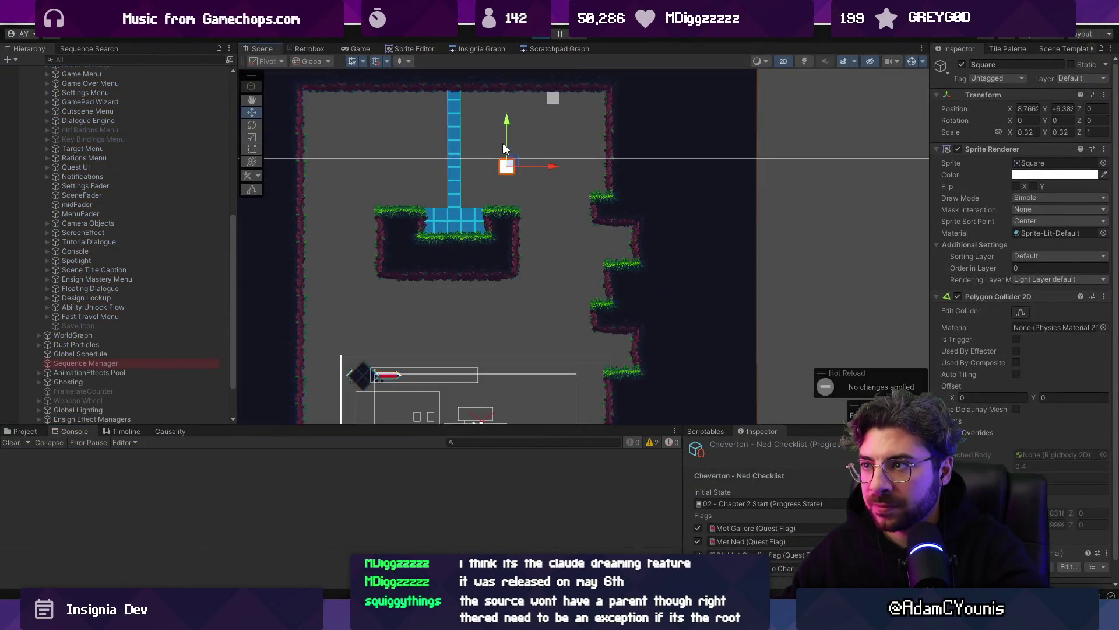
mouse_move(510, 164)
left_mouse_down()
mouse_move(551, 109)
mouse_move(532, 179)
left_mouse_up()
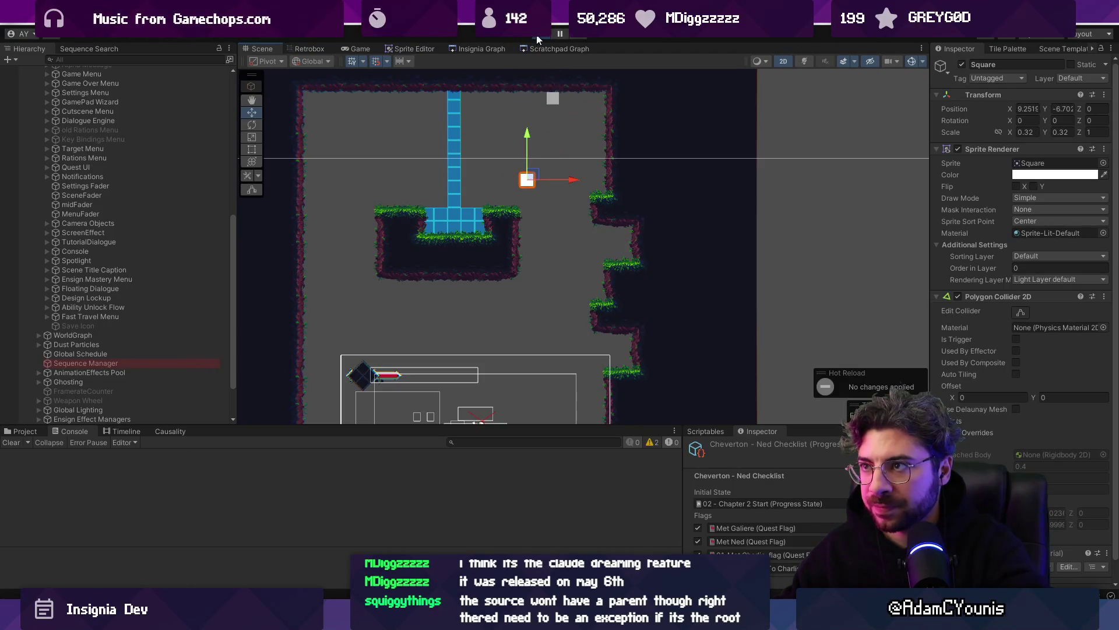
key("alt+Tab")
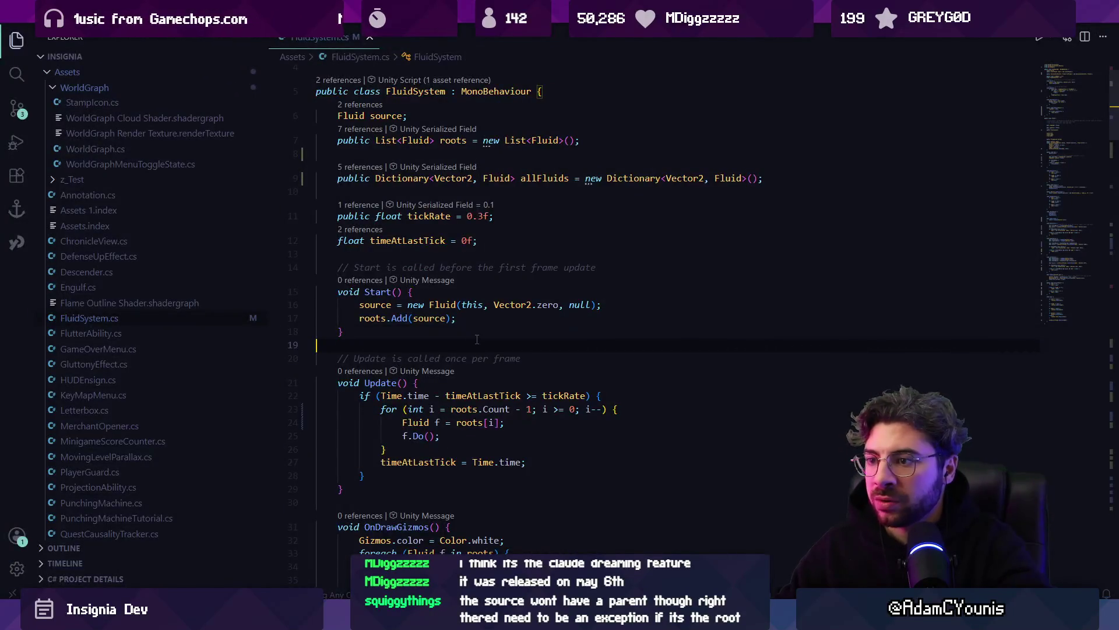
key("ctrl+f")
scroll(477, 339, "down", 5)
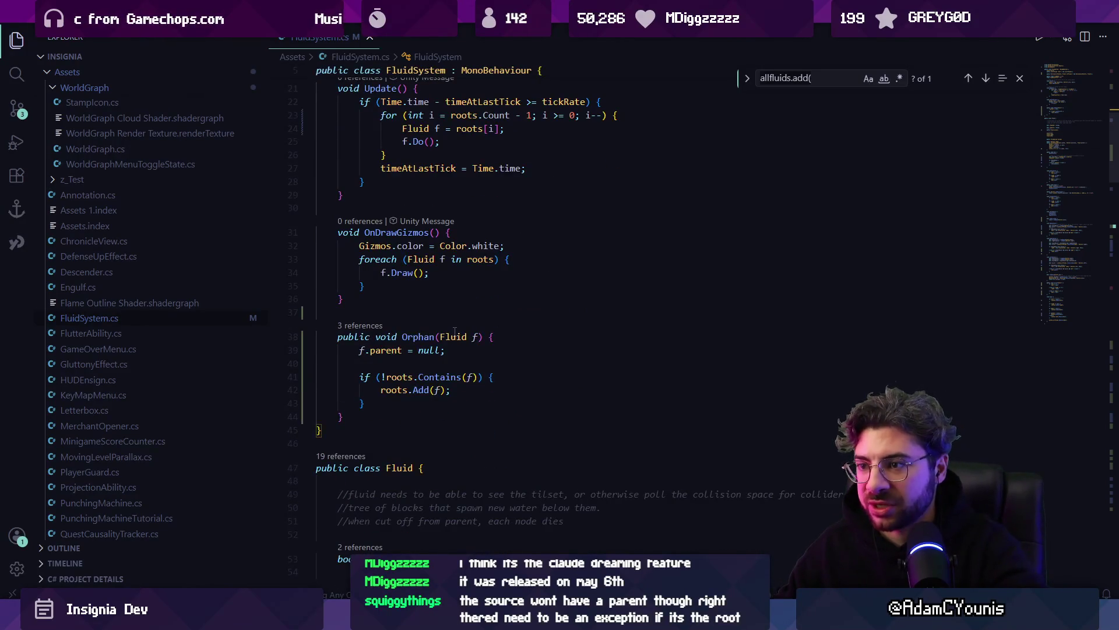
scroll(455, 331, "up", 5)
scroll(416, 249, "down", 18)
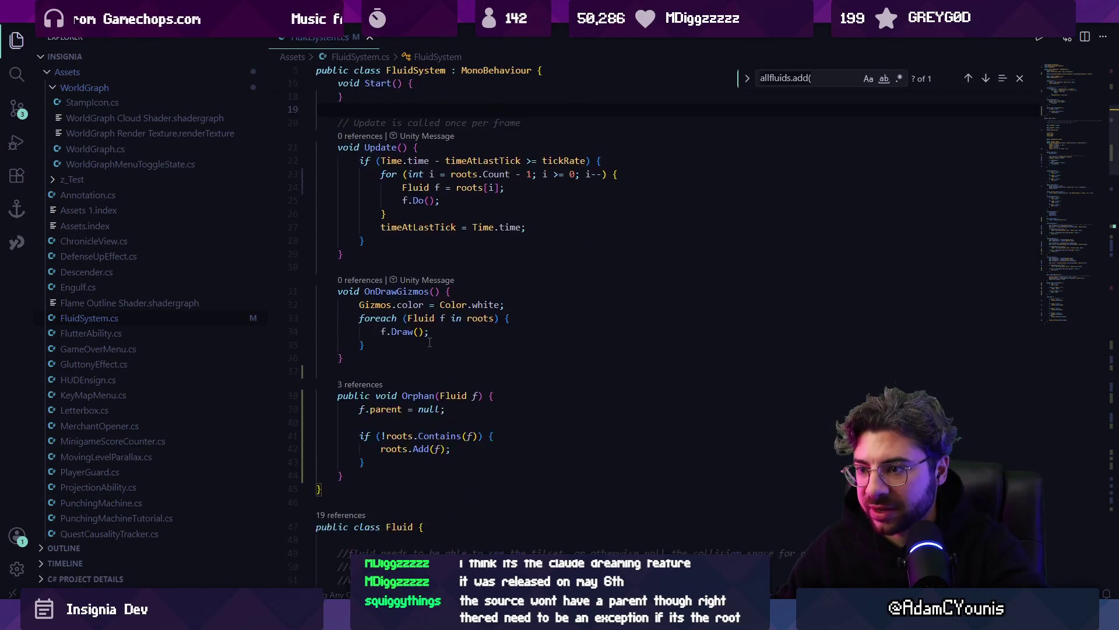
Step: Change the CheckSpawn condition on line 85 to 'else if (parent != null || isSource)'
left_click(507, 321)
key("Left")
key("Left")
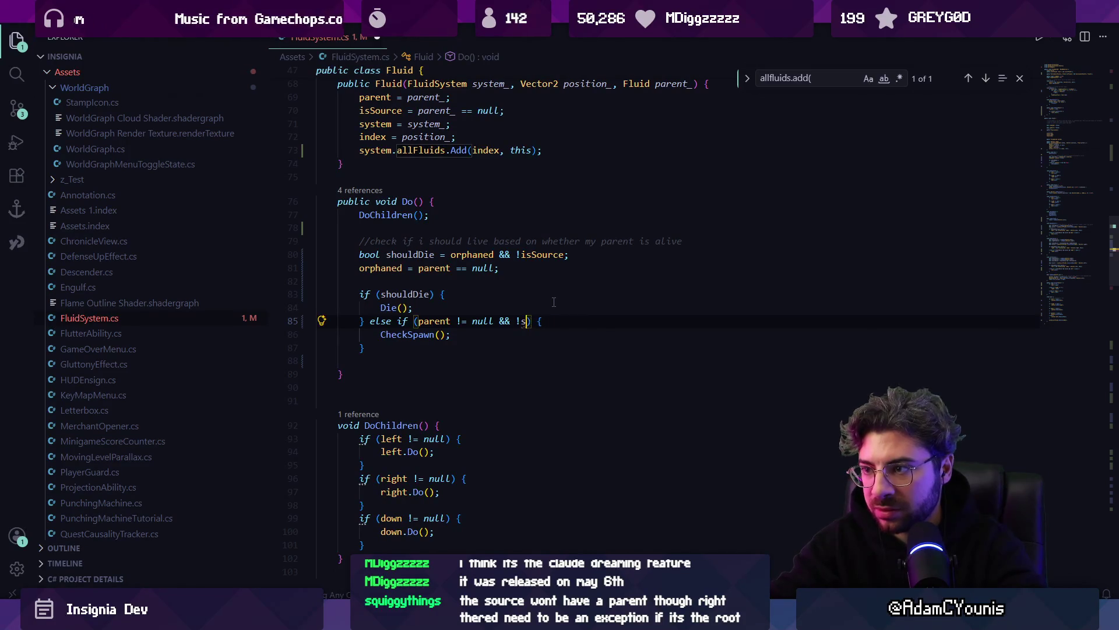
type("isSource")
key("Escape")
key("ctrl+shift+k")
key("ctrl+z")
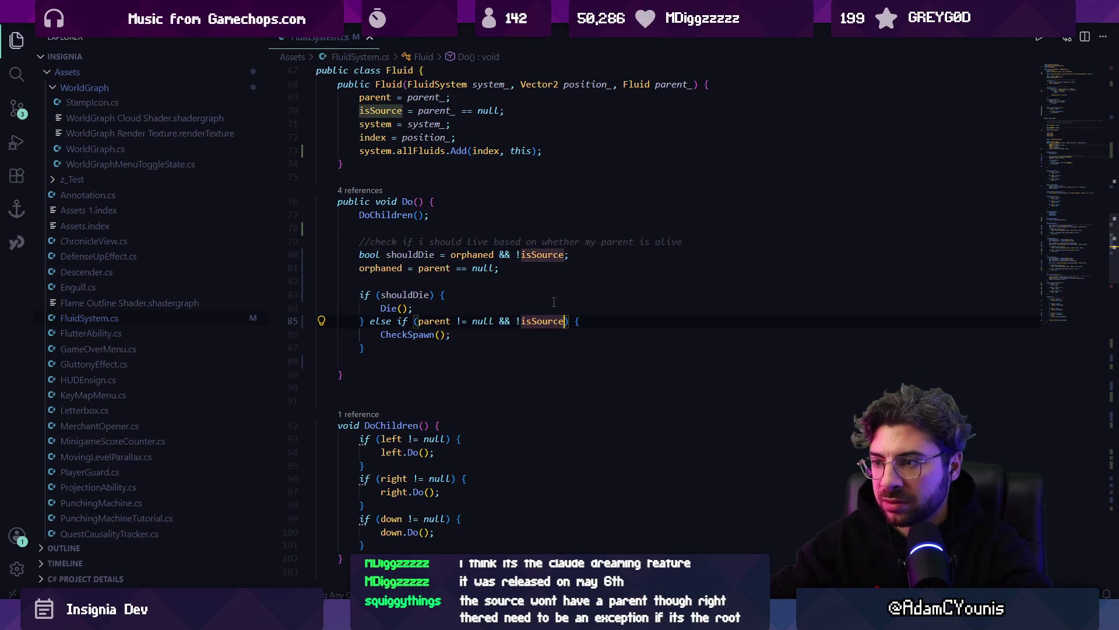
key("ctrl+shift+Left")
type("||")
key("Delete")
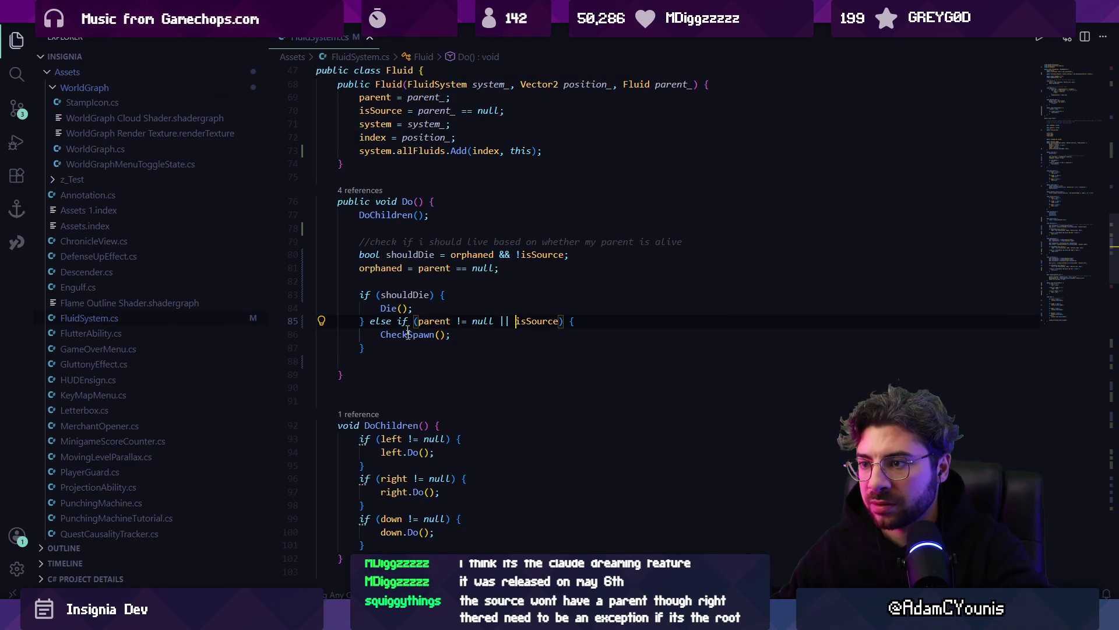
key("alt+Tab")
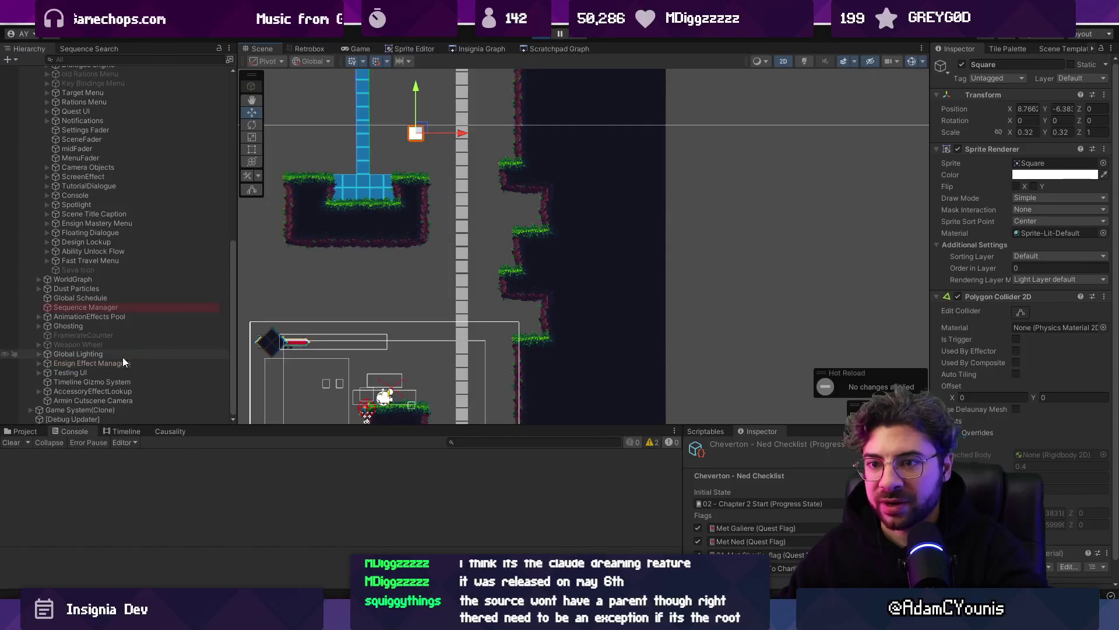
Step: Check the FluidSystem's Tick Rate, then move the square into the fluid's path and widen it
scroll(110, 356, "up", 10)
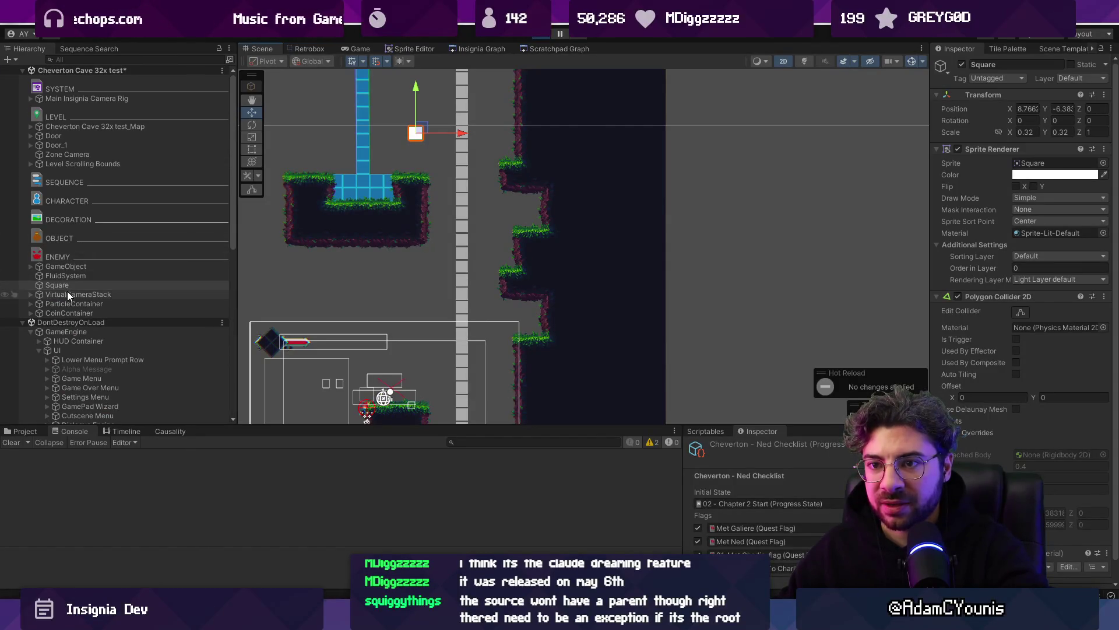
left_click(68, 275)
left_click(1029, 174)
type("0.01")
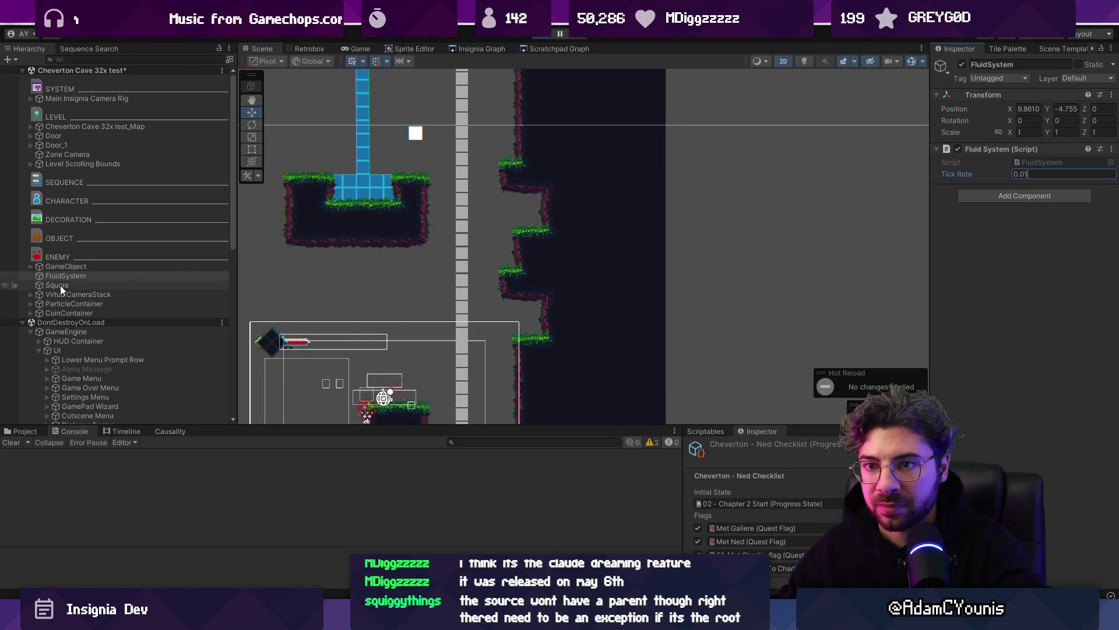
left_click(62, 289)
mouse_move(415, 133)
left_mouse_down()
mouse_move(465, 121)
mouse_move(450, 149)
mouse_move(475, 138)
mouse_move(460, 212)
mouse_move(459, 149)
mouse_move(512, 150)
mouse_move(498, 218)
mouse_move(434, 261)
mouse_move(467, 245)
mouse_move(466, 221)
mouse_move(507, 208)
mouse_move(470, 228)
mouse_move(511, 220)
mouse_move(487, 225)
mouse_move(498, 214)
mouse_move(481, 214)
mouse_move(512, 219)
mouse_move(443, 130)
mouse_move(462, 145)
mouse_move(392, 135)
mouse_move(465, 140)
mouse_move(470, 183)
mouse_move(434, 302)
mouse_move(449, 164)
mouse_move(324, 122)
mouse_move(449, 135)
mouse_move(480, 280)
mouse_move(482, 233)
left_mouse_up()
key("t")
key("w")
Step: Duplicate the square into Square_1–Square_3 and place the copies beneath the fluid stream
scroll(482, 232, "down", 3)
key("ctrl+d")
mouse_move(483, 191)
left_mouse_down()
mouse_move(466, 232)
mouse_move(423, 263)
mouse_move(416, 290)
mouse_move(387, 293)
left_mouse_up()
key("ctrl+d")
key("ctrl+d")
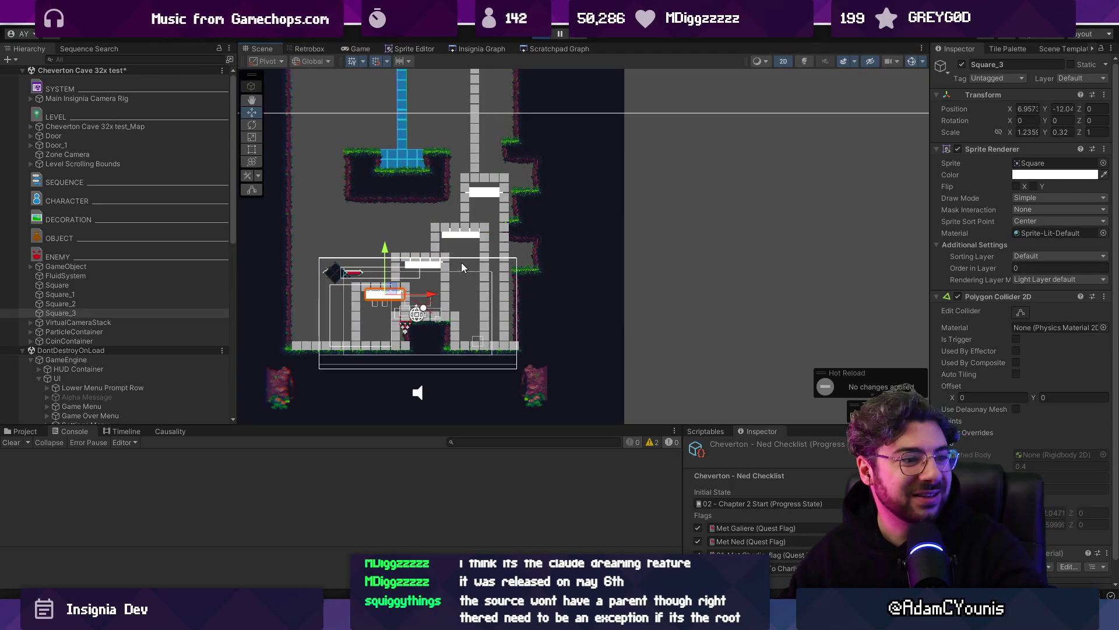
left_click_drag(389, 293, 388, 265)
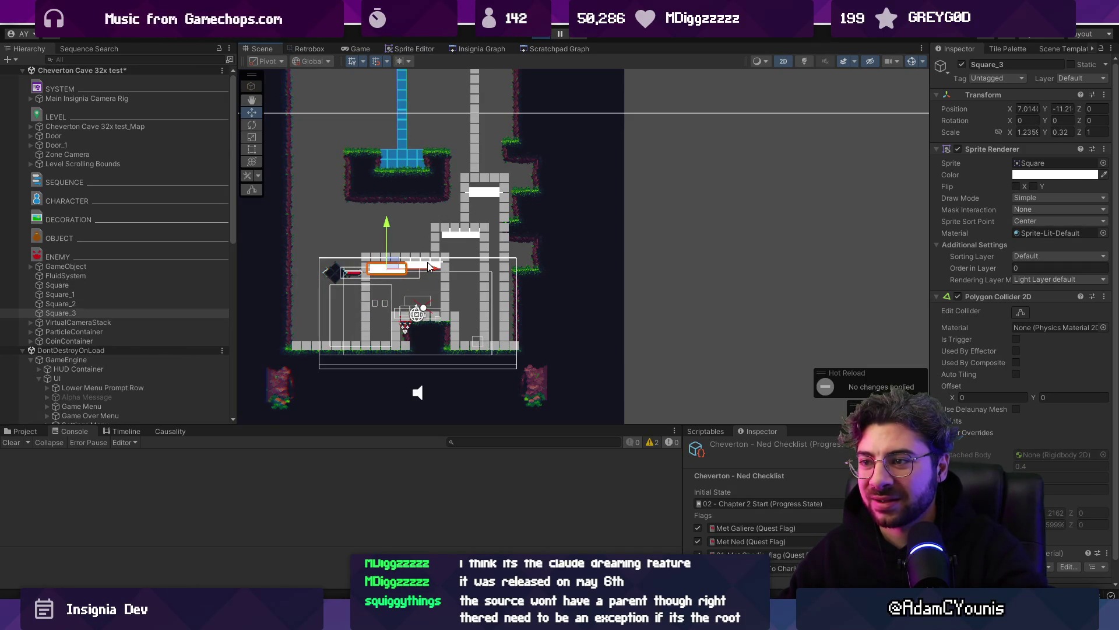
left_click(76, 295)
mouse_move(461, 222)
left_mouse_down()
mouse_move(462, 272)
mouse_move(450, 285)
mouse_move(468, 262)
mouse_move(472, 95)
mouse_move(480, 100)
mouse_move(458, 99)
left_mouse_up()
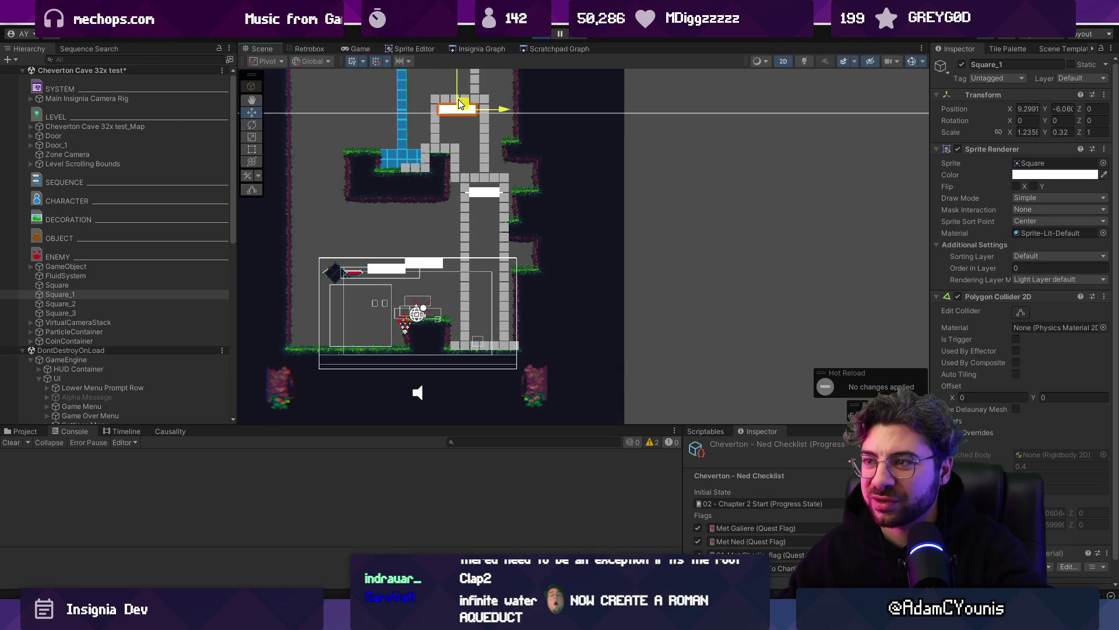
left_click(425, 265)
Step: Reposition the second and third white squares, moving them up and to the right
scroll(111, 291, "up", 5)
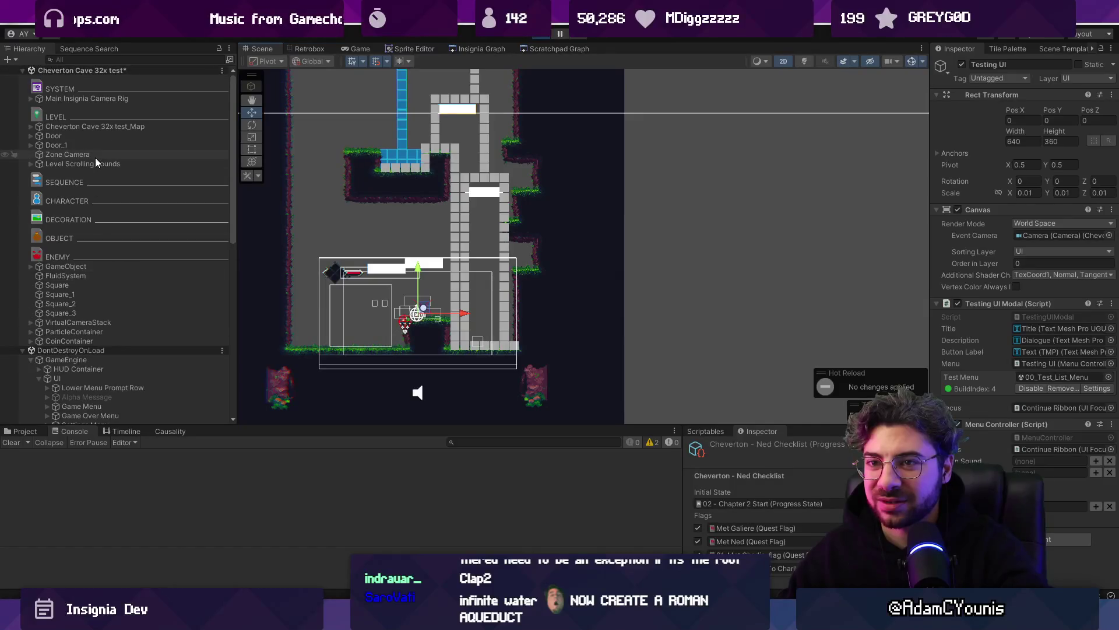
left_click(61, 303)
left_click_drag(433, 262, 466, 237)
left_click(61, 313)
left_click_drag(396, 269, 433, 266)
scroll(432, 265, "up", 5)
scroll(451, 262, "down", 3)
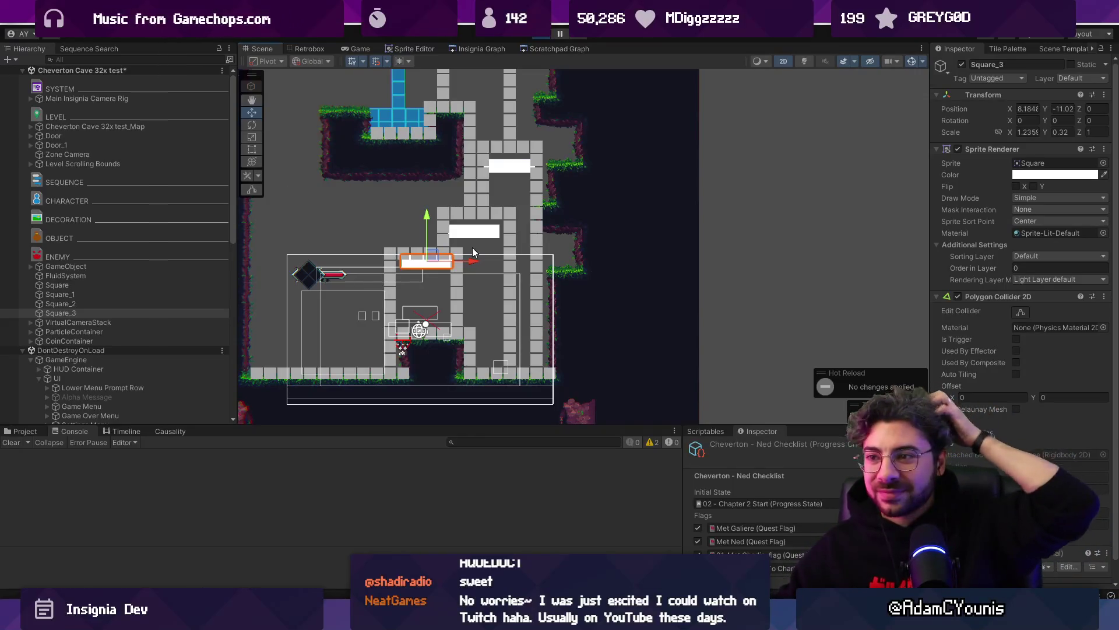
scroll(473, 252, "down", 3)
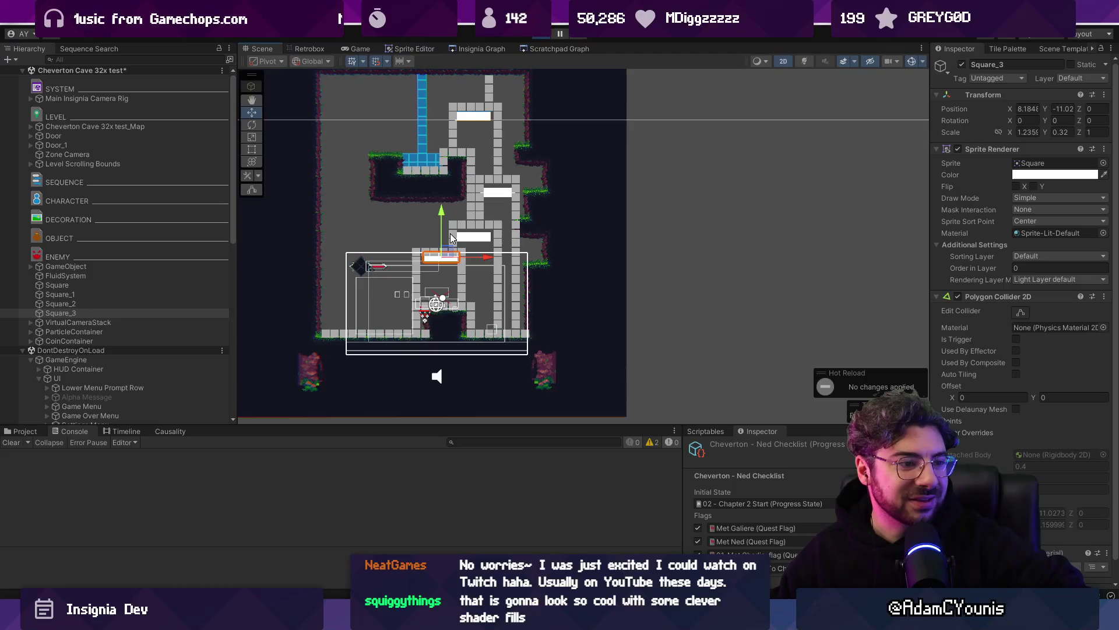
scroll(493, 248, "down", 3)
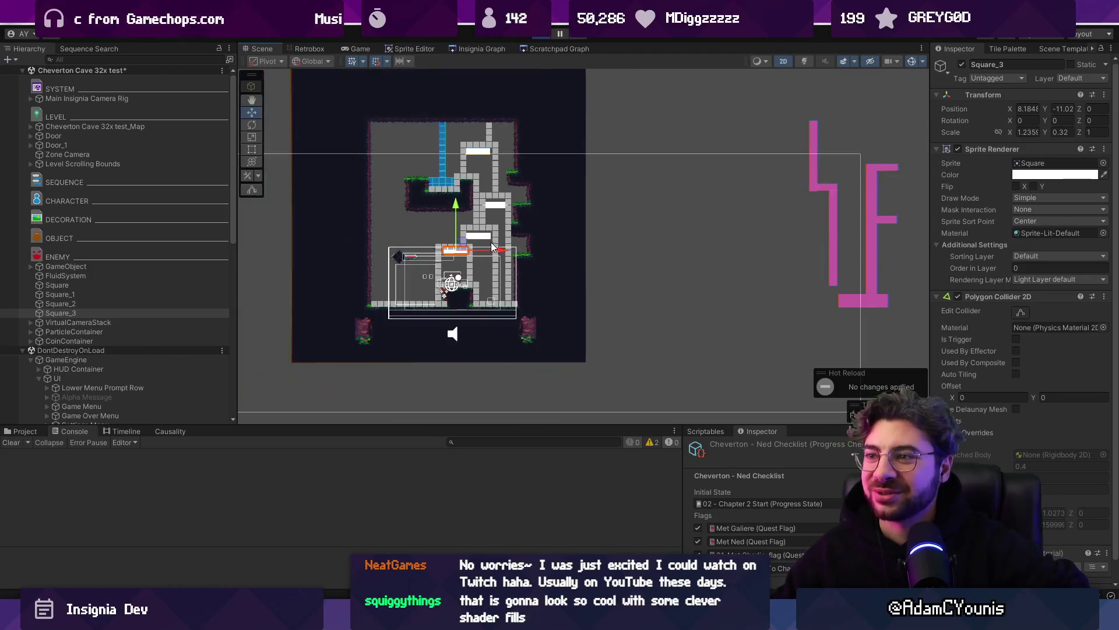
scroll(491, 242, "up", 3)
left_click(494, 280)
mouse_move(502, 278)
left_mouse_down()
mouse_move(496, 268)
mouse_move(366, 272)
mouse_move(443, 272)
mouse_move(407, 273)
left_mouse_up()
Step: Stretch Square_2 into a long horizontal bar
scroll(462, 273, "up", 4)
mouse_move(537, 269)
left_mouse_down()
mouse_move(480, 266)
mouse_move(563, 269)
mouse_move(535, 268)
left_mouse_up()
left_click_drag(364, 265, 295, 261)
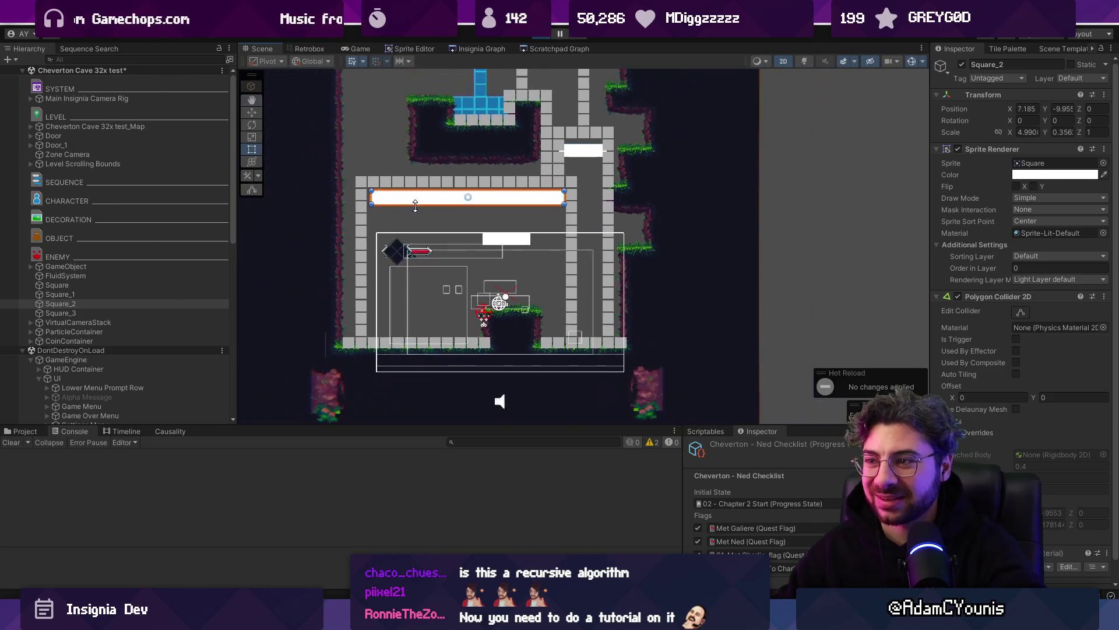
Step: Duplicate the bar as Square_4 and shrink it into a narrow upright block near X 6.46, Y -9.70
scroll(673, 227, "up", 2)
key("ctrl+d")
left_click_drag(688, 212, 490, 180)
scroll(460, 207, "down", 2)
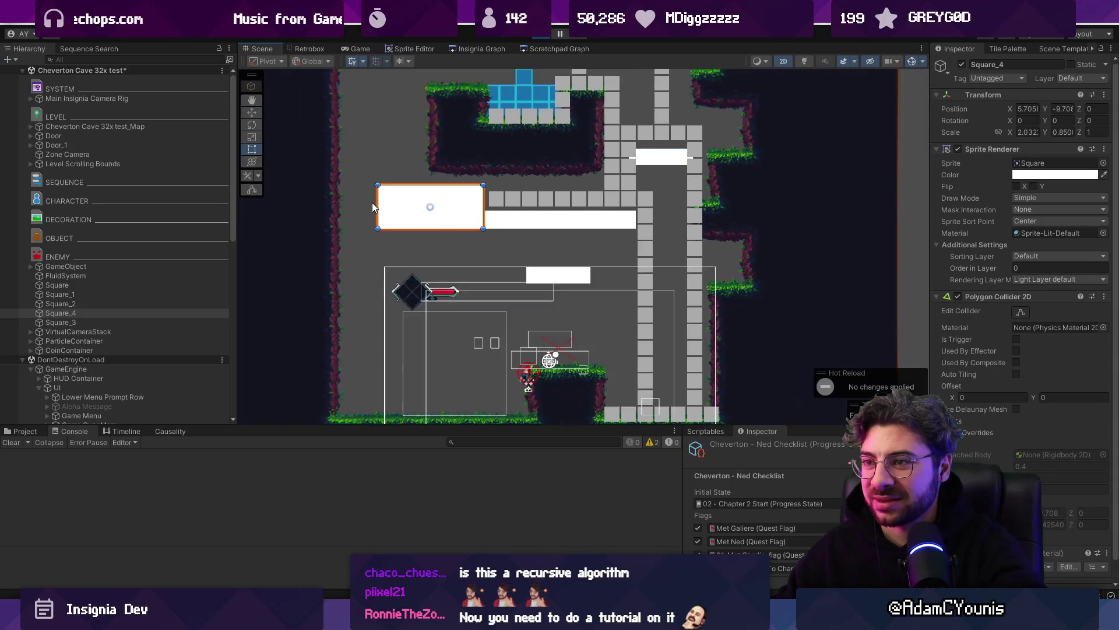
left_click_drag(401, 201, 462, 200)
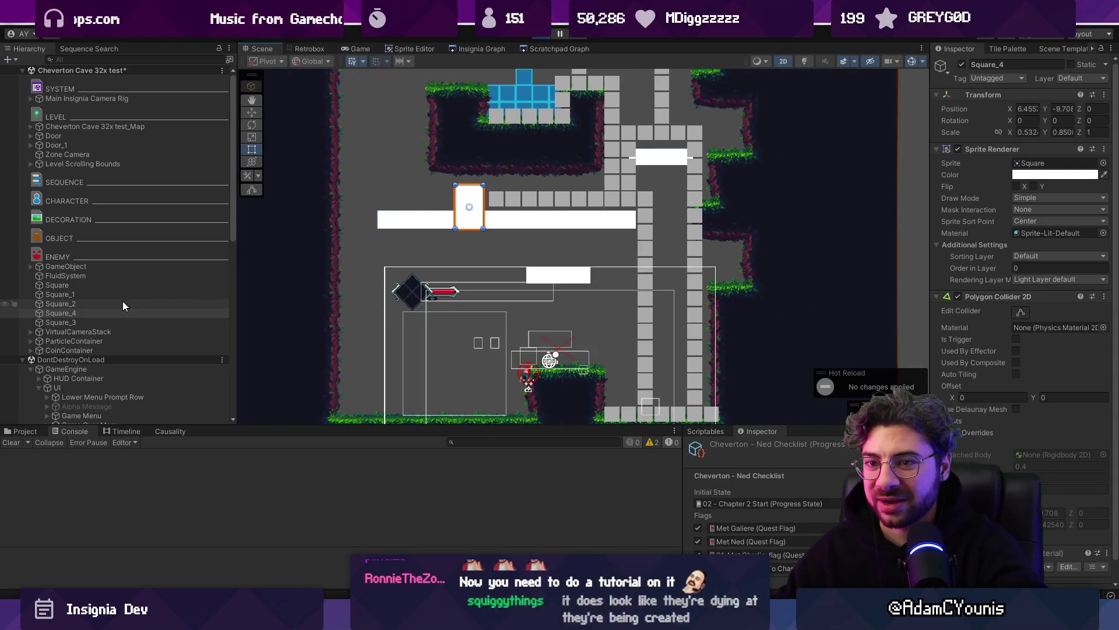
left_click(174, 304, "ctrl")
Step: Put Square_2 and Square_4 under a new empty parent and set its Position X to 0.66
right_click(110, 308)
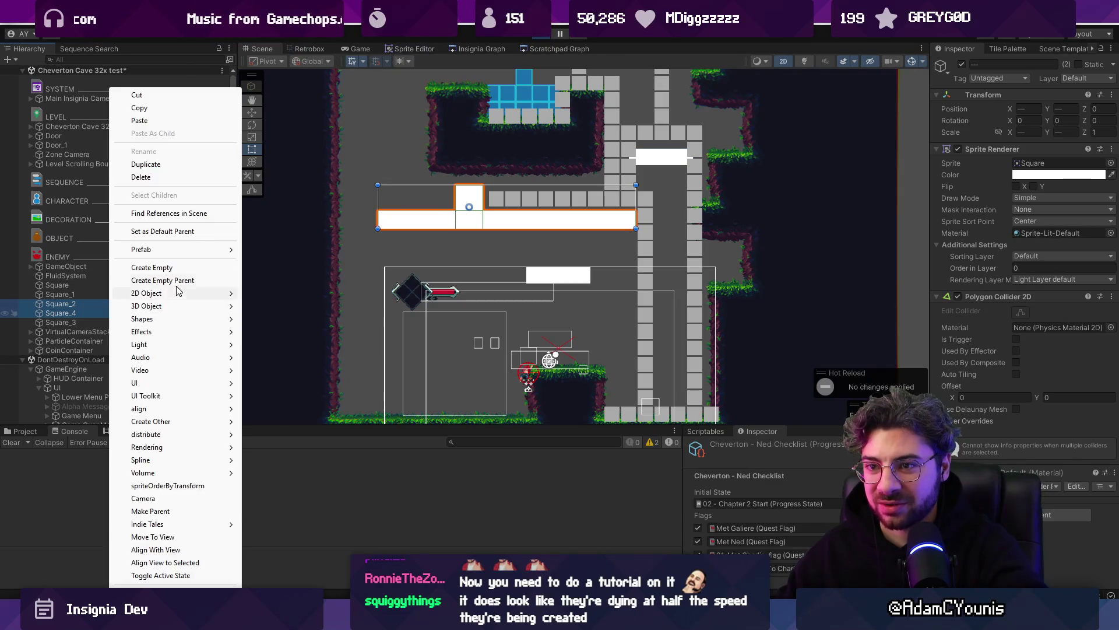
left_click(192, 280)
type("w")
key("Escape")
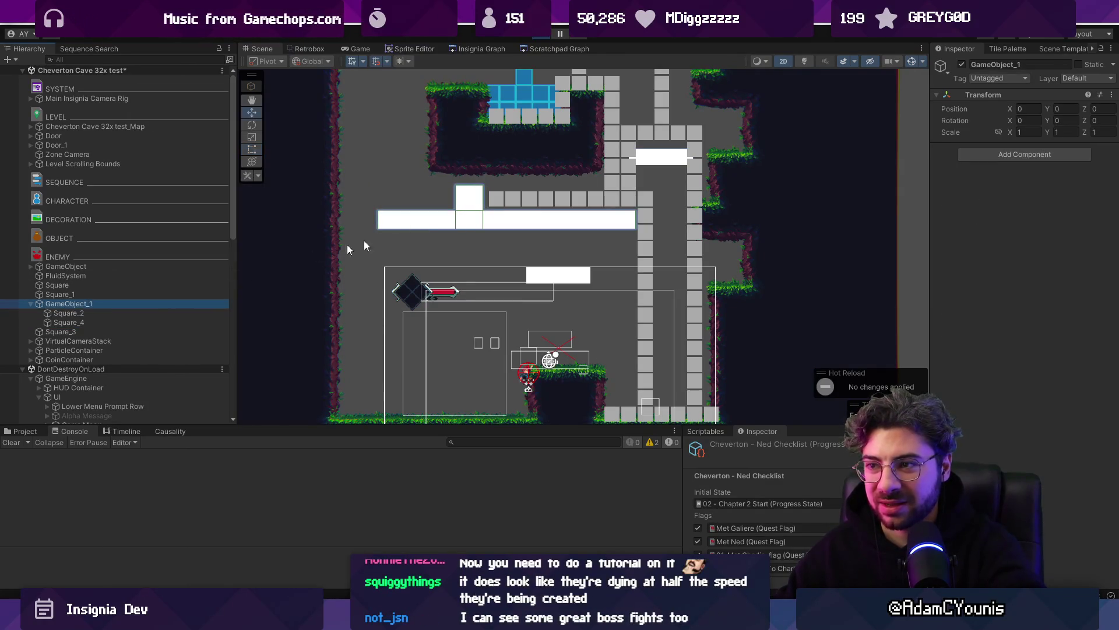
scroll(473, 208, "down", 3)
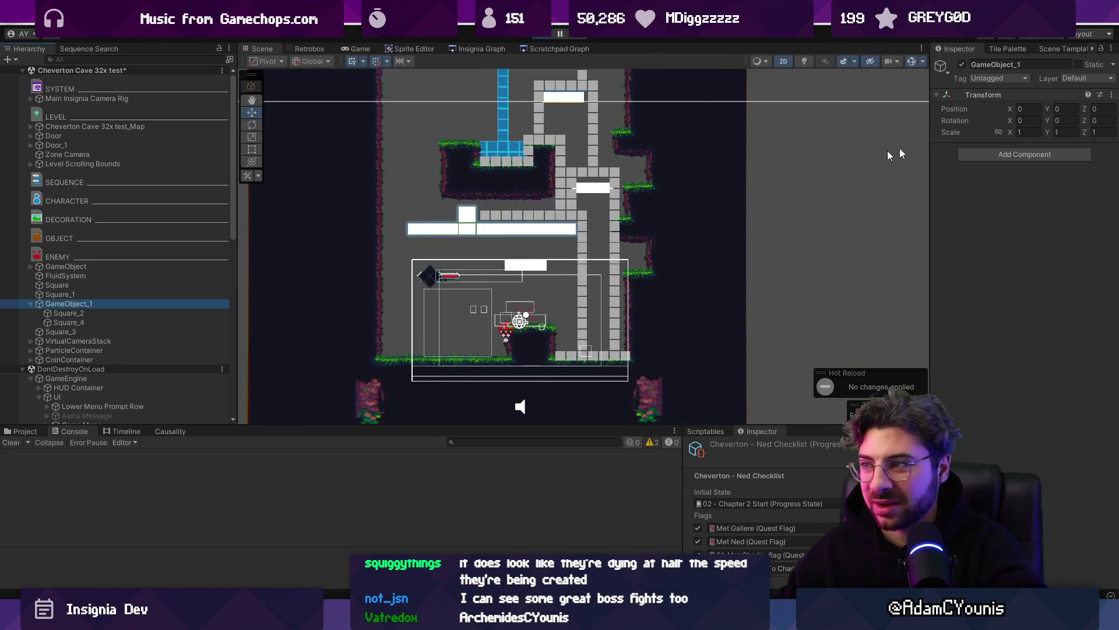
mouse_move(1012, 110)
left_mouse_down()
mouse_move(1061, 108)
mouse_move(1033, 110)
mouse_move(1060, 110)
mouse_move(1043, 109)
left_mouse_up()
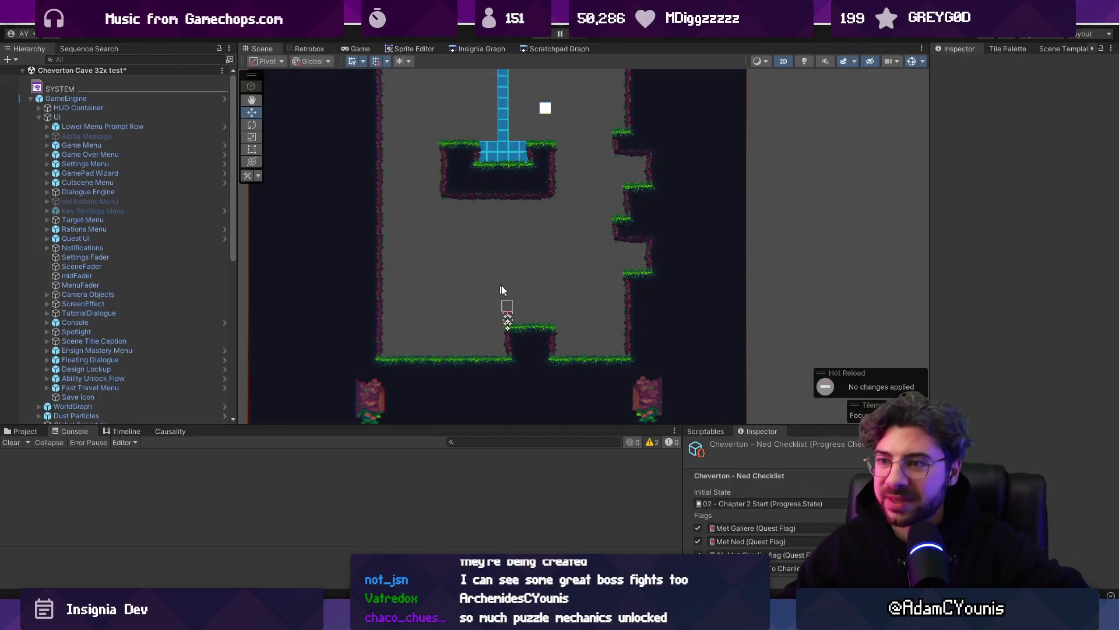
scroll(503, 292, "down", 2)
scroll(520, 227, "up", 3)
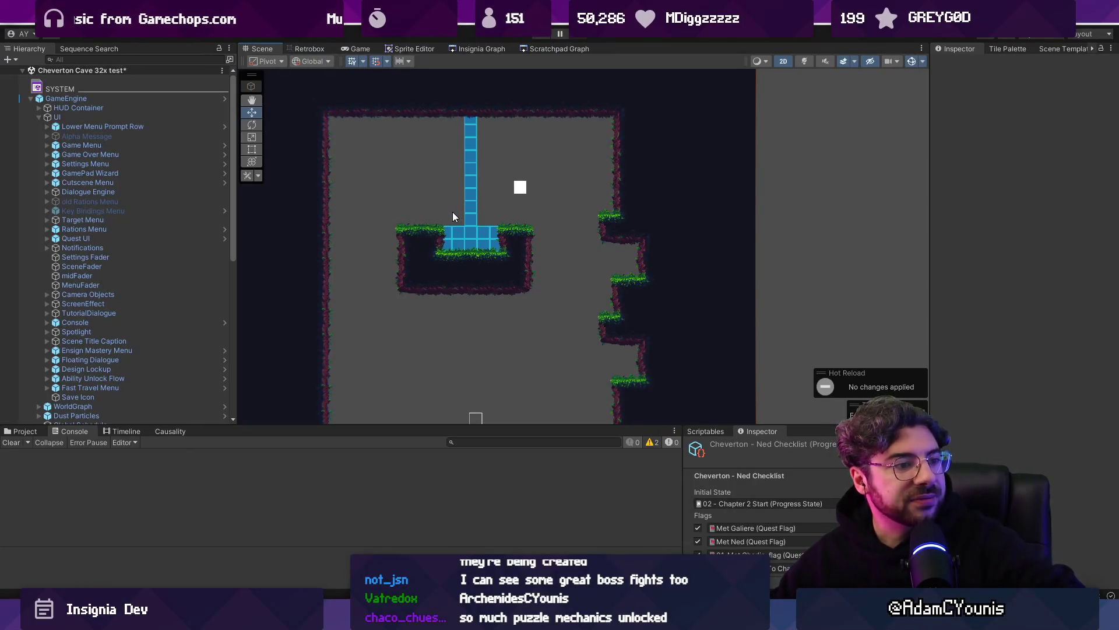
key("alt+Tab")
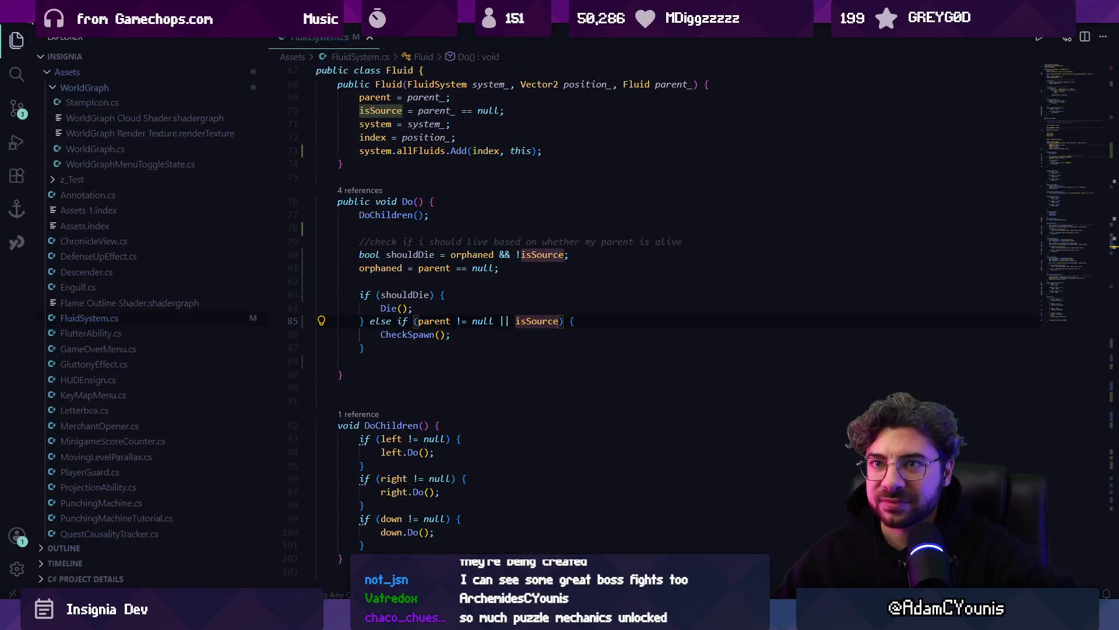
Step: Launch a second VS Code window and open the recent Clinkers folder in it
left_click(30, 22)
mouse_move(88, 156)
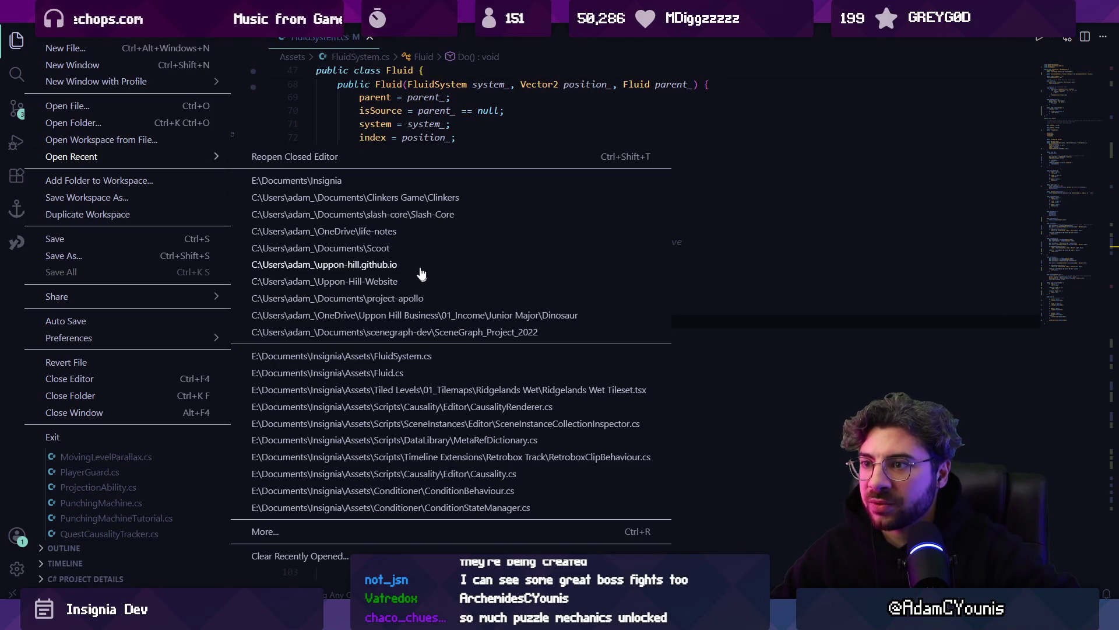
left_click(837, 397)
key("super")
type("vscode")
key("Return")
left_click(240, 92)
mouse_move(396, 220)
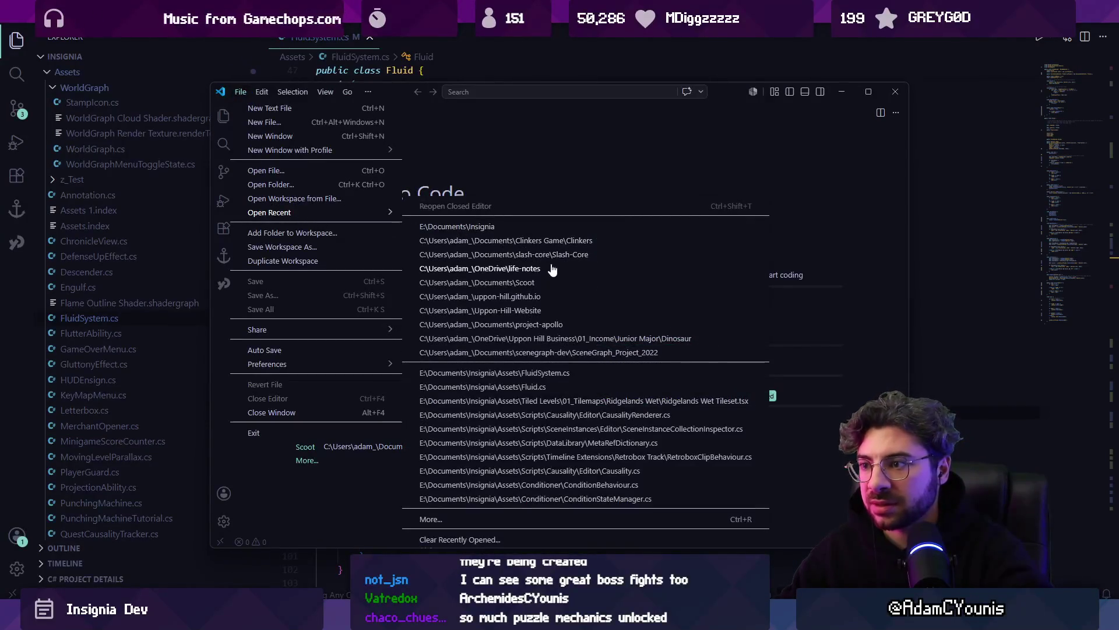
left_click(568, 242)
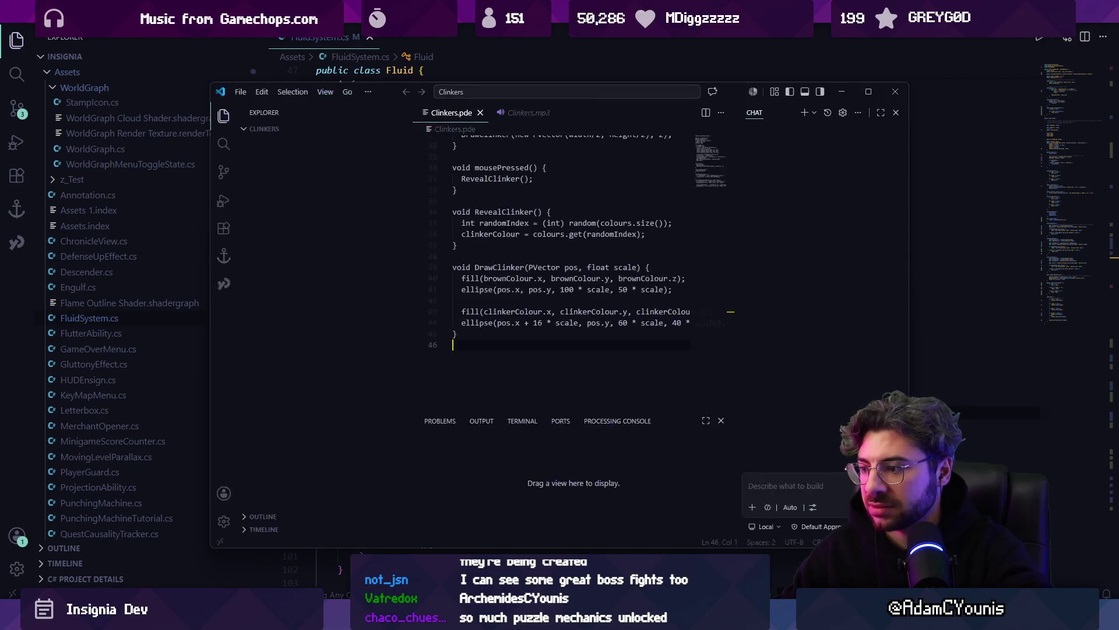
Step: Move the music player aside, run the Clinkers sketch and click inside its window
key("alt+Tab")
left_click_drag(587, 58, 586, 158)
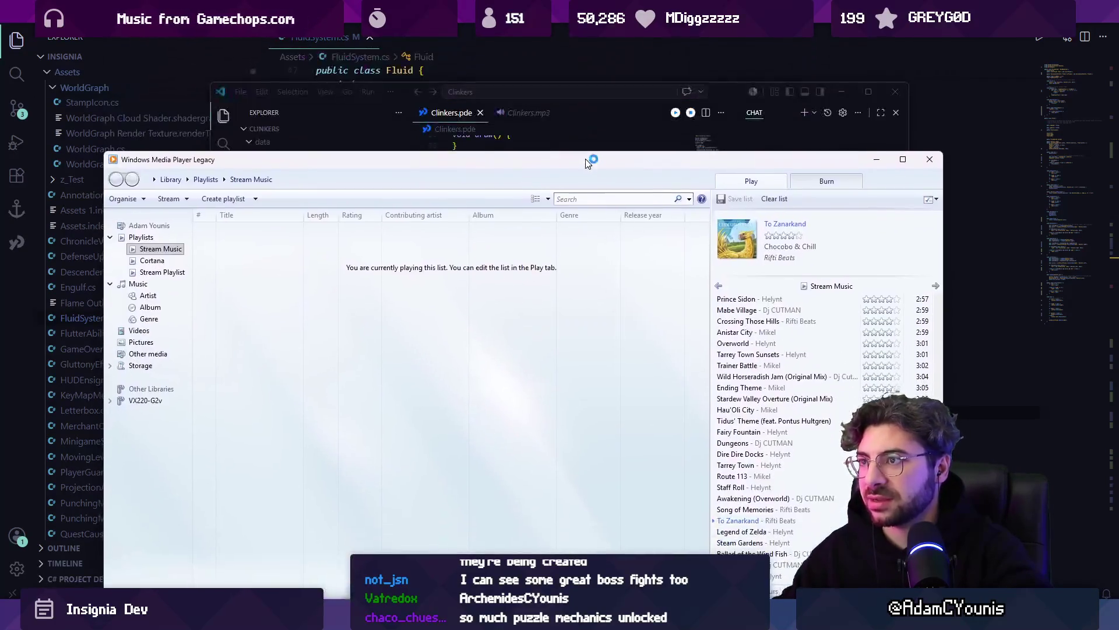
left_click(362, 117)
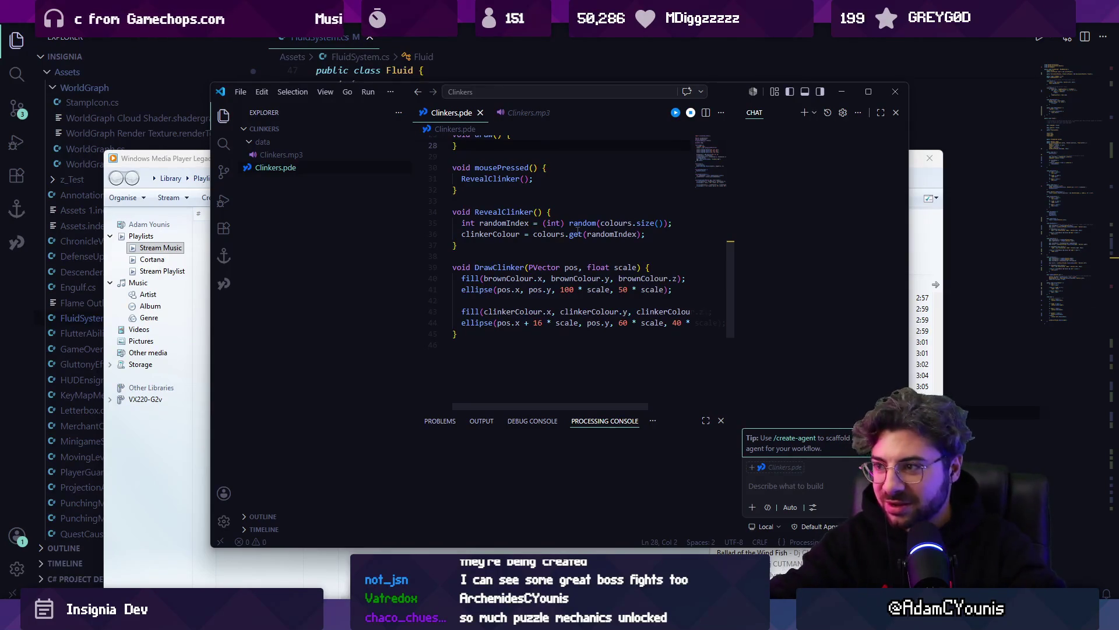
left_click_drag(552, 207, 406, 141)
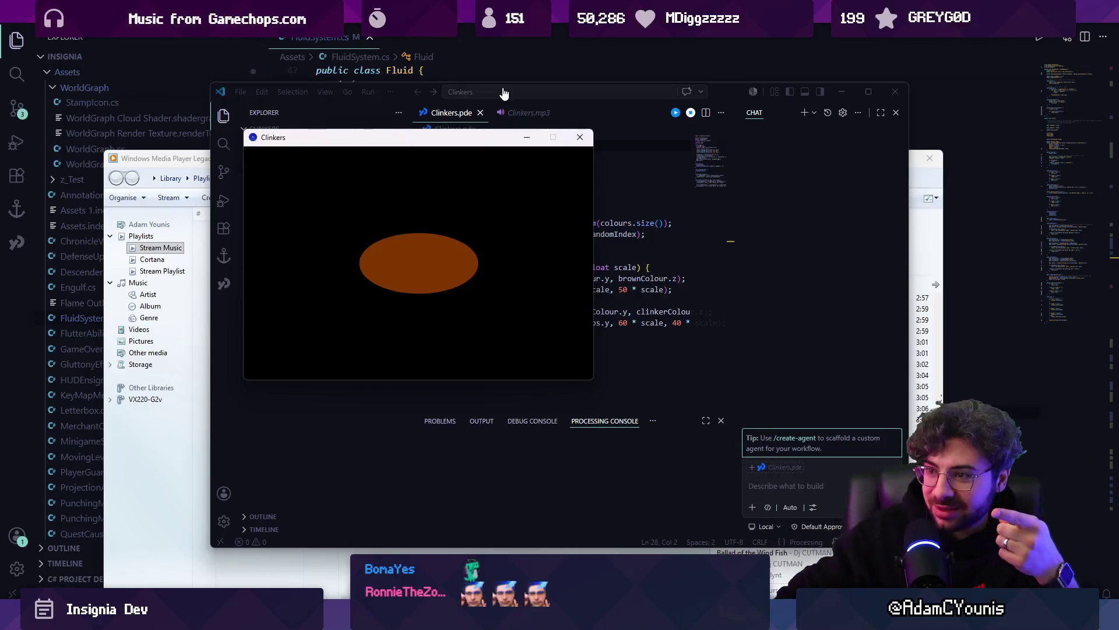
left_click(436, 264)
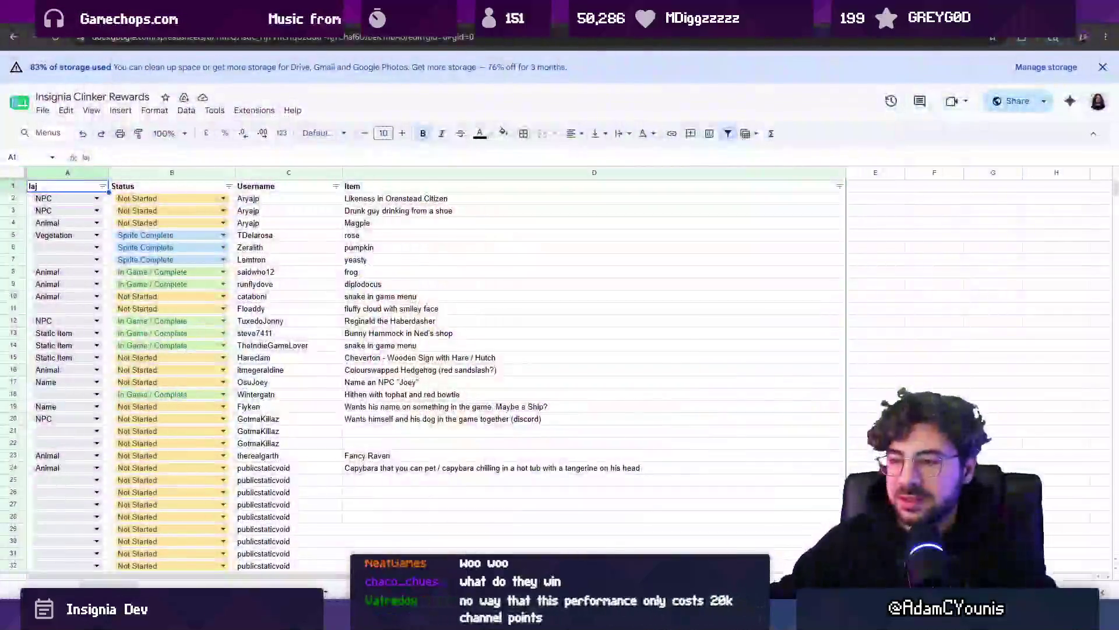
Step: On the Undecided sheet, copy row 76's entry into row 77
scroll(454, 373, "down", 15)
left_click(169, 592)
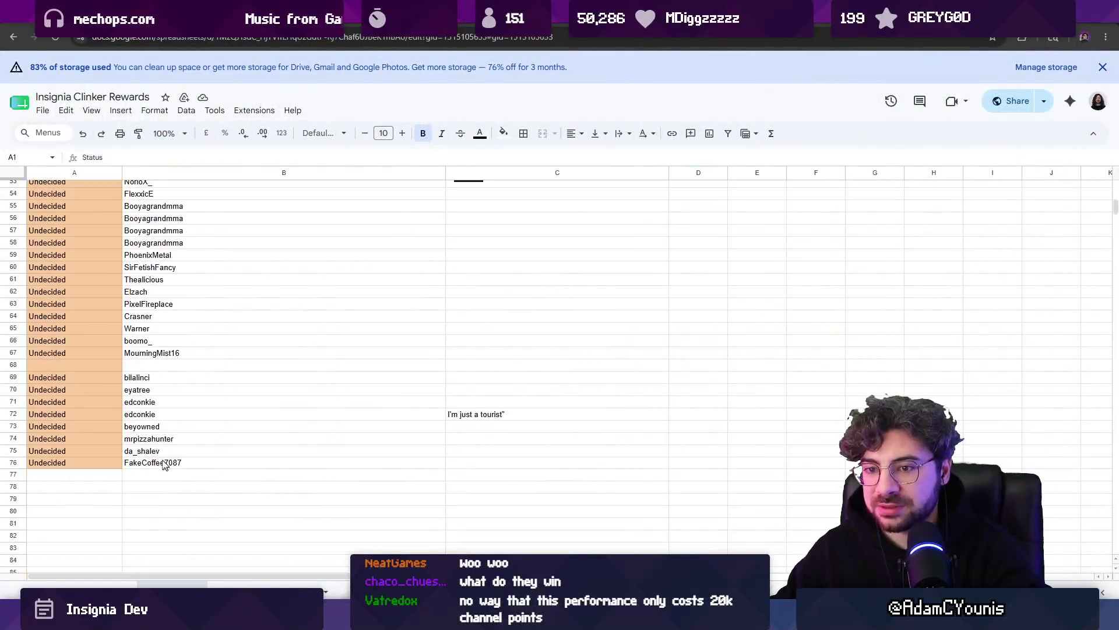
left_click(82, 469)
key("shift+Right")
key("ctrl+c")
key("Down")
key("ctrl+v")
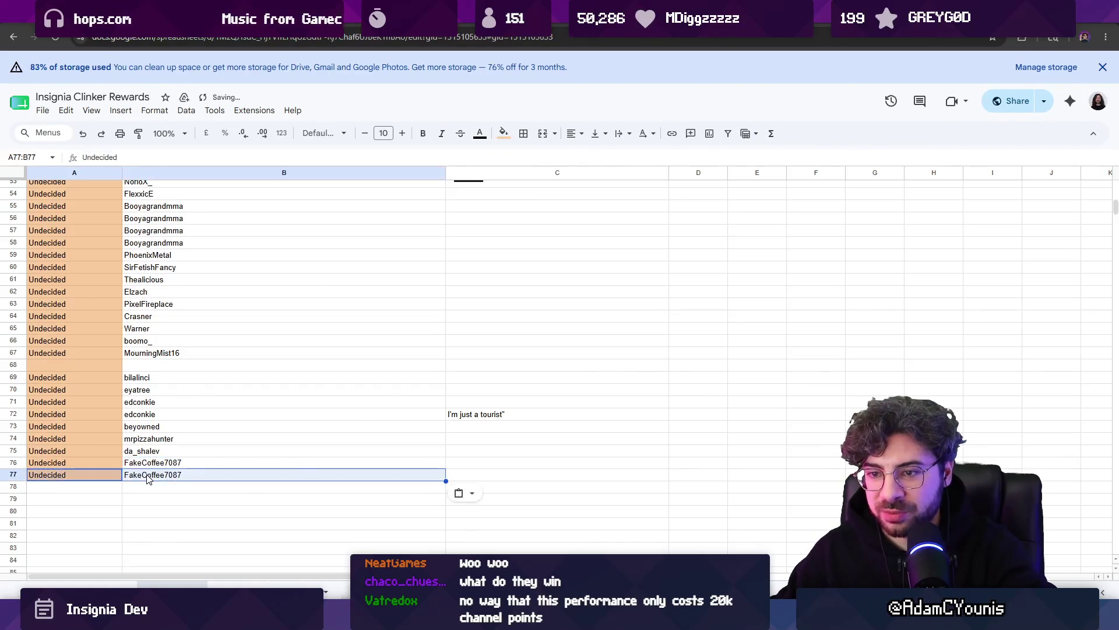
key("Right")
Step: Replace the name in B77 with the new viewer's name, then close the running Clinkers sketch
key("Return")
double_click(147, 472)
type("N")
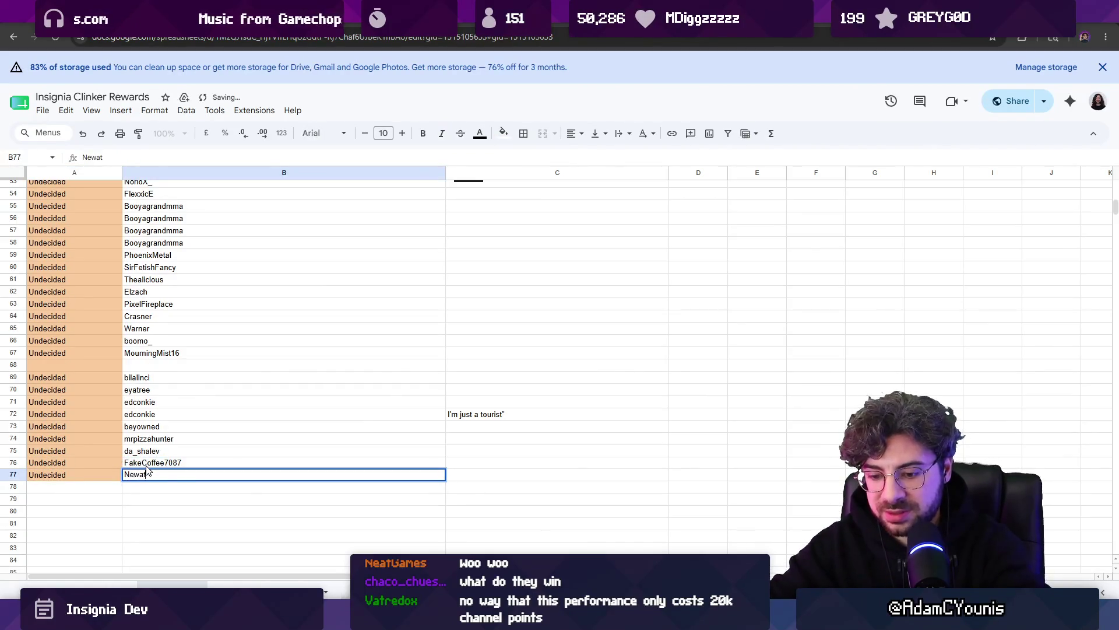
key("Home")
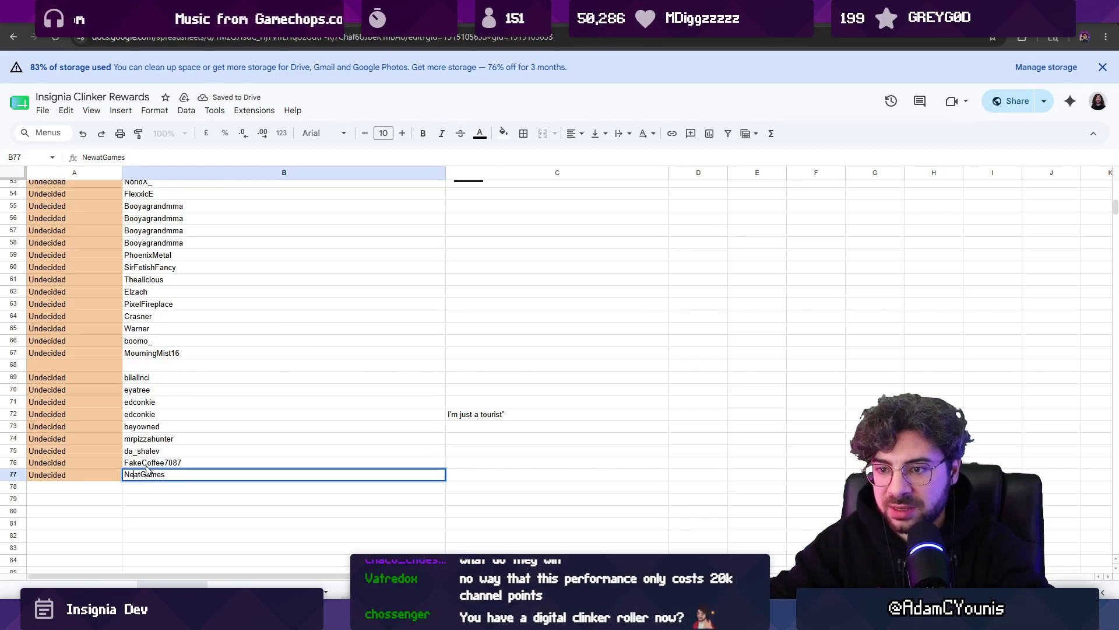
key("Return")
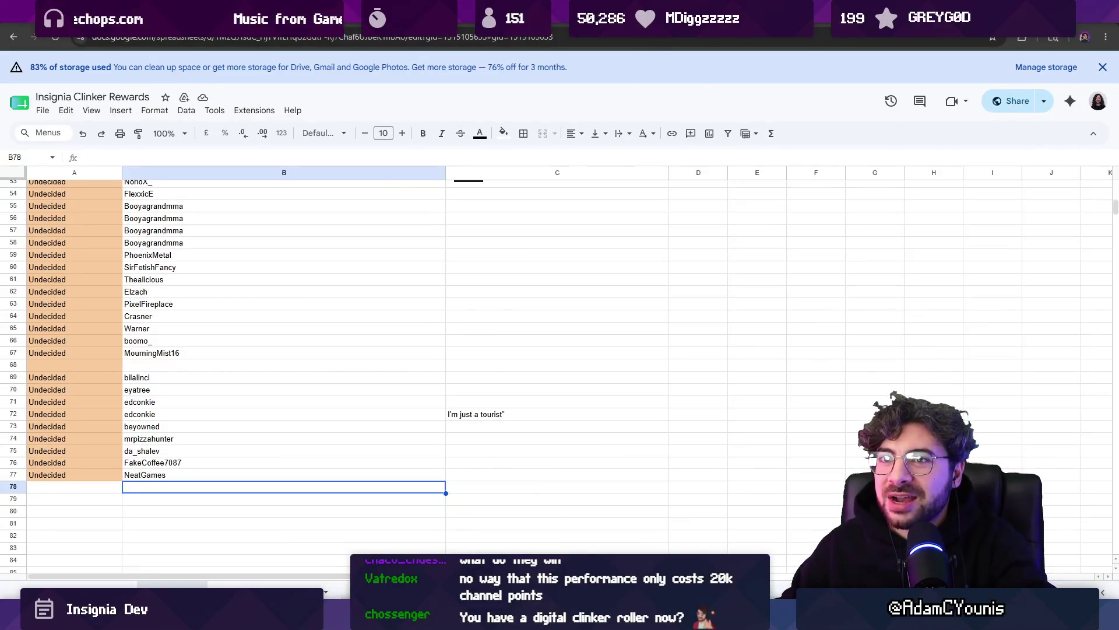
key("alt+Tab")
key("Escape")
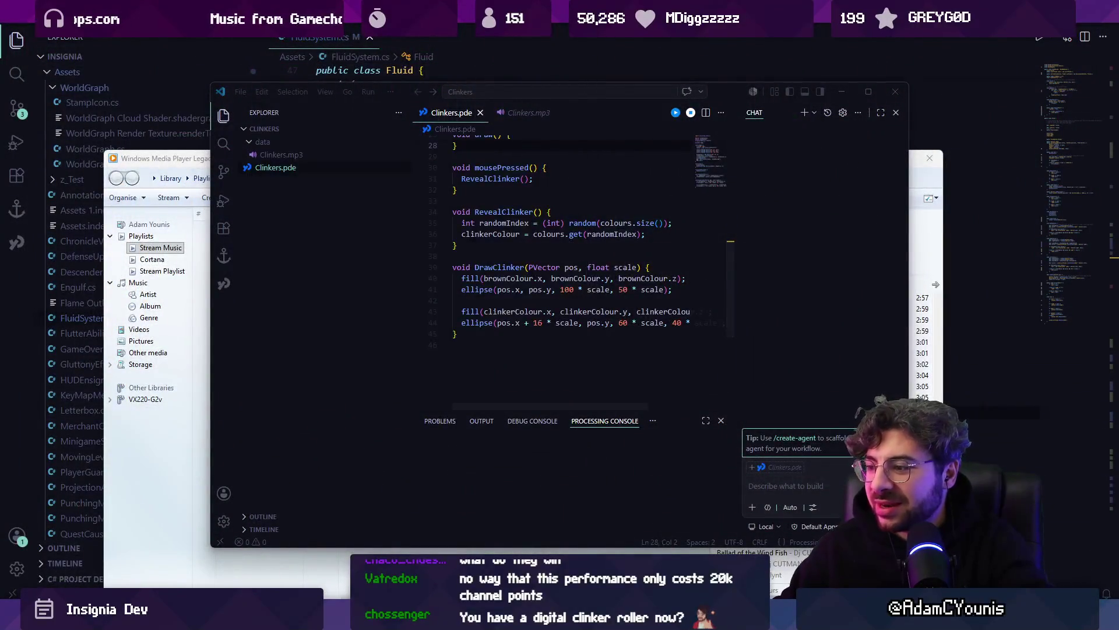
Step: Bring FluidSystem.cs forward and delete the empty line 88 at the end of Do()
key("alt+Tab")
mouse_move(562, 172)
left_mouse_down()
mouse_move(569, 63)
mouse_move(541, 105)
left_mouse_up()
left_click(818, 49)
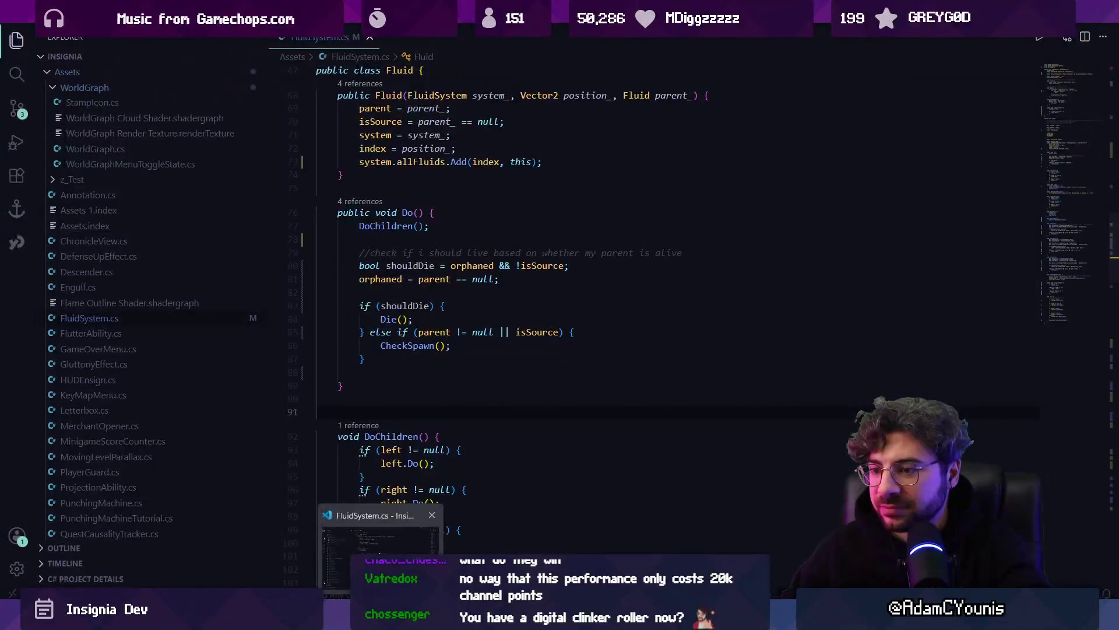
left_click(487, 374)
key("BackSpace")
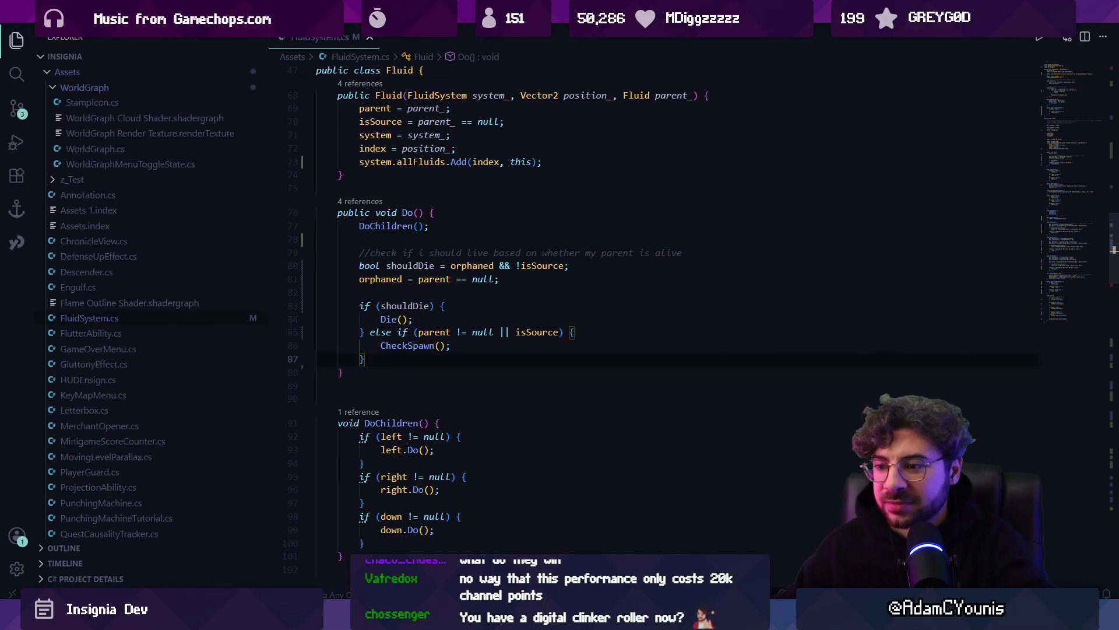
key("alt+Tab")
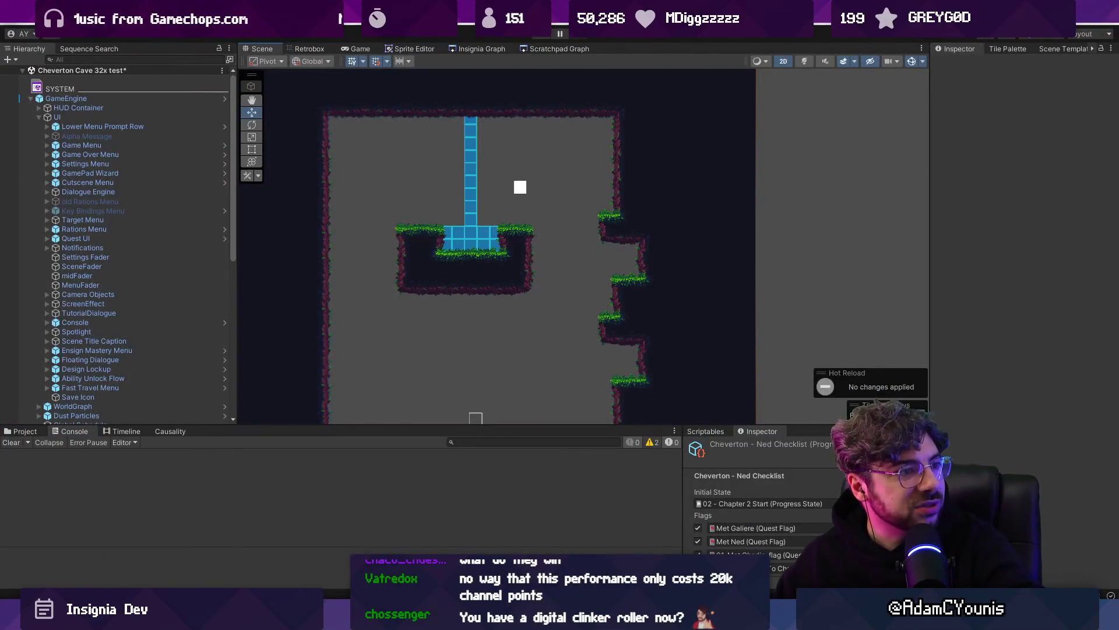
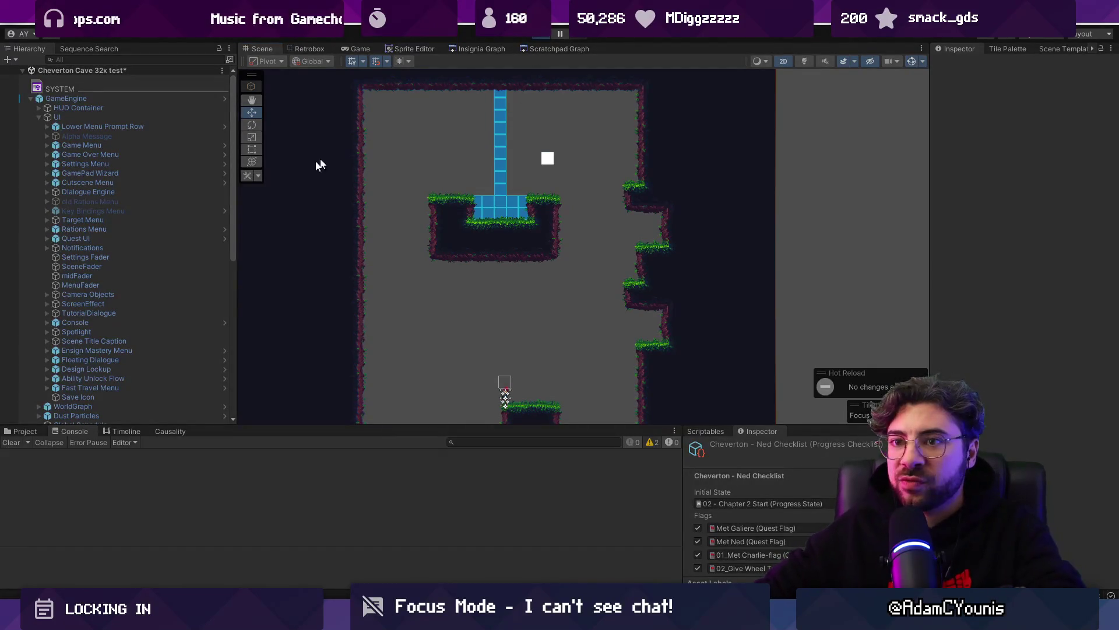
Step: Select the white Square in the scene and stretch it sideways
left_click(265, 50)
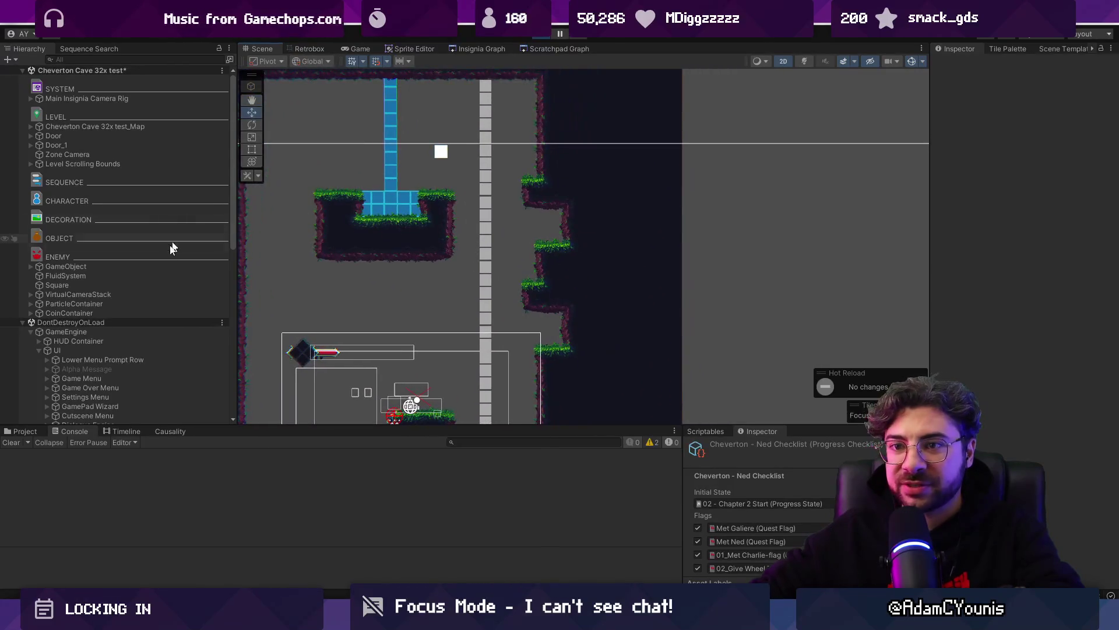
left_click(100, 285)
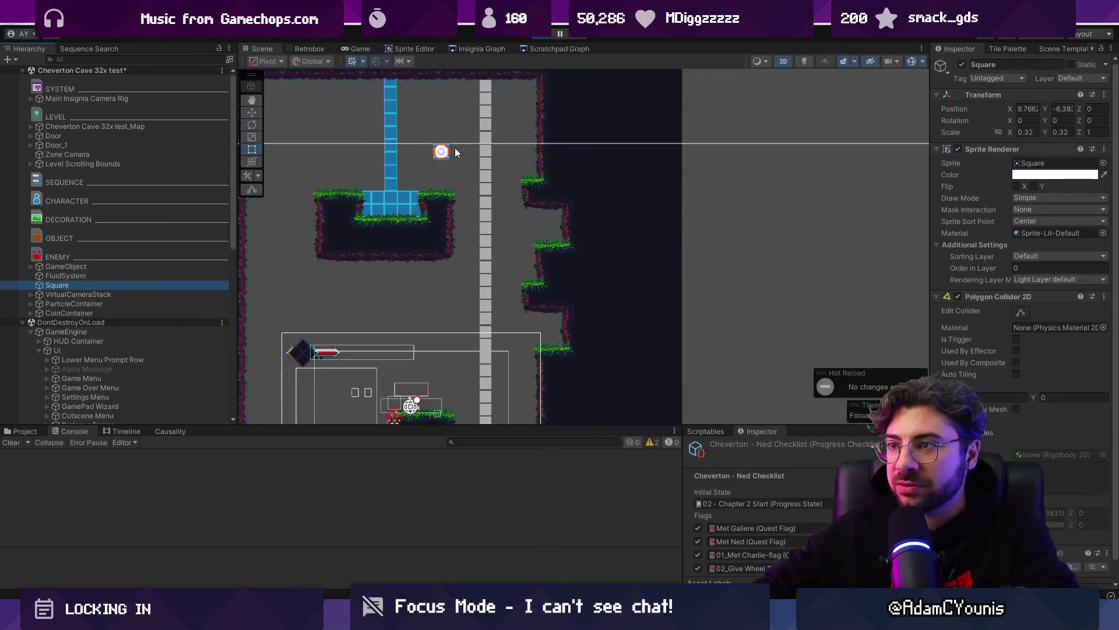
mouse_move(449, 147)
left_mouse_down()
mouse_move(542, 153)
mouse_move(352, 156)
mouse_move(410, 179)
mouse_move(422, 154)
left_mouse_up()
scroll(440, 210, "down", 2)
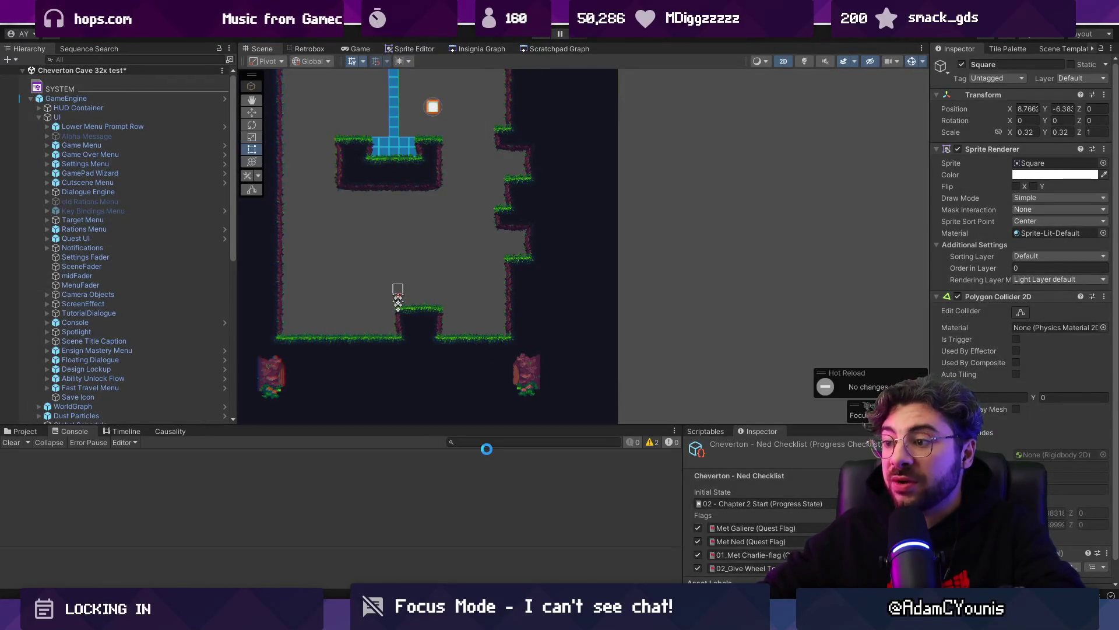
Step: Briefly check Task Manager and the Figma design document, then return to the Unity scene
key("ctrl+shift+Escape")
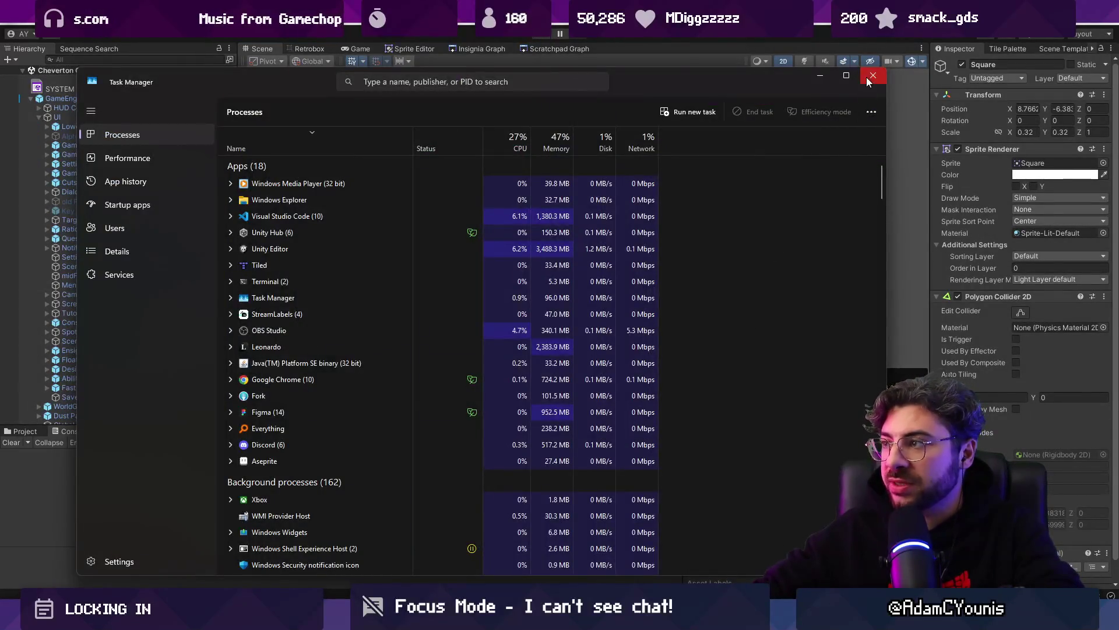
left_click(866, 77)
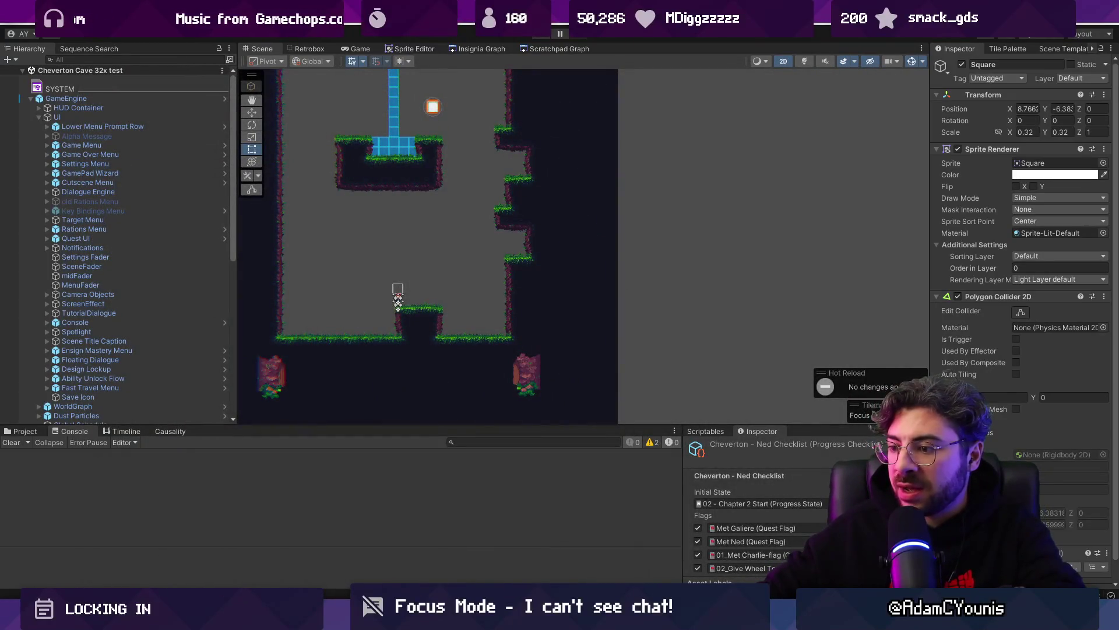
key("alt+Tab")
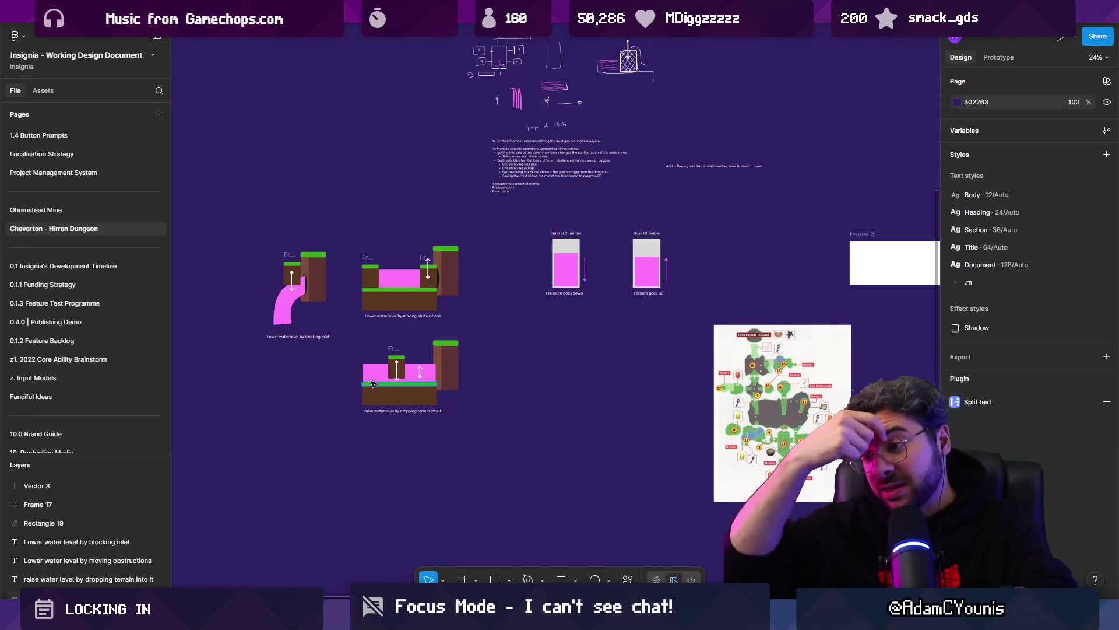
key("alt+Tab")
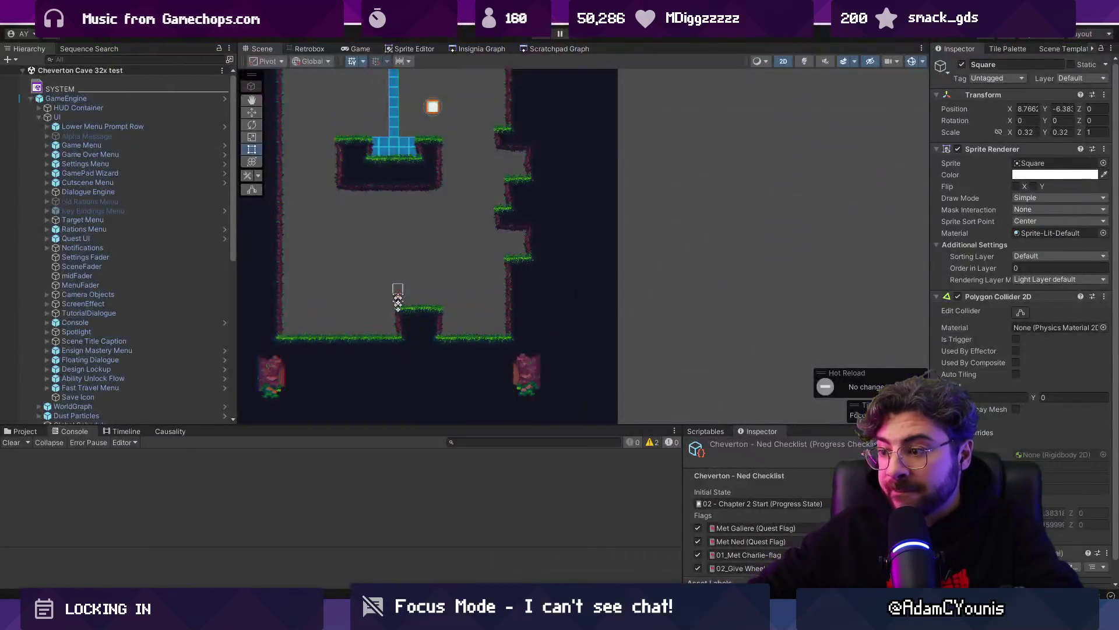
scroll(484, 292, "up", 4)
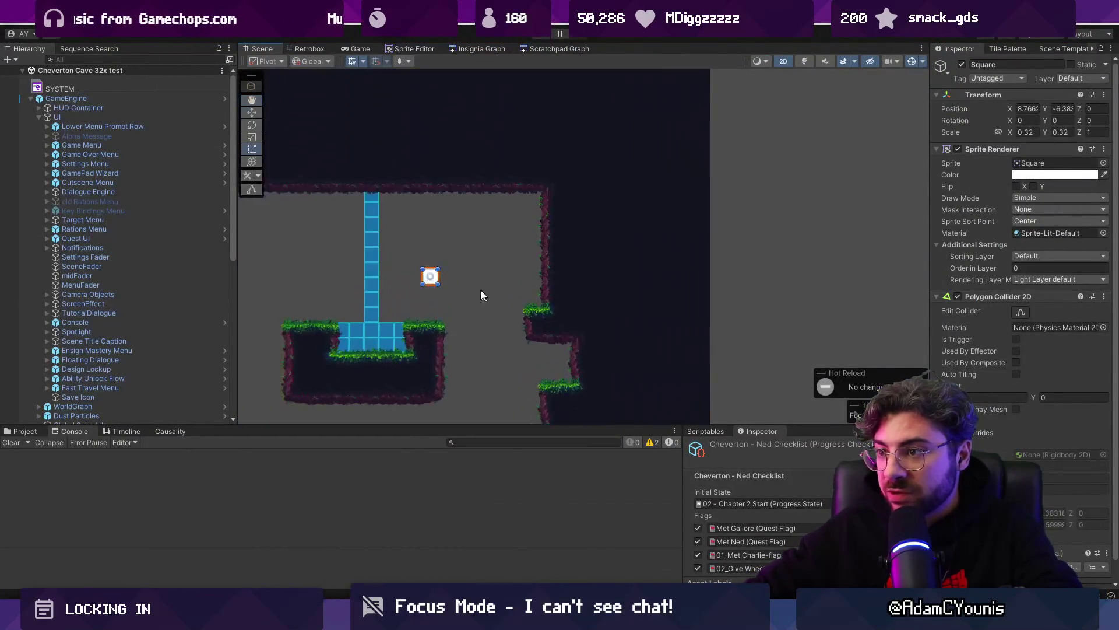
Step: Move the white square up against the cave ceiling and switch to the map in Tiled
key("w")
left_click_drag(424, 265, 425, 107)
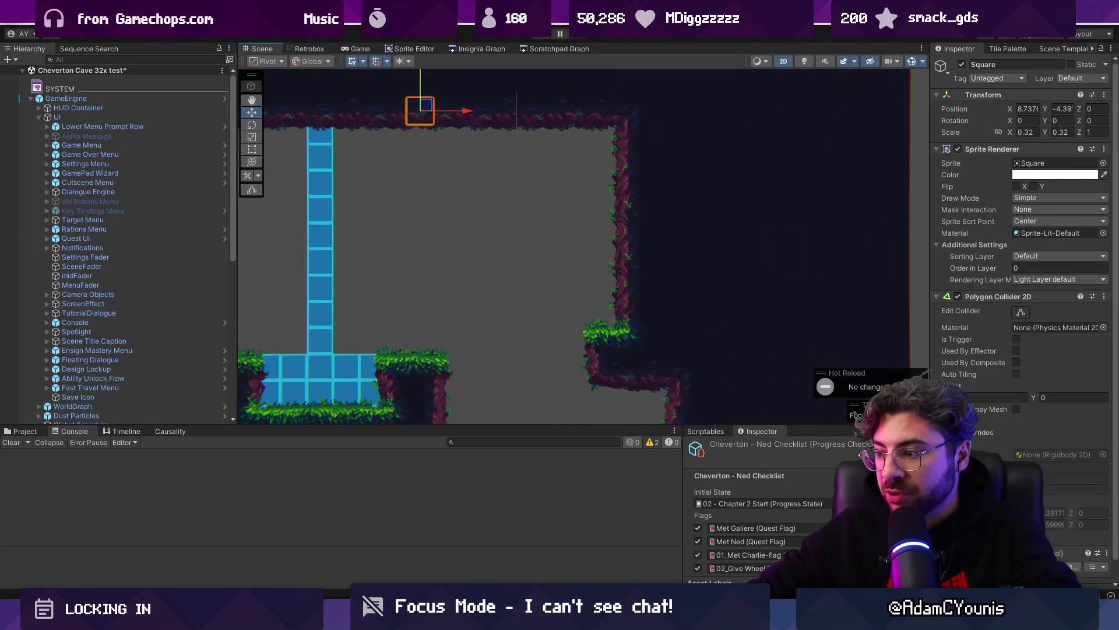
left_click_drag(567, 268, 554, 303)
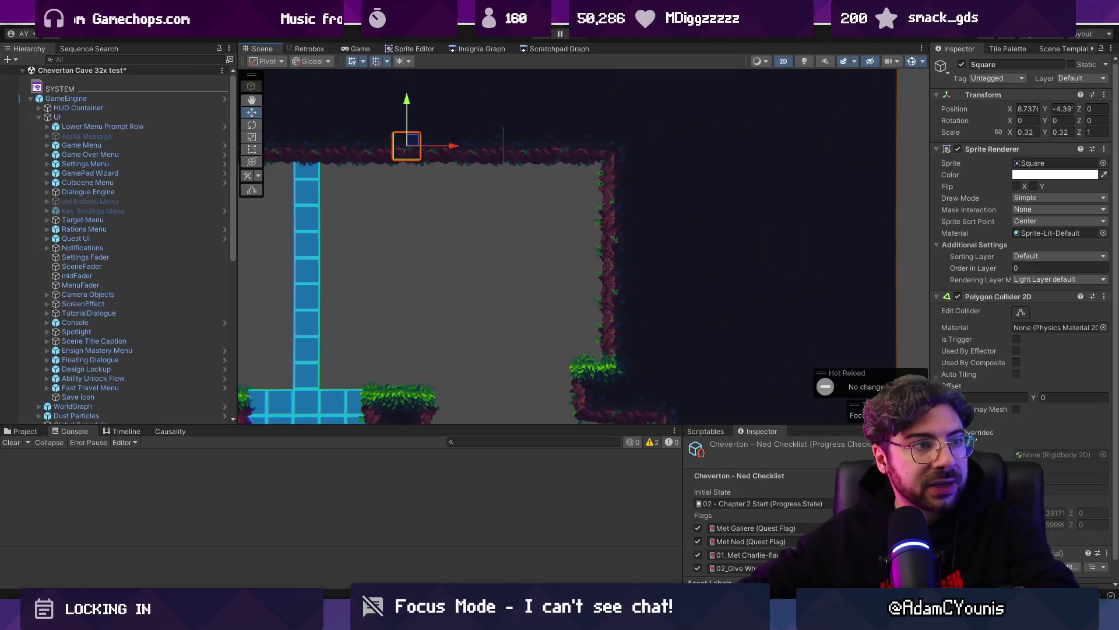
key("alt+Tab")
scroll(571, 309, "up", 4)
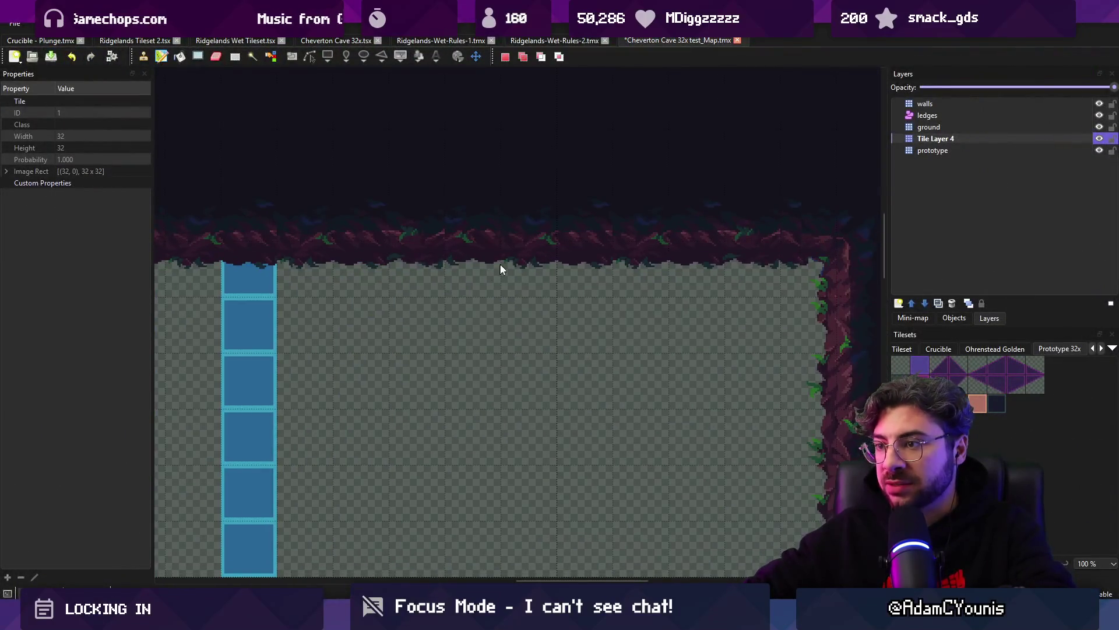
Step: Paint tiles on the prototype layer to cut a widened notch into the cave ceiling
left_click(928, 153)
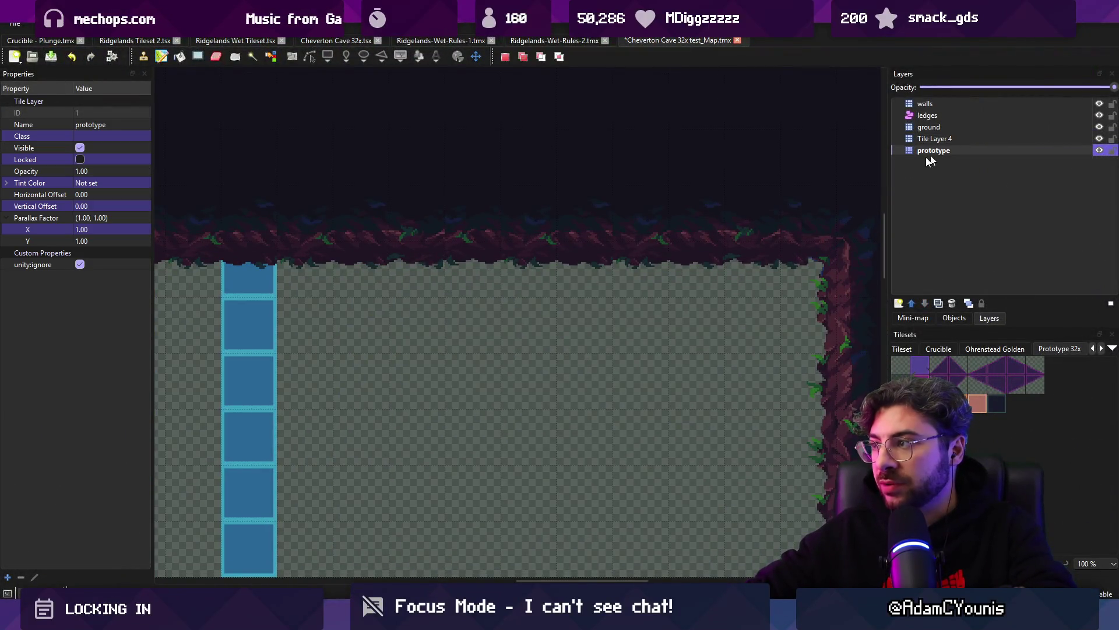
right_click(527, 249)
left_click(527, 250)
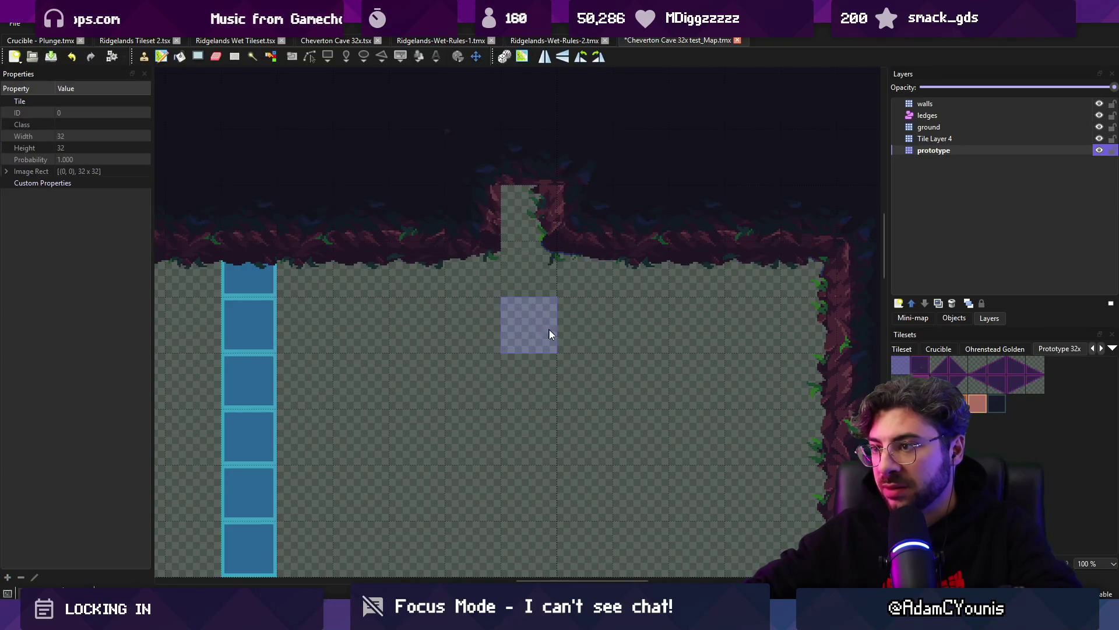
key("ctrl+s")
key("r")
key("ctrl+c")
key("ctrl+v")
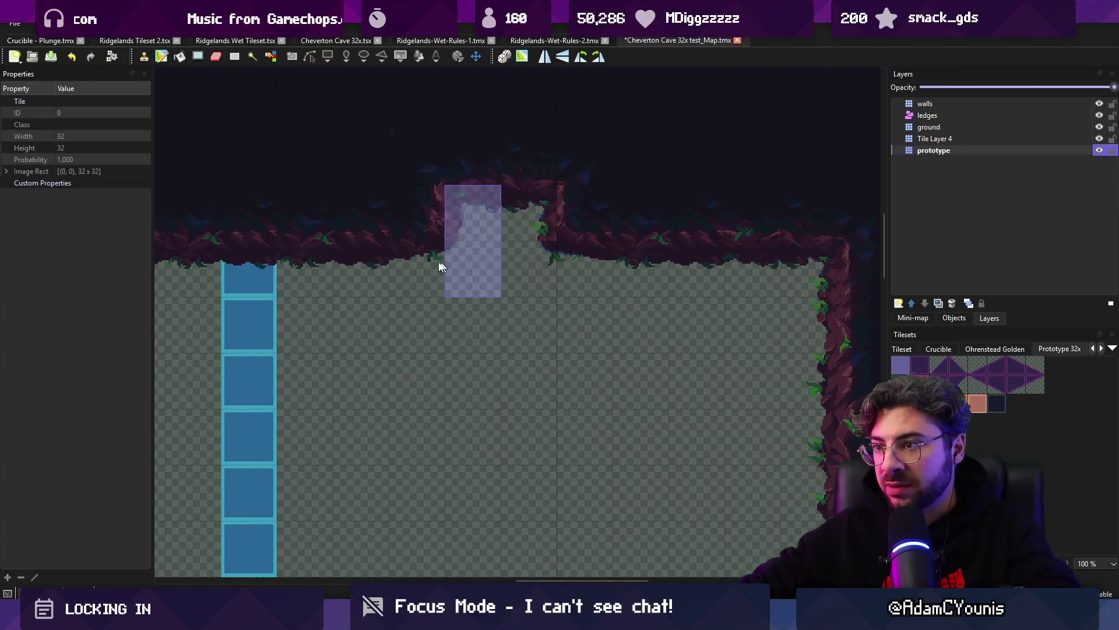
left_click(446, 261)
key("r")
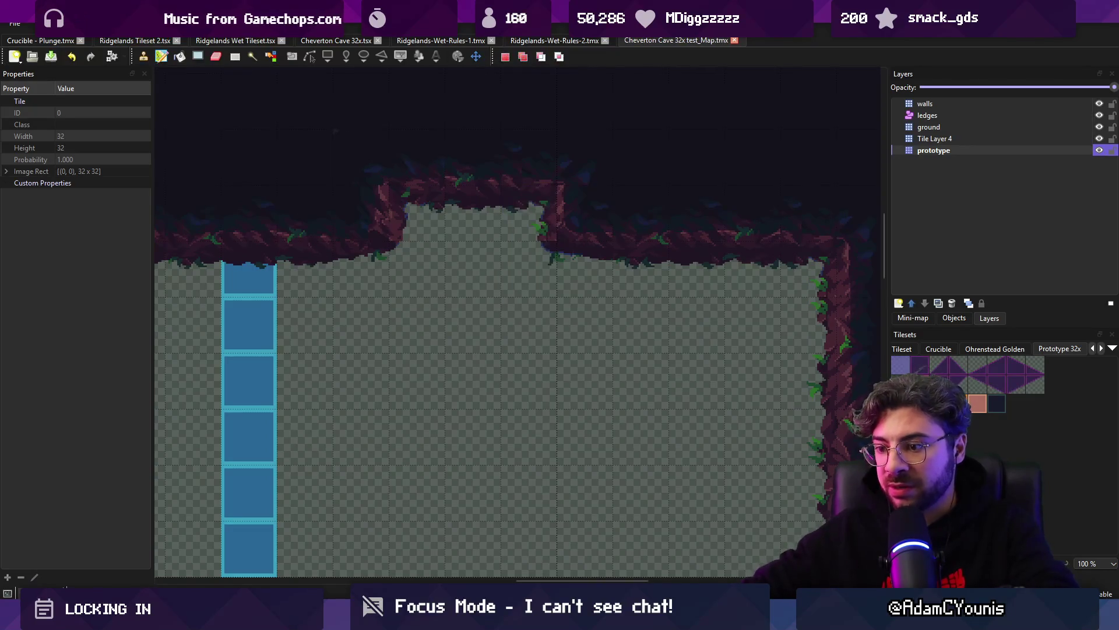
Step: Delete Tile Layer 4, save the map, and slide the white square under the notch in Unity
left_click(945, 140)
key("Delete")
key("ctrl+s")
key("alt+Tab")
left_click_drag(432, 146, 465, 146)
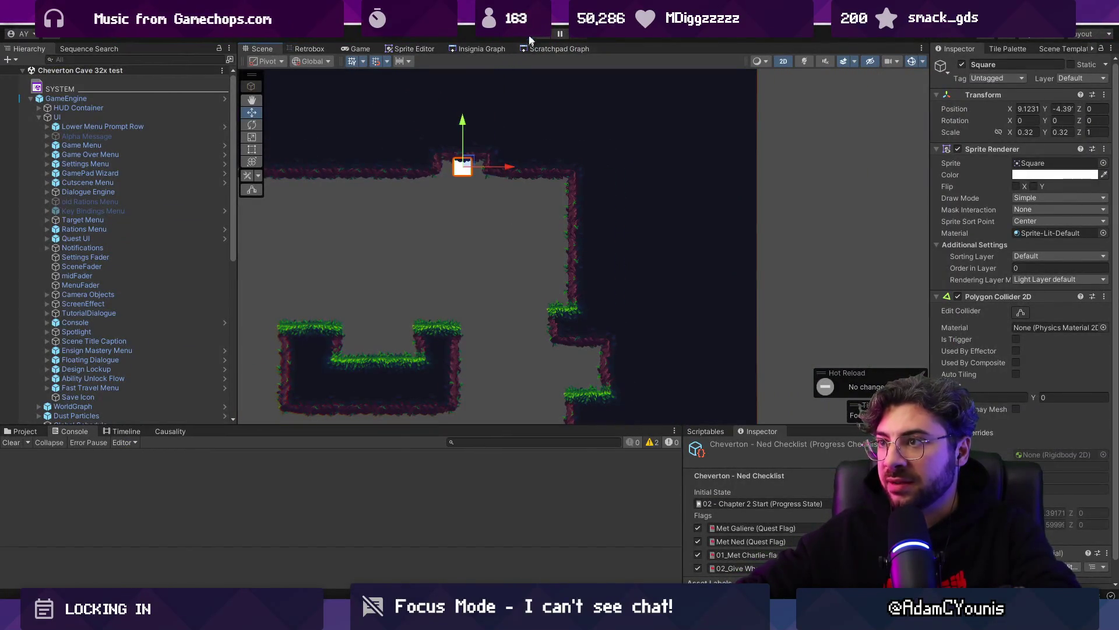
Step: Save the scene and move FluidSystem left and up into the ceiling notch
key("ctrl+s")
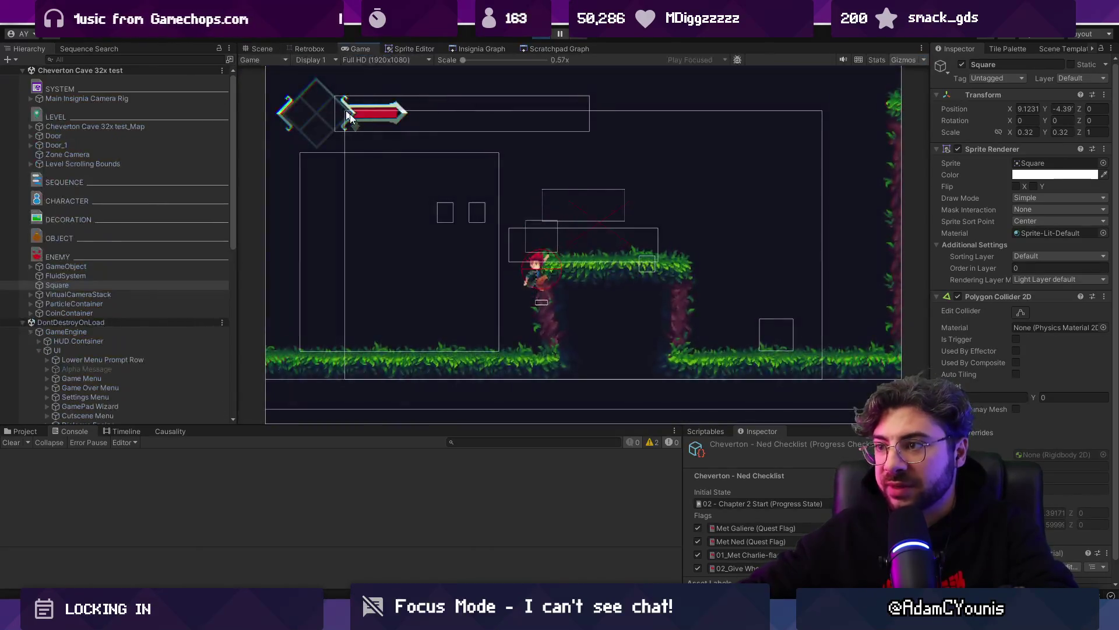
scroll(516, 121, "down", 2)
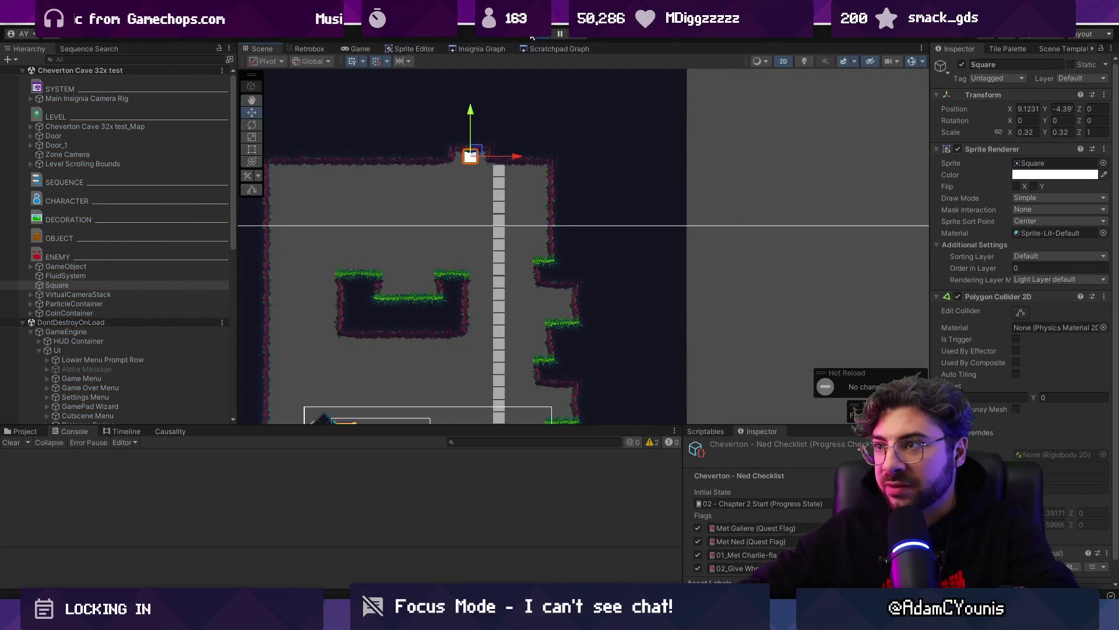
scroll(158, 302, "down", 8)
scroll(117, 231, "down", 10)
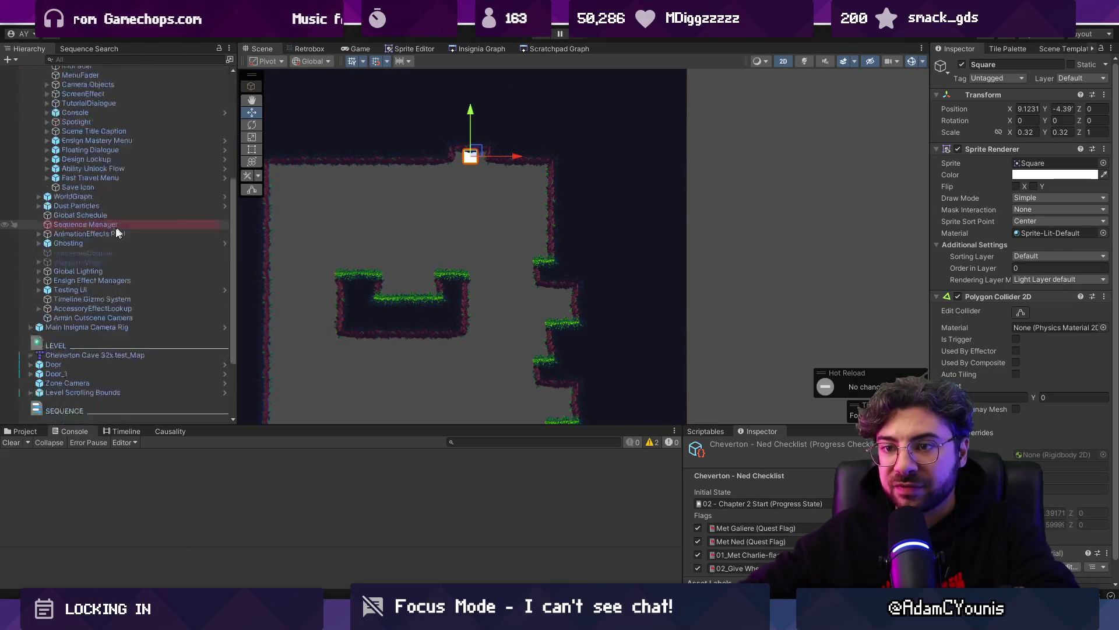
left_click(107, 410)
left_click_drag(543, 169, 516, 173)
mouse_move(474, 137)
left_mouse_down()
mouse_move(471, 117)
mouse_move(471, 204)
mouse_move(471, 183)
left_mouse_up()
Step: Widen the white square into a platform with the Rect tool and start a play test
left_click(110, 410)
left_click(106, 418)
key("t")
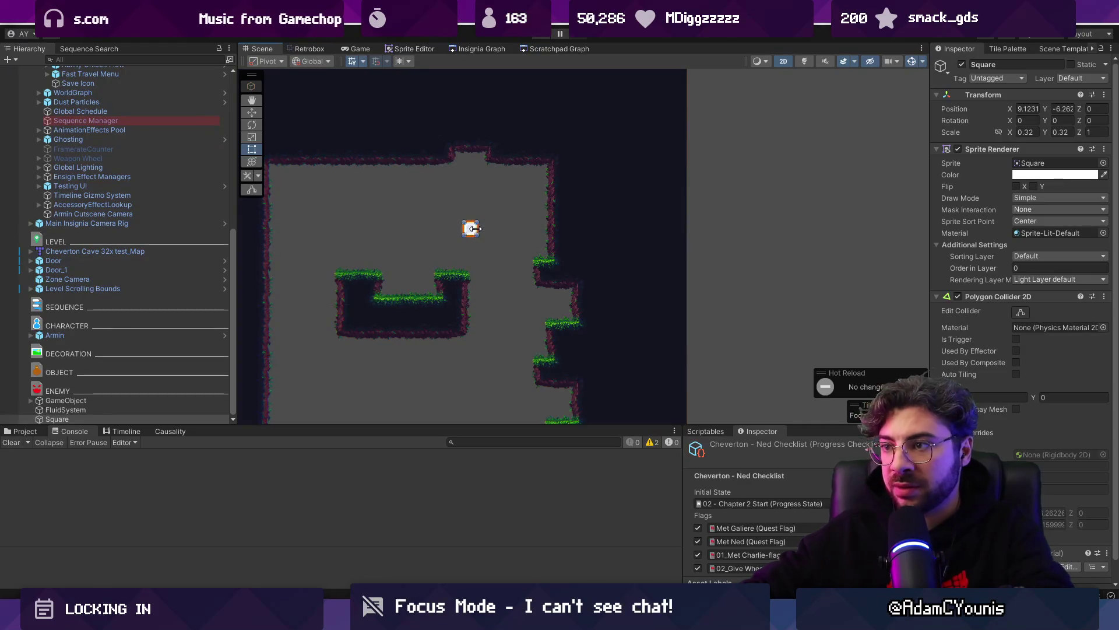
left_click_drag(478, 229, 505, 229)
key("ctrl+p")
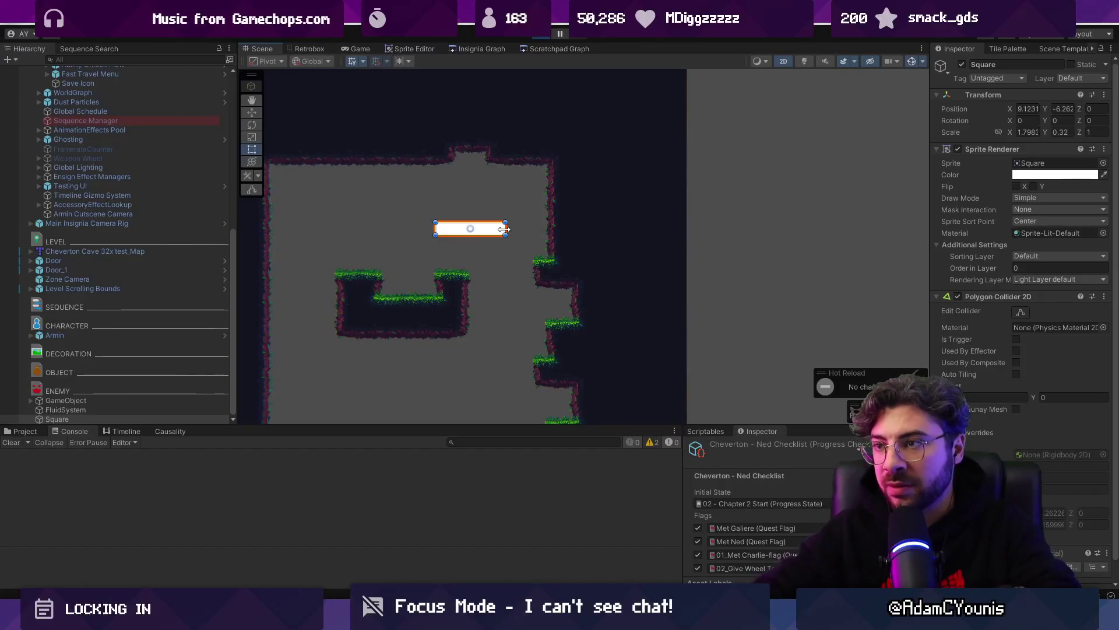
key("ctrl+p")
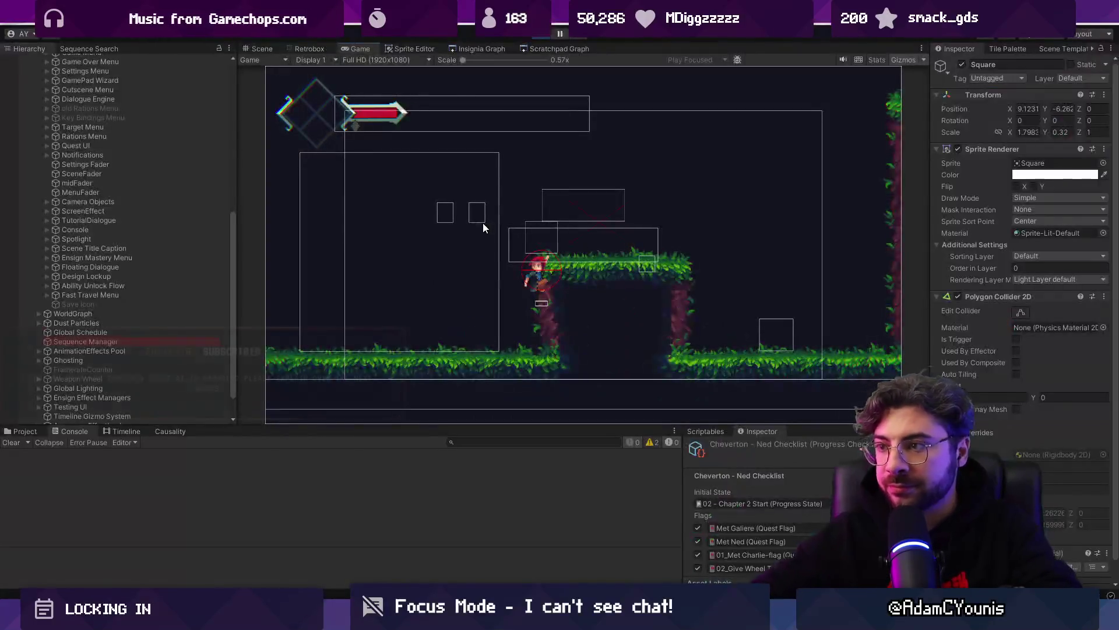
Step: Tweak the platform's thickness and position mid-play, stop the test, and switch to FluidSystem.cs
scroll(462, 220, "down", 5)
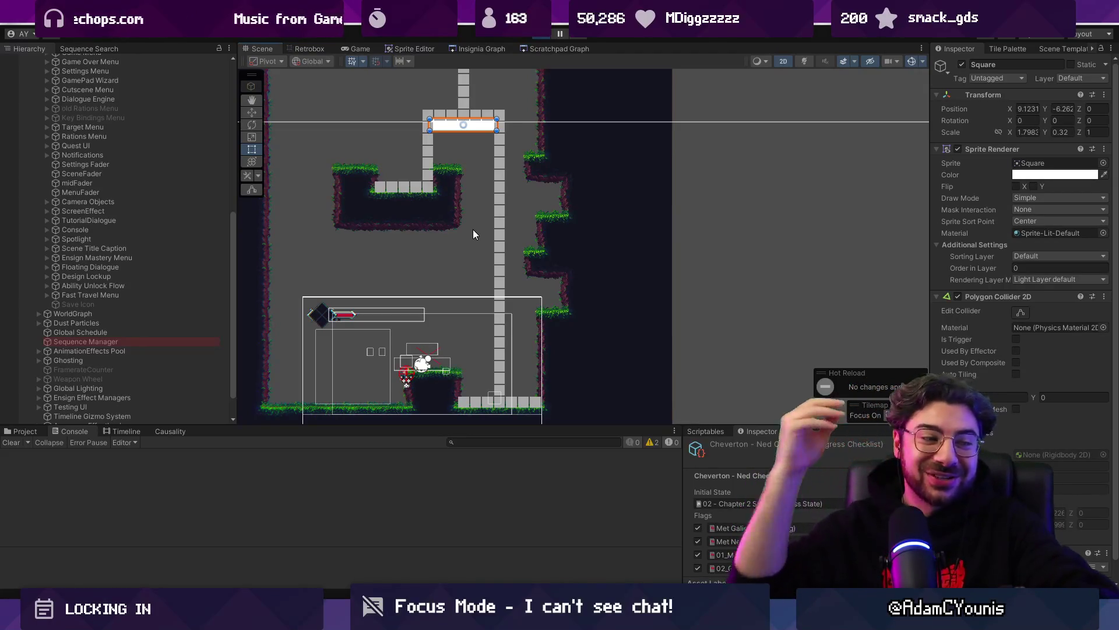
scroll(472, 198, "up", 3)
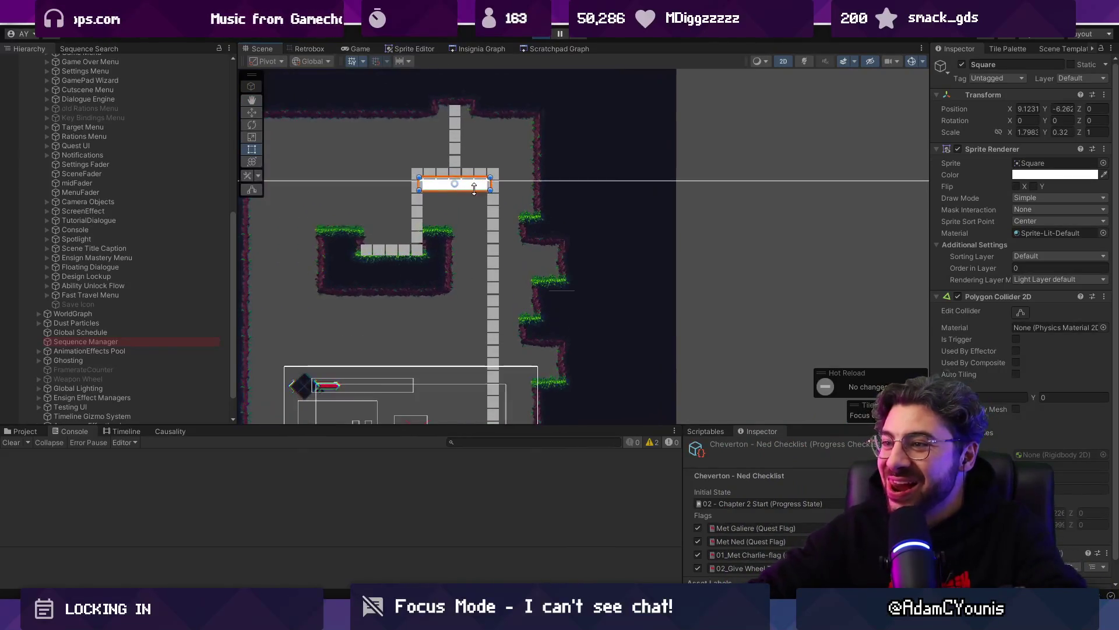
scroll(460, 192, "up", 2)
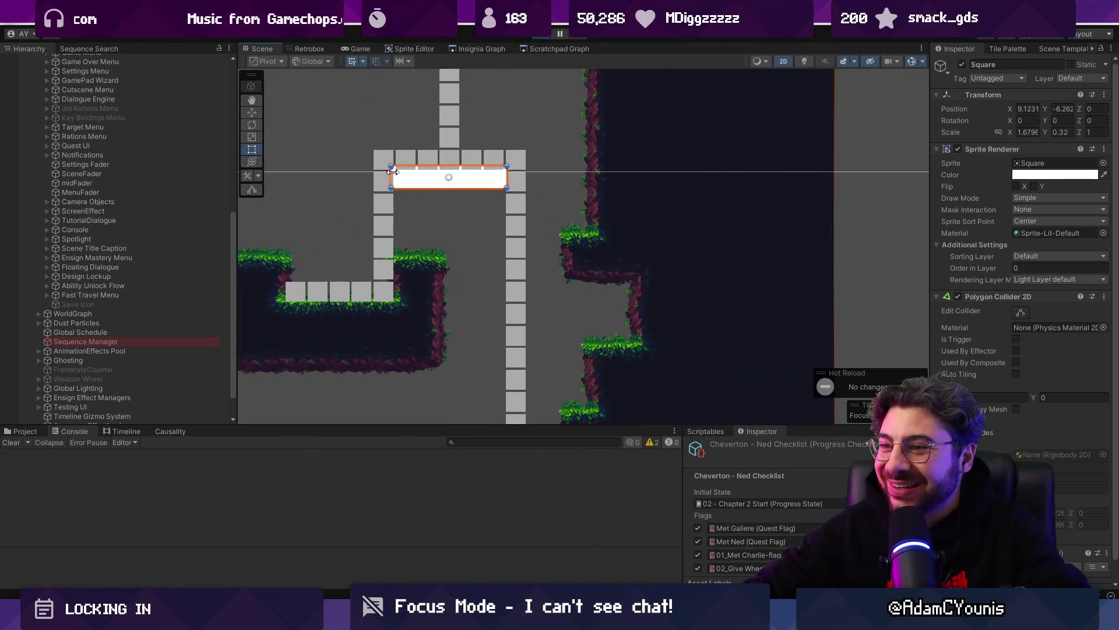
left_click_drag(432, 169, 442, 214)
mouse_move(505, 191)
left_mouse_down()
mouse_move(463, 192)
mouse_move(496, 194)
left_mouse_up()
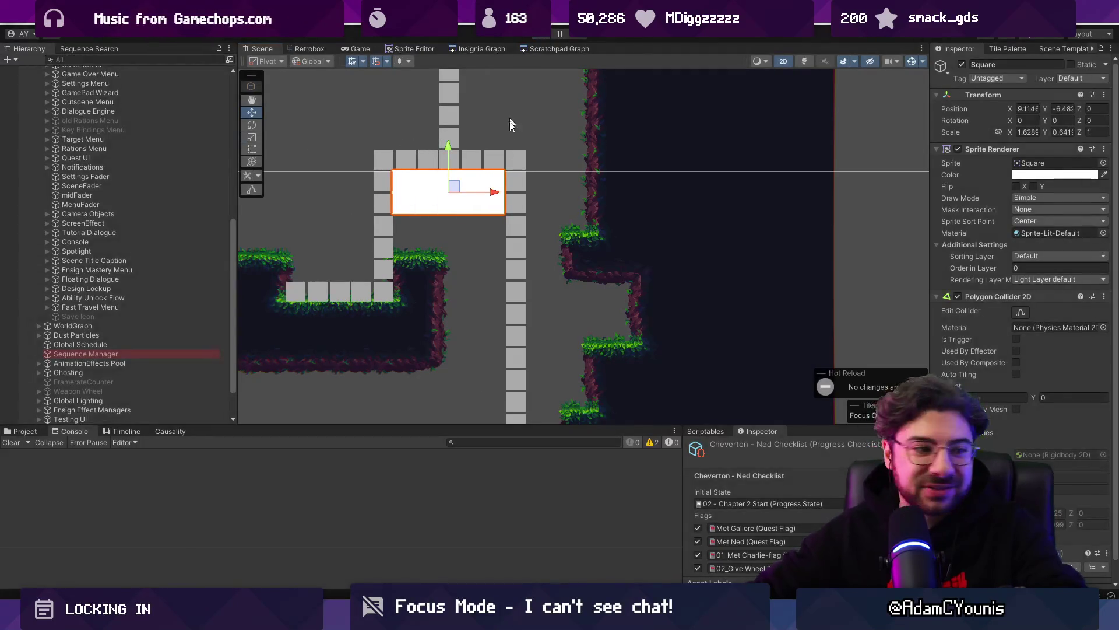
key("ctrl+z")
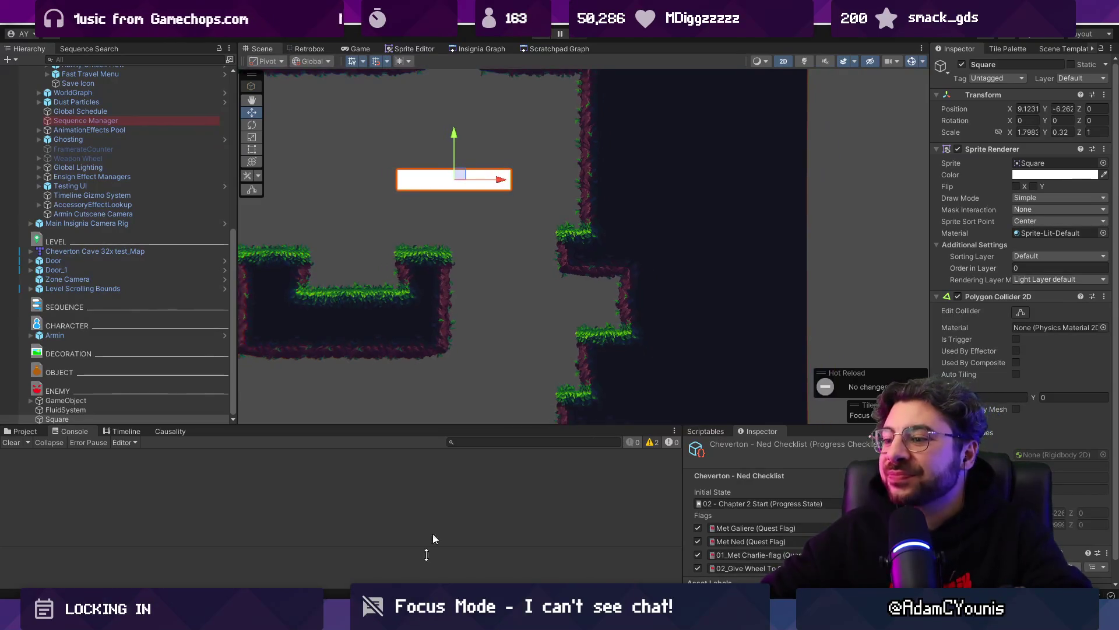
key("alt+Tab")
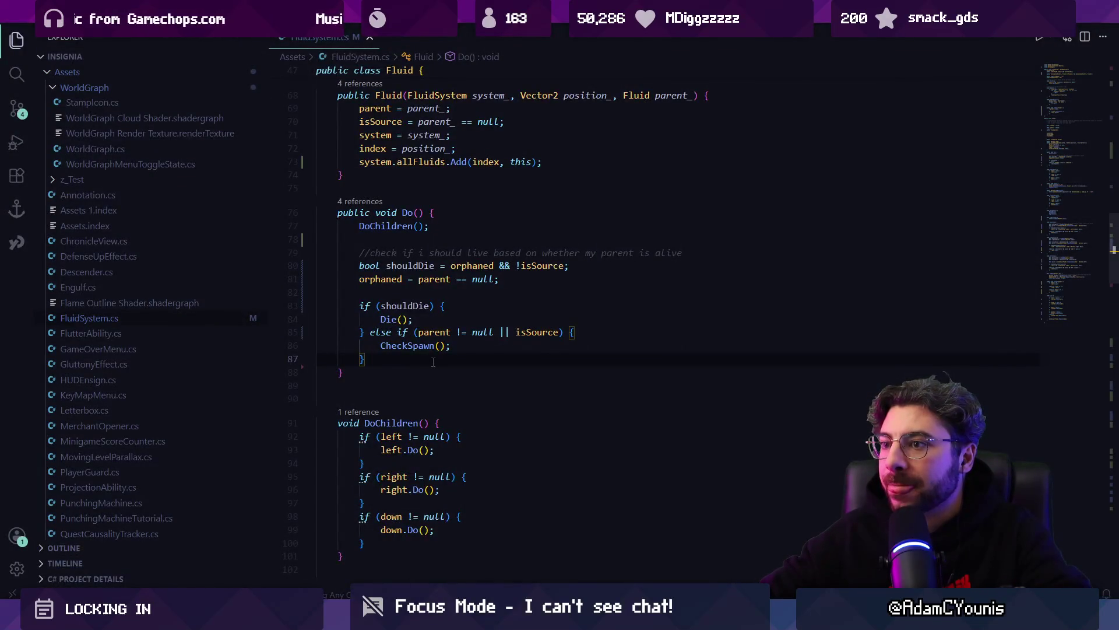
Step: Review the fields at the top of FluidSystem.cs, then bring up the Figma design document
scroll(433, 362, "up", 10)
scroll(462, 368, "up", 15)
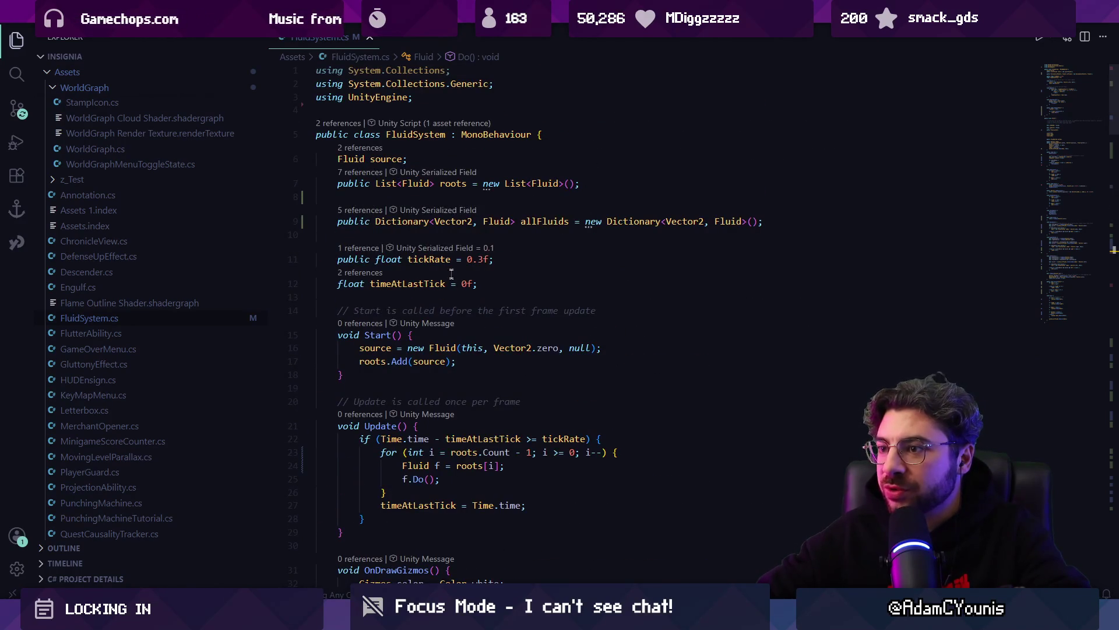
scroll(453, 279, "down", 3)
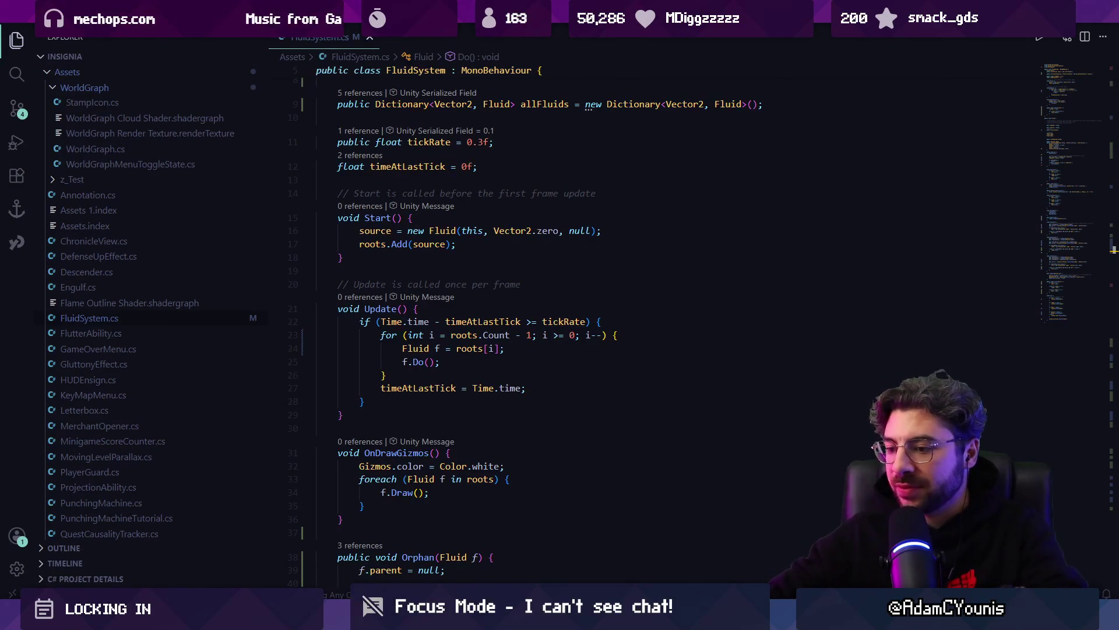
key("alt+Tab")
scroll(465, 415, "down", 3)
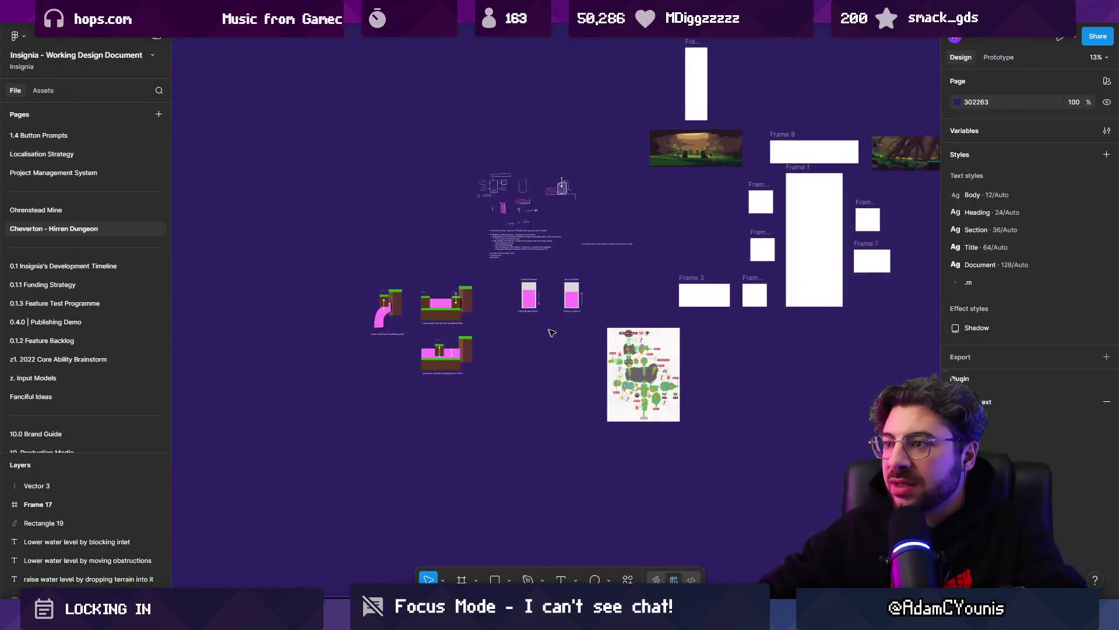
Step: On the 0.0.1 Daily Project Management page, select the Gameplay Feature Concerns card (Frame 236)
scroll(465, 415, "up", 3)
scroll(465, 415, "down", 5)
scroll(465, 416, "down", 2)
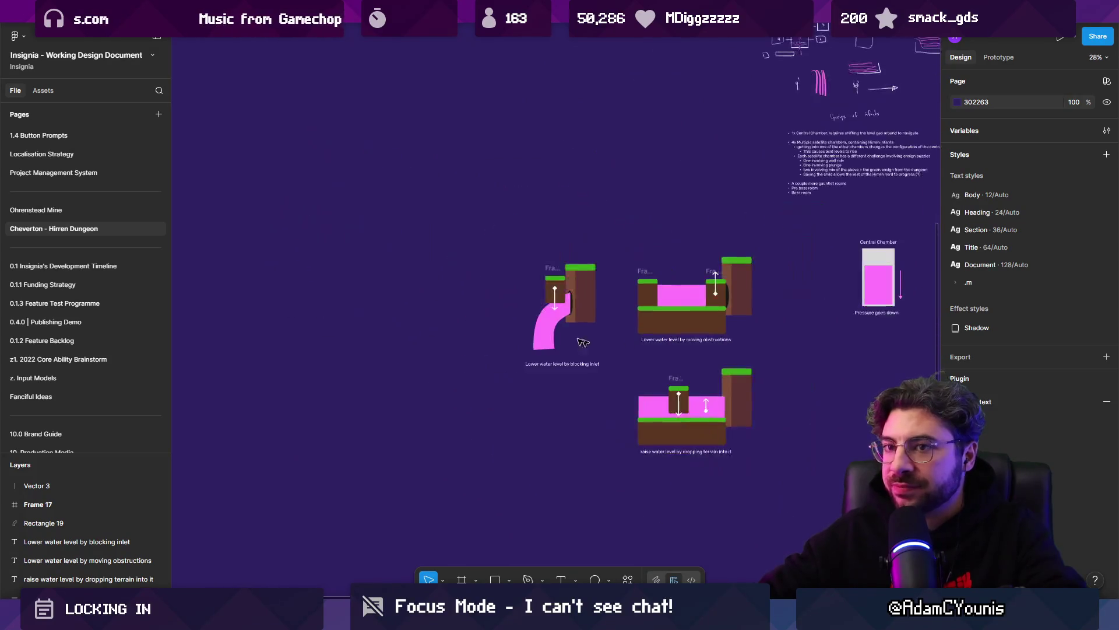
scroll(70, 140, "up", 5)
scroll(70, 140, "up", 4)
left_click(70, 138)
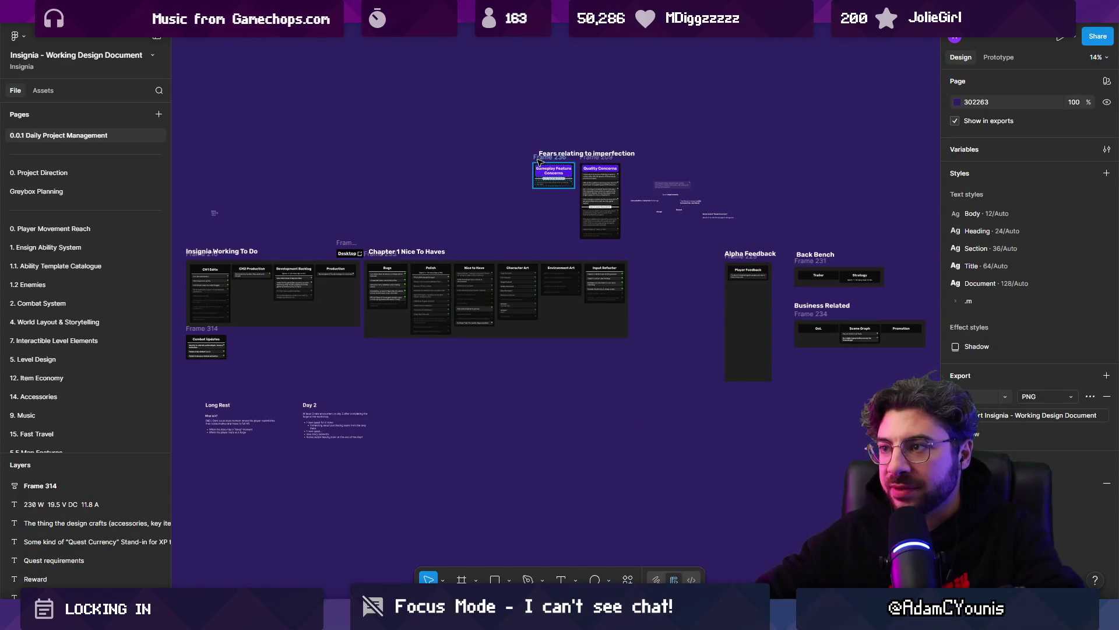
left_click(539, 161)
Step: Paste the card onto the Cheverton - Hirren Dungeon page beside the water diagrams
scroll(105, 211, "down", 15)
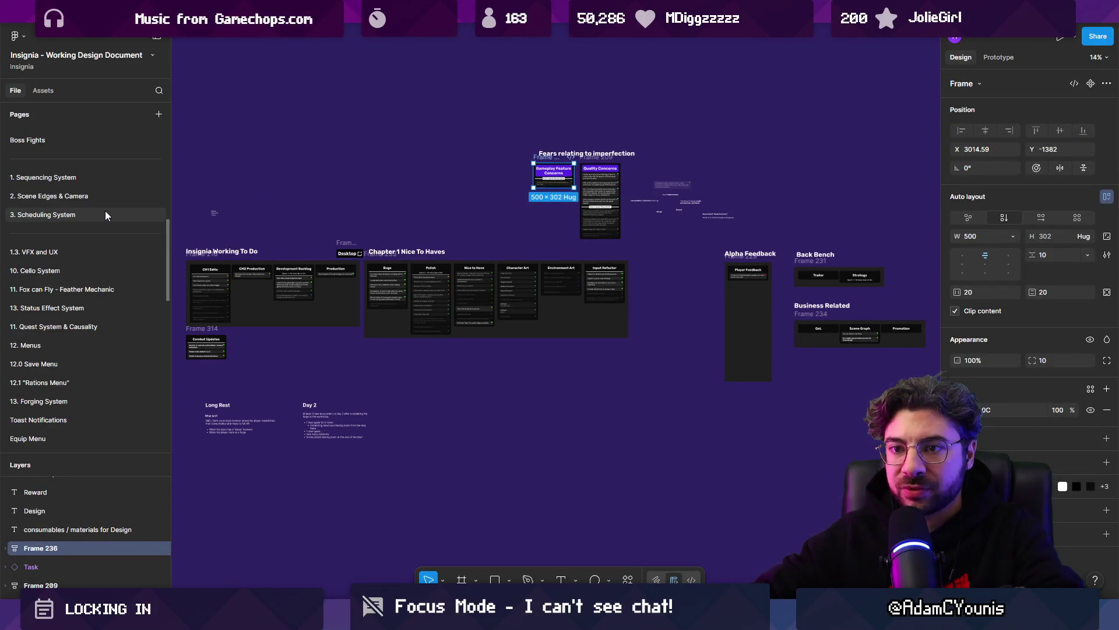
scroll(91, 362, "down", 2)
left_click(93, 317)
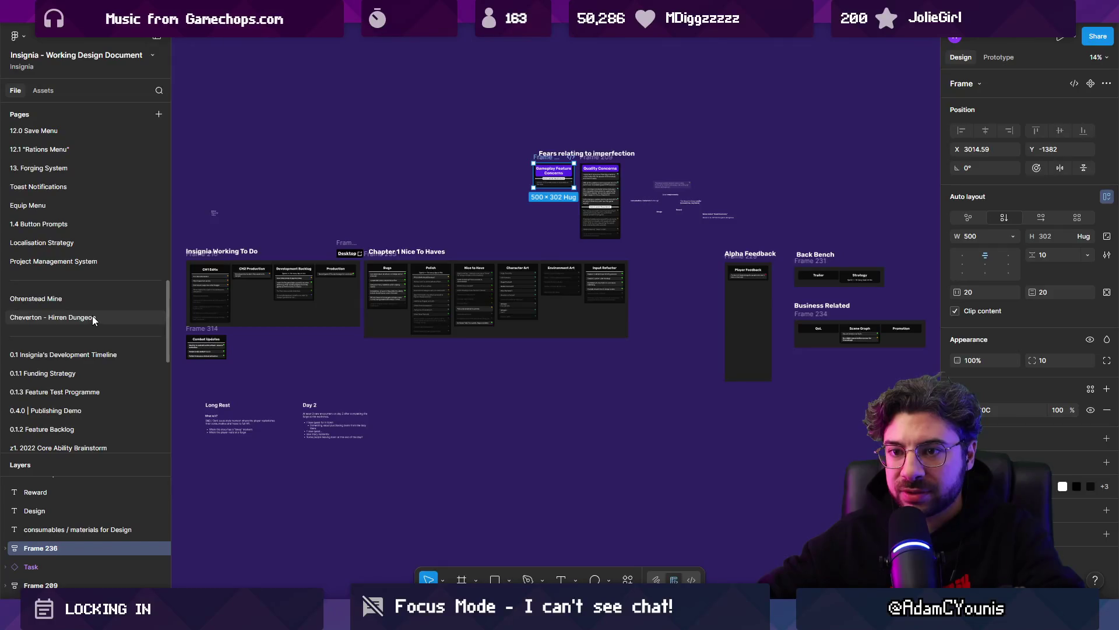
scroll(263, 333, "left", 3)
key("ctrl+v")
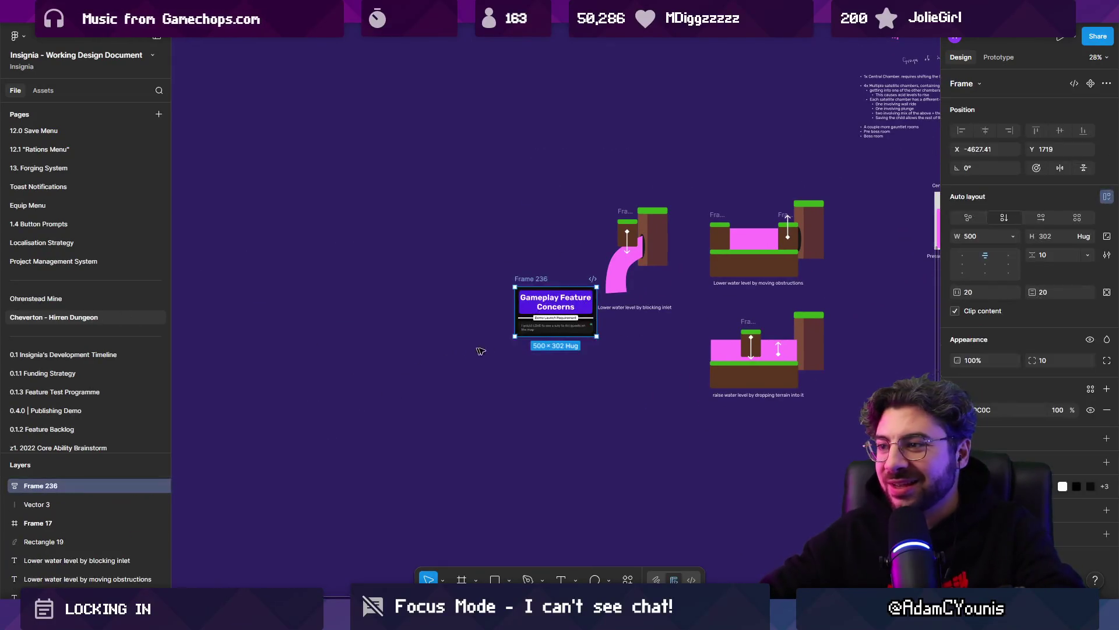
left_click_drag(554, 310, 496, 286)
Step: Retitle the card 'Water Flow System' and move the divider below the quest task
scroll(496, 286, "up", 5)
double_click(492, 273)
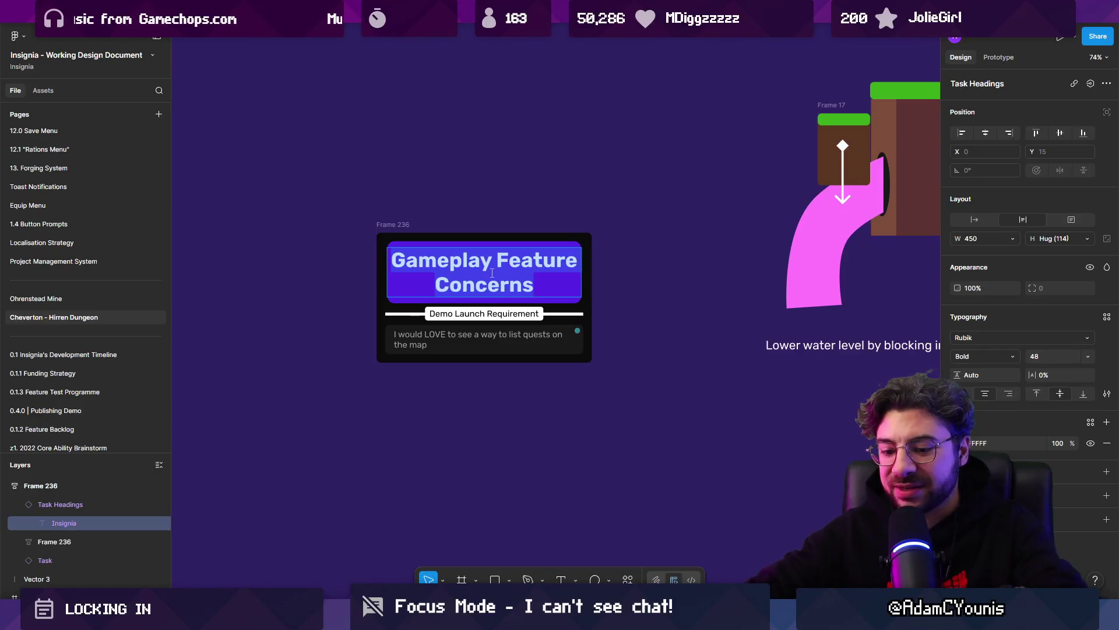
type("Water F")
type("r Flow System")
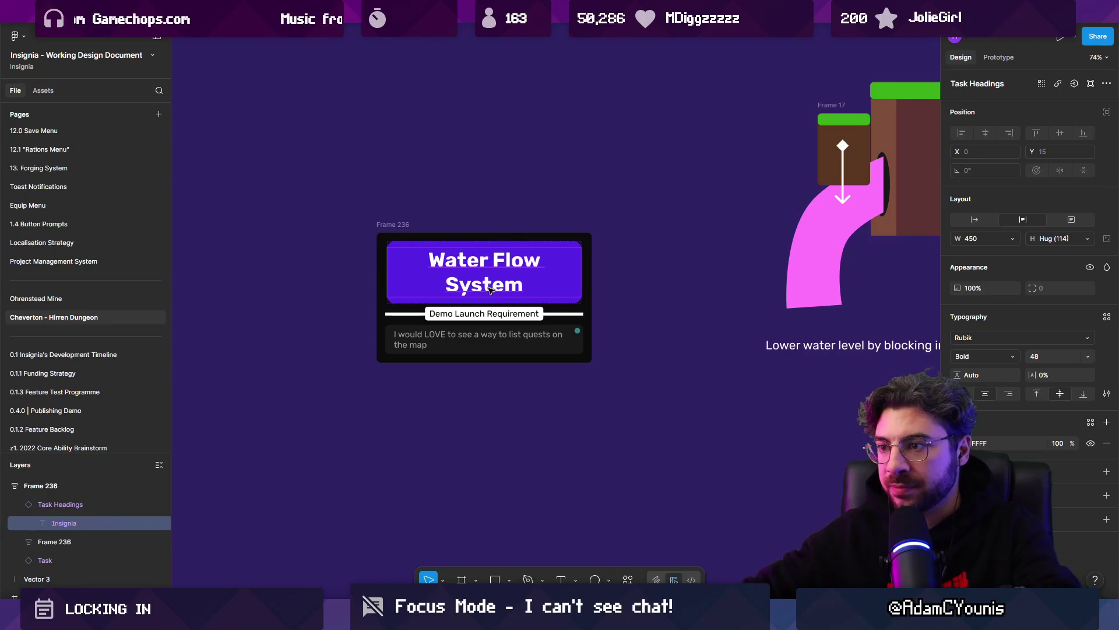
left_click(521, 320)
left_click_drag(552, 321, 506, 345)
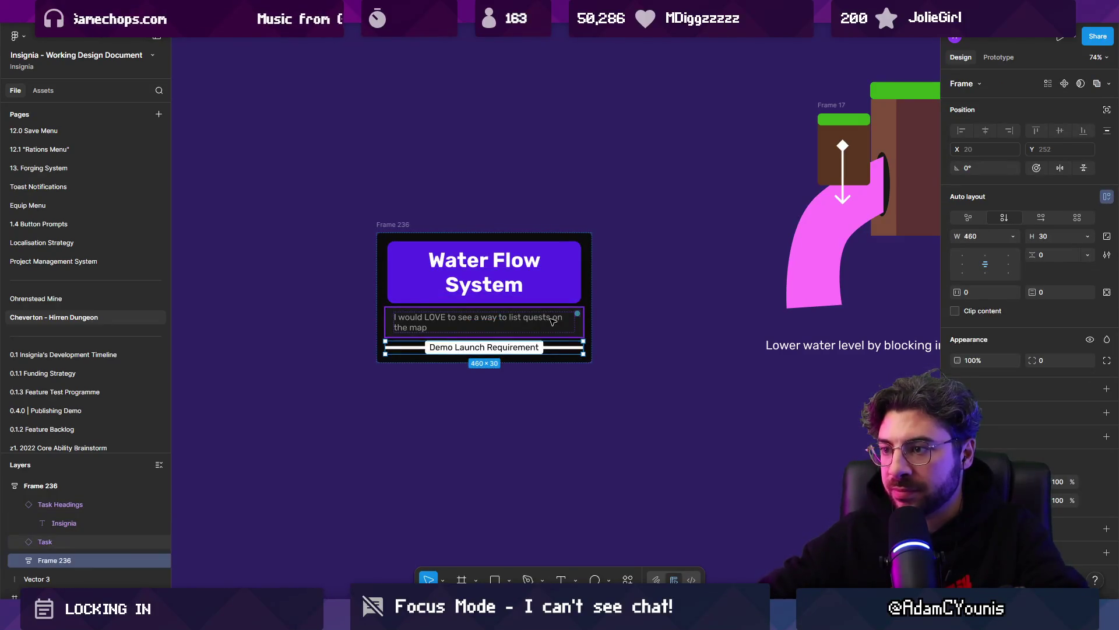
key("Escape")
Step: Relabel the divider 'Greybox MVP'
scroll(511, 325, "up", 5)
double_click(472, 370)
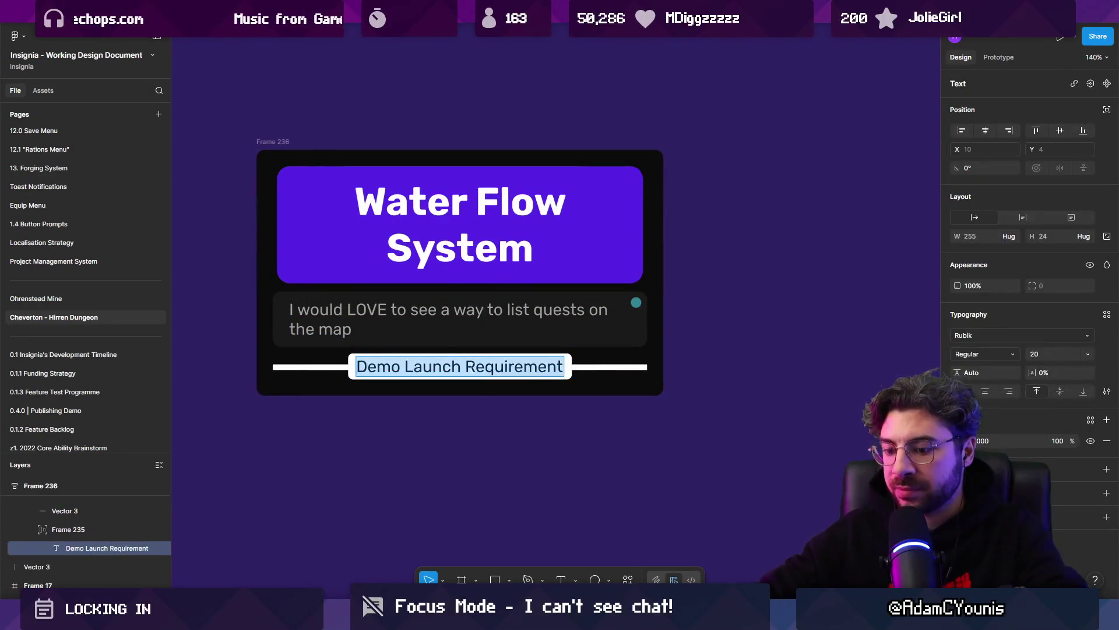
type("MVP")
key("BackSpace")
key("BackSpace")
key("BackSpace")
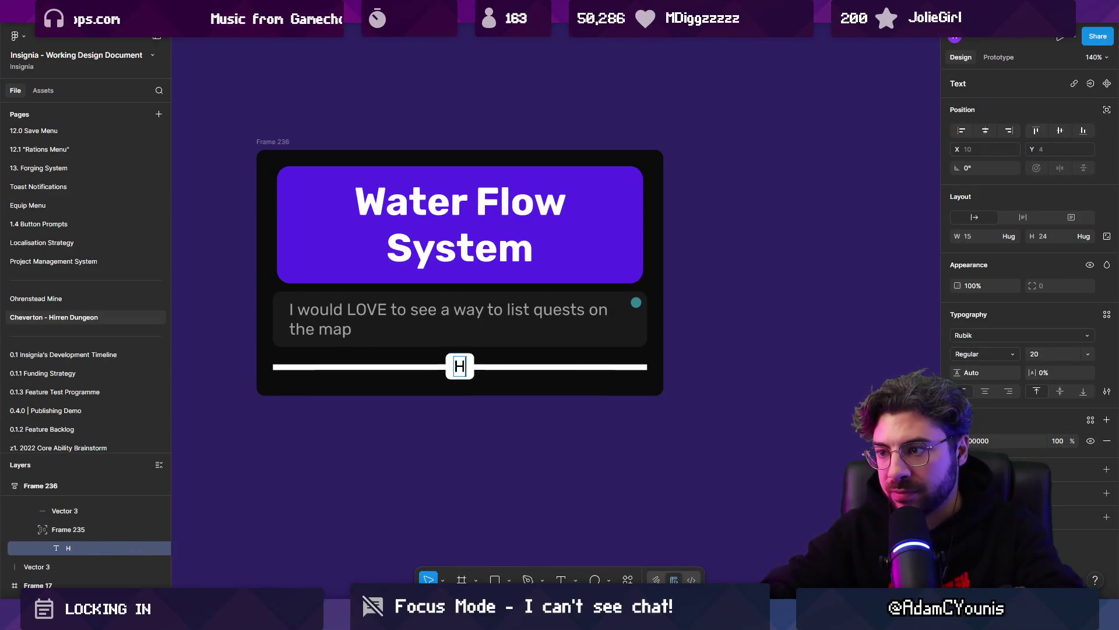
type("Greybox MC")
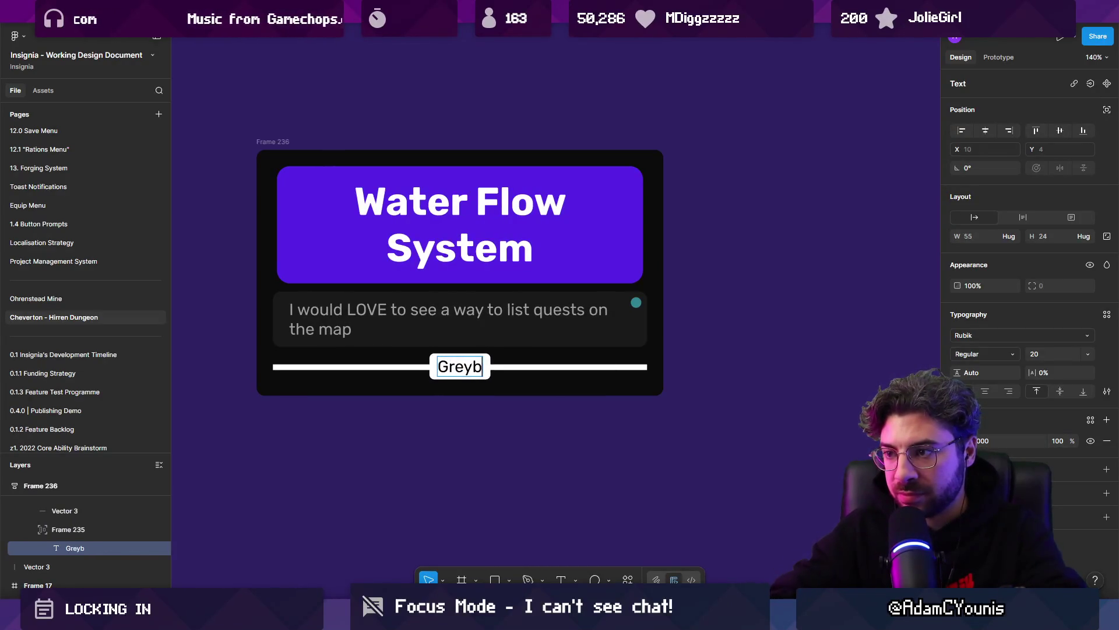
key("BackSpace")
type("VP")
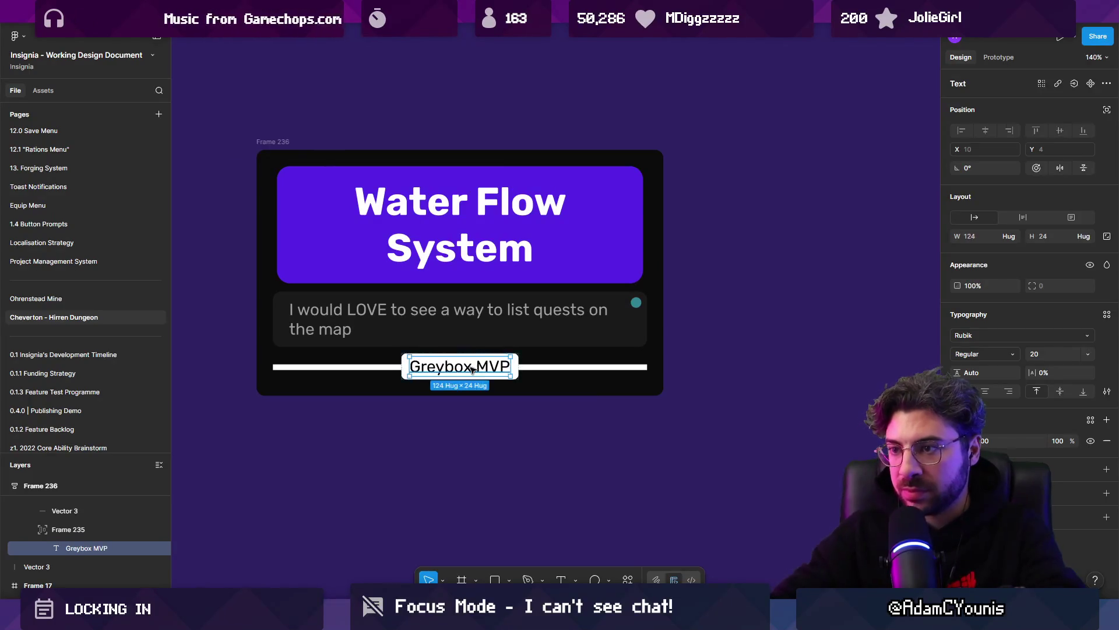
key("Escape")
Step: Set the task row's urgency to This Week and importance to High
left_click(493, 320)
left_click(1058, 116)
left_click(1062, 73)
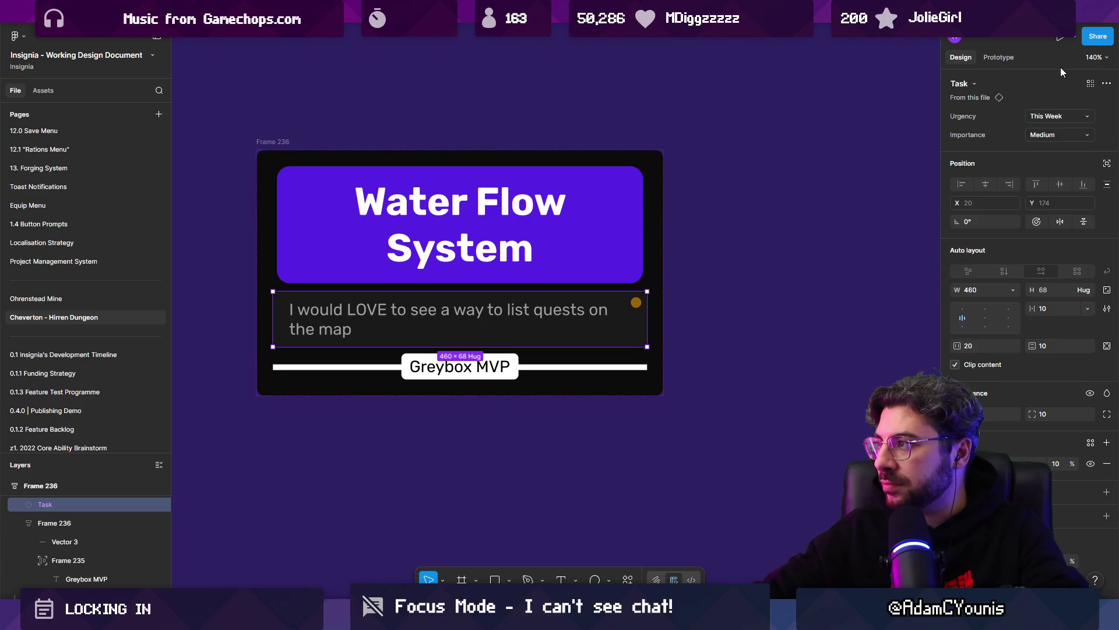
left_click(1057, 135)
left_click(1046, 118)
Step: Change the task text to 'Consider 2 tile high flow rules'
double_click(505, 320)
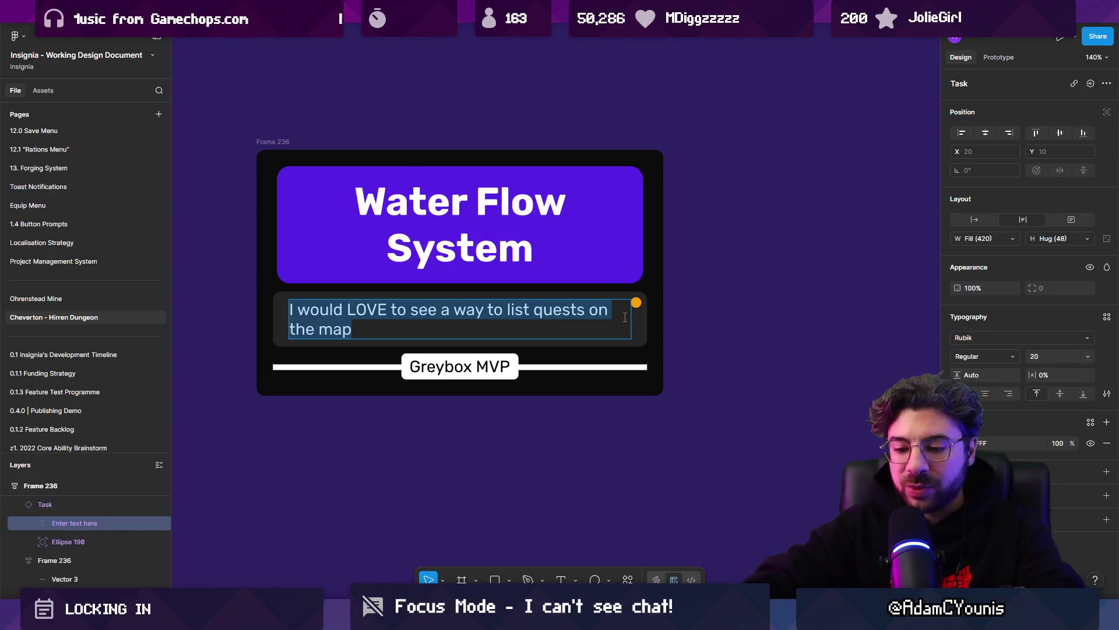
type("Consi")
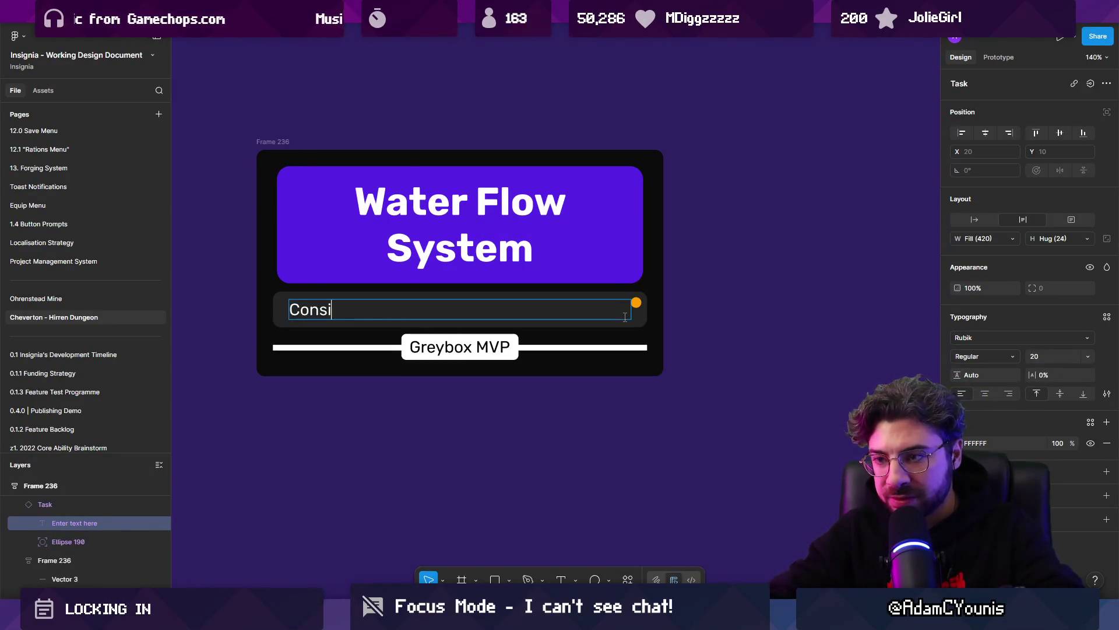
type("der 2 tile high wa")
type("ter")
key("Escape")
key("Return")
key("Right")
key("ctrl+shift+Left")
type("flow rules")
key("Escape")
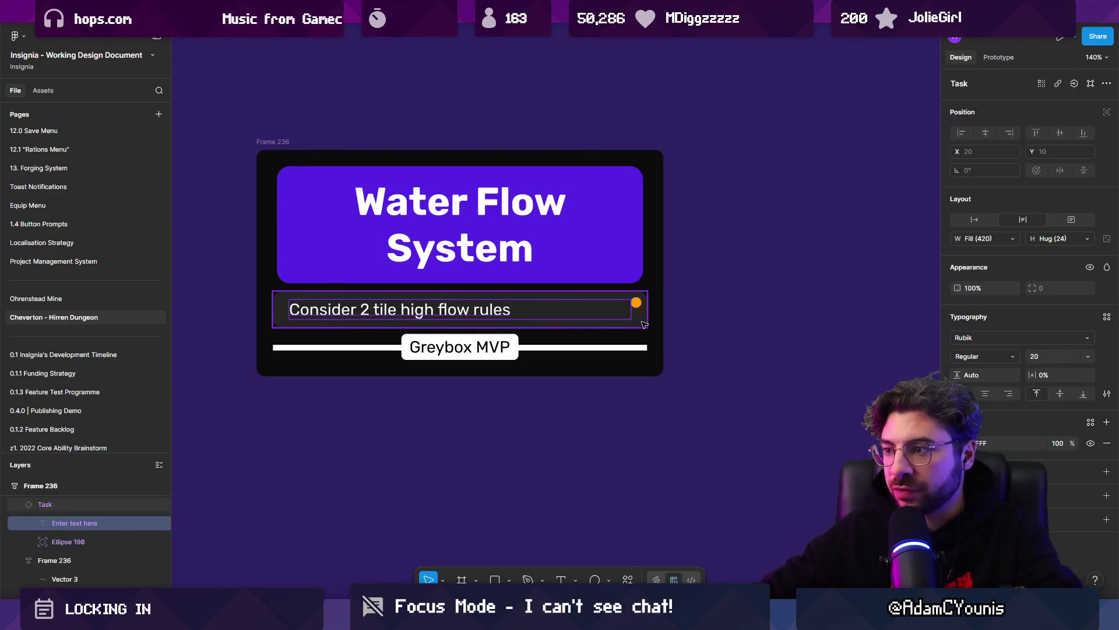
key("Escape")
Step: Duplicate the task row as a second task, 'In game renderer'
key("ctrl+d")
key("Return")
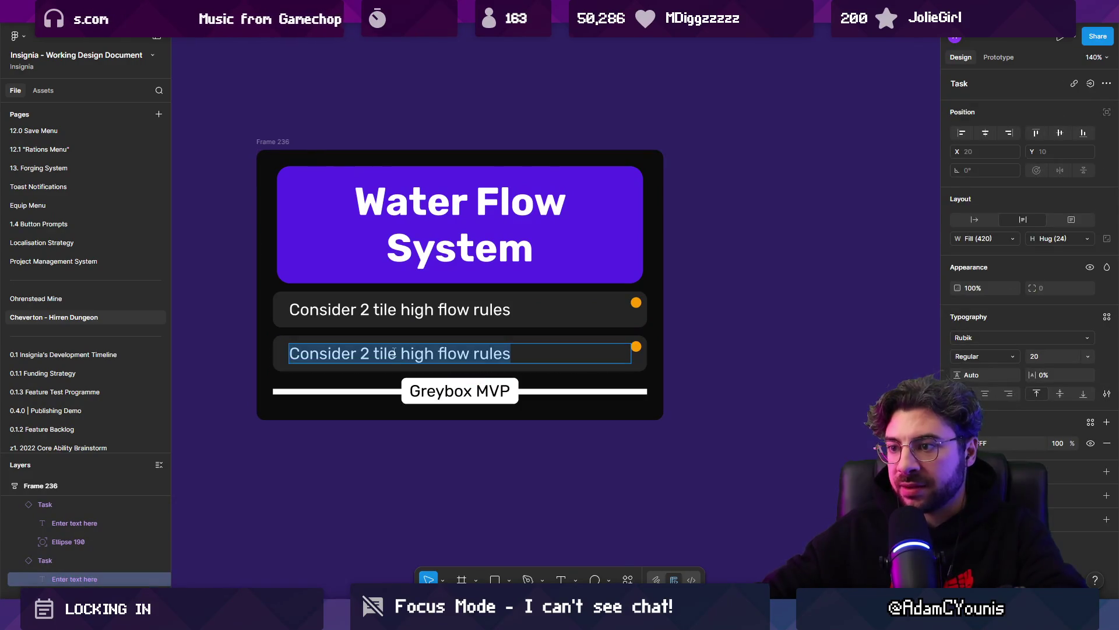
type("In game renderer")
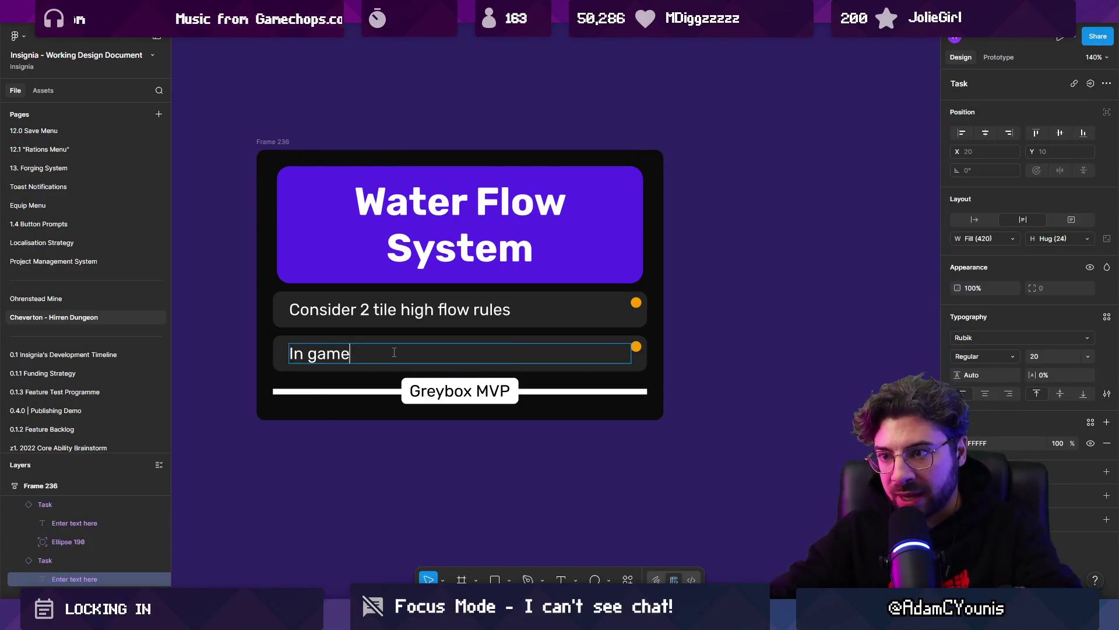
key("Escape")
key("Escape")
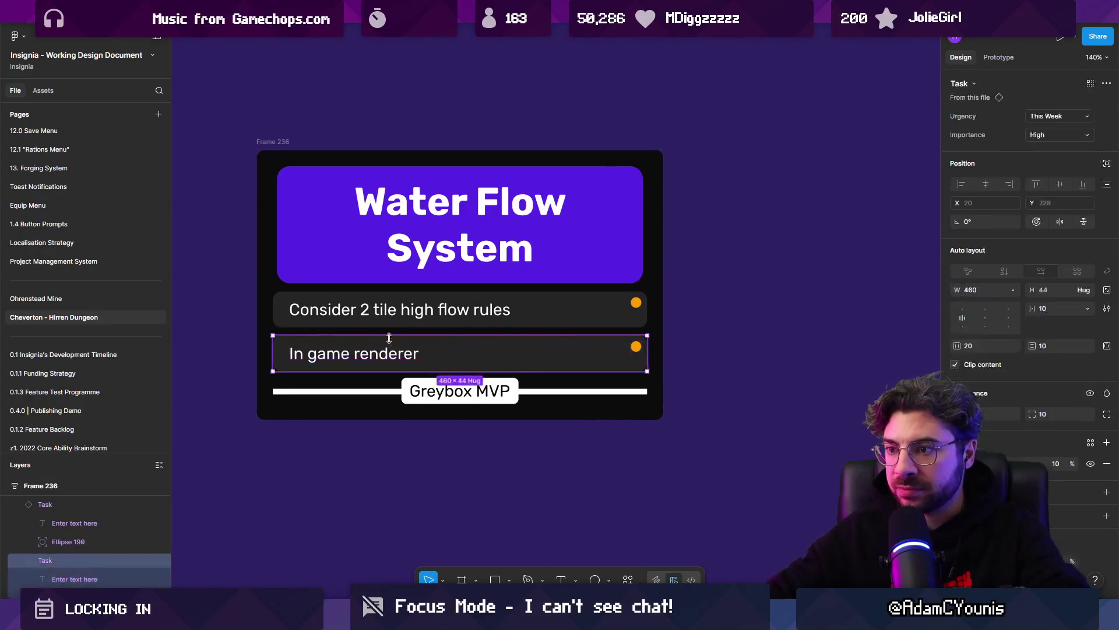
Step: Add a third duplicated task reading 'Renderer removed from individual flow' tree
key("ctrl+d")
key("Return")
type("Renderer removes")
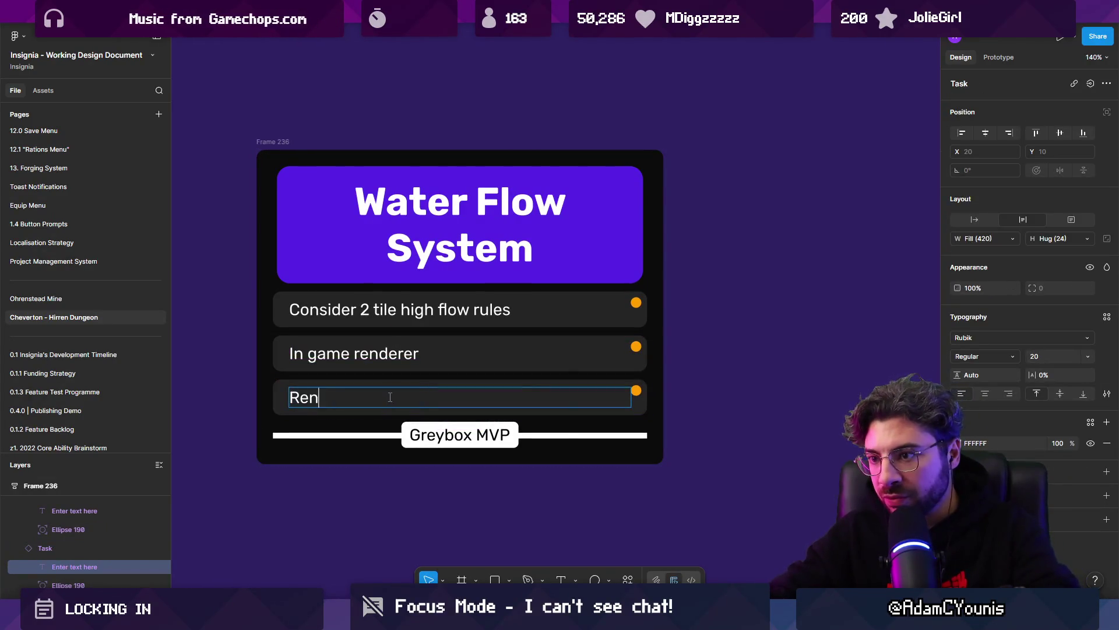
key("BackSpace")
key("BackSpace")
type("d from indifi")
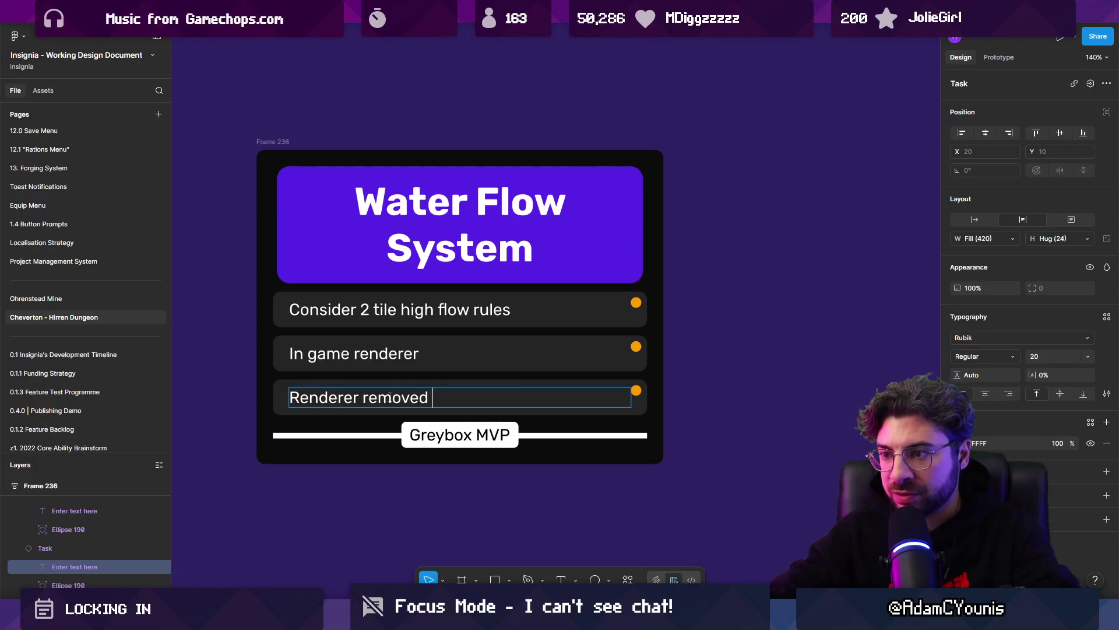
key("BackSpace")
key("BackSpace")
type("visua")
key("BackSpace")
key("BackSpace")
key("BackSpace")
type("d")
key("BackSpace")
type("iduyal")
key("BackSpace")
key("BackSpace")
key("BackSpace")
type("al flow ")
type("trre")
key("Escape")
key("Escape")
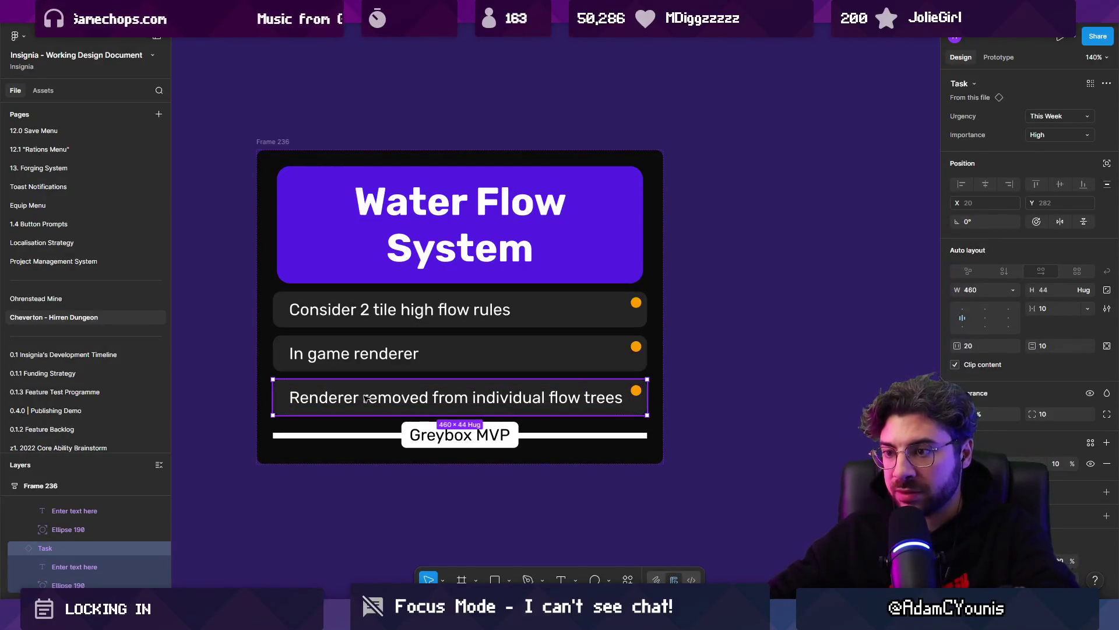
Step: Add a fourth task, 'Animation and styling', and move it below the Greybox MVP divider
key("ctrl+d")
double_click(319, 442)
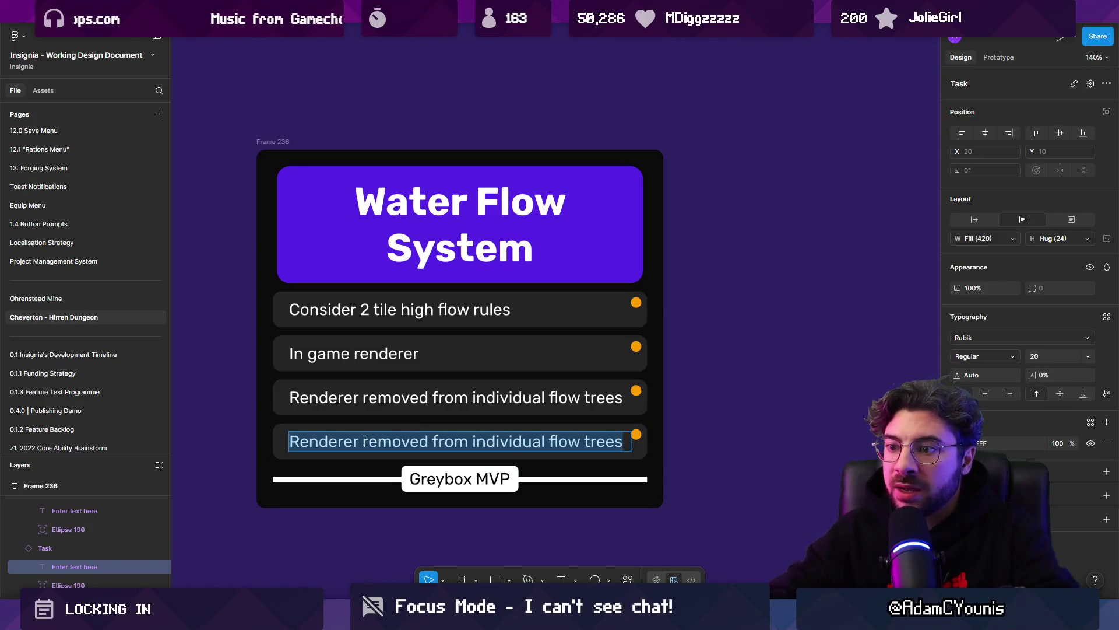
type("Animation and styling")
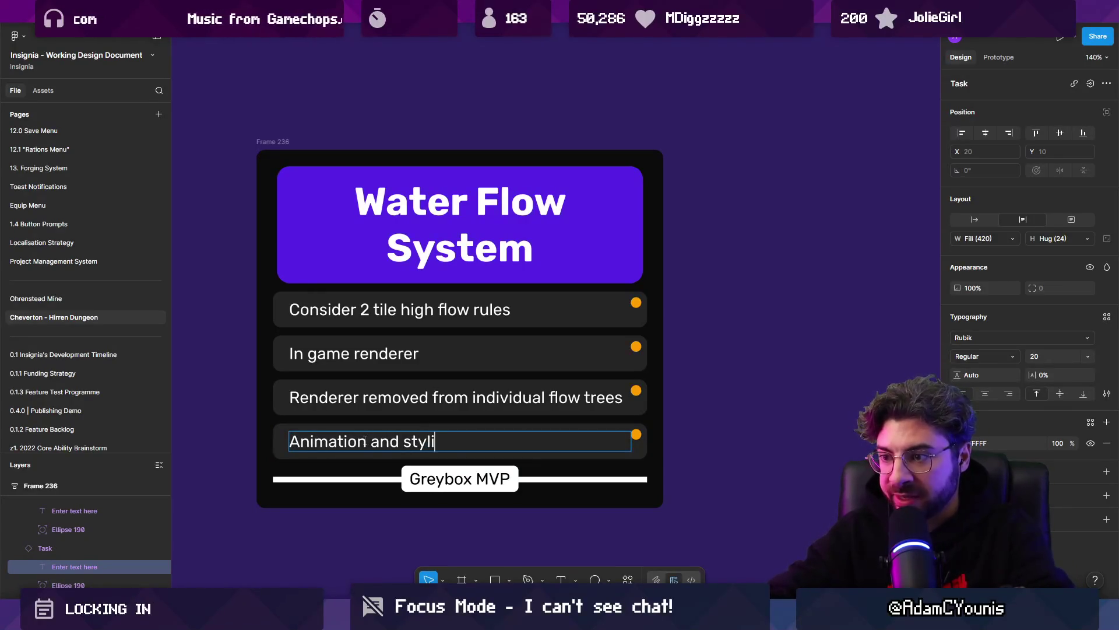
key("Escape")
key("Escape")
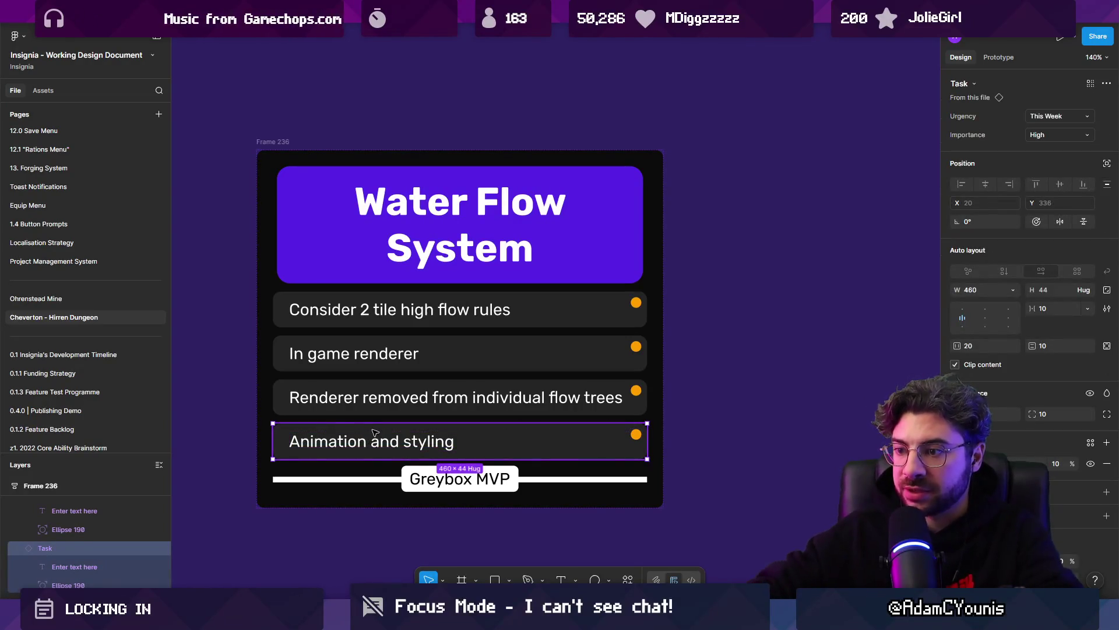
key("Down")
left_click(351, 413)
Step: Move the Renderer removed and Consider 2 tile tasks down; set the tile task to Unvalidated, Low
key("Down")
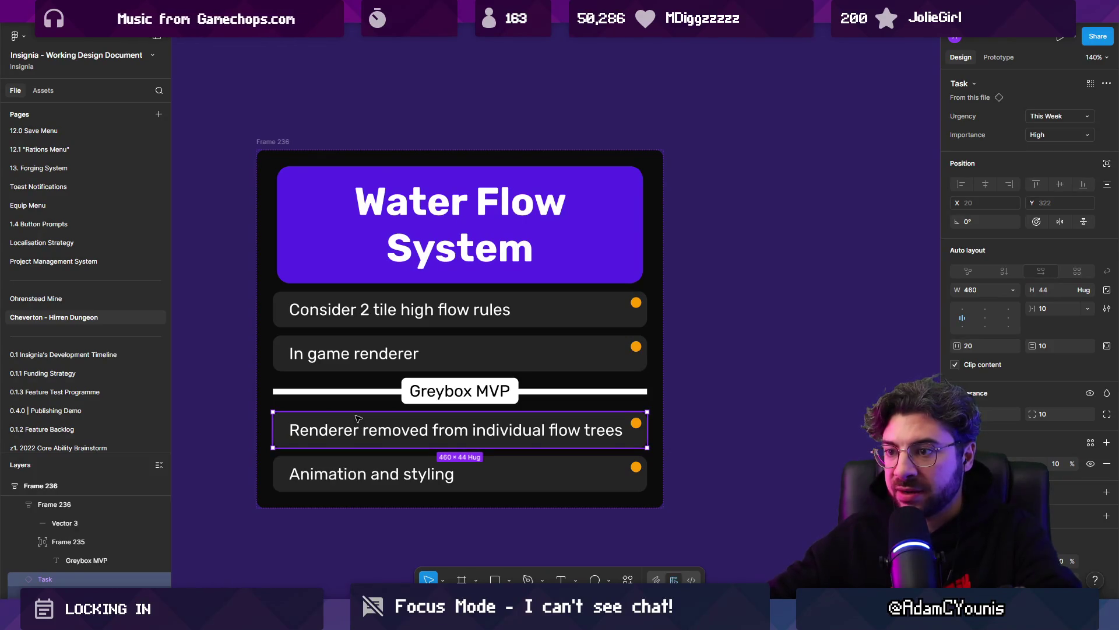
left_click(348, 319)
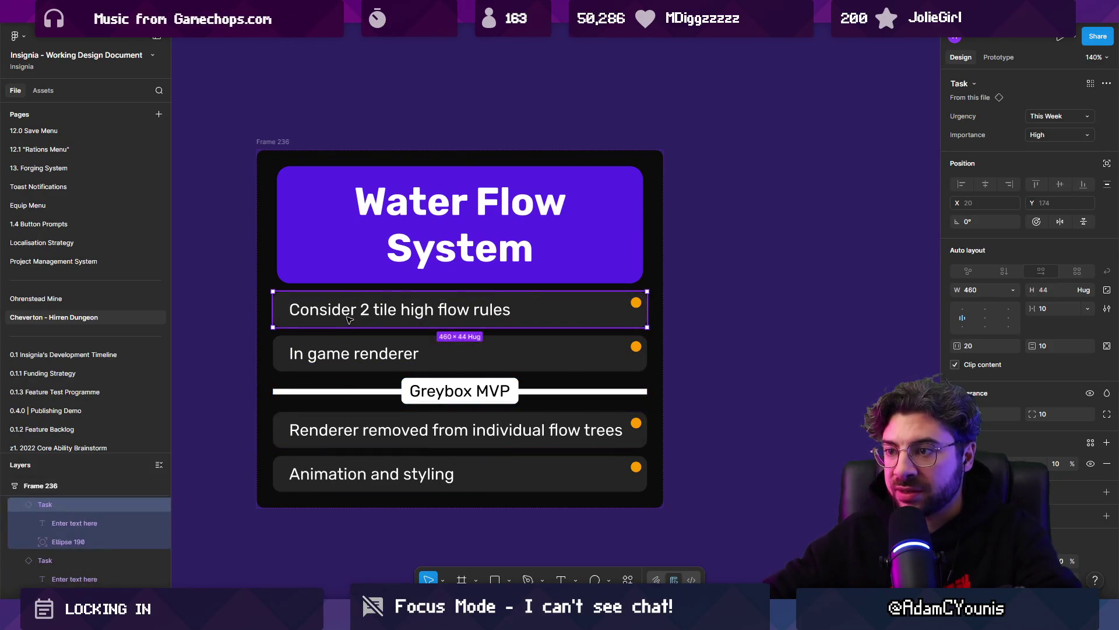
key("Down")
key("Down")
key("Down")
key("Down")
left_click(1031, 120)
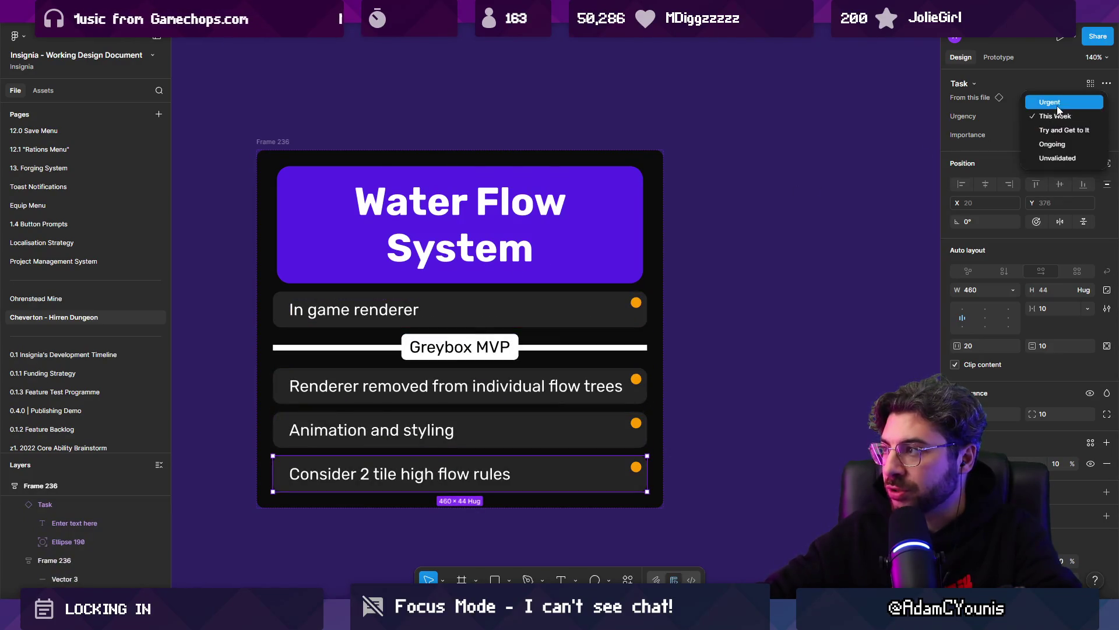
left_click(1055, 155)
left_click(1052, 136)
left_click(1052, 148)
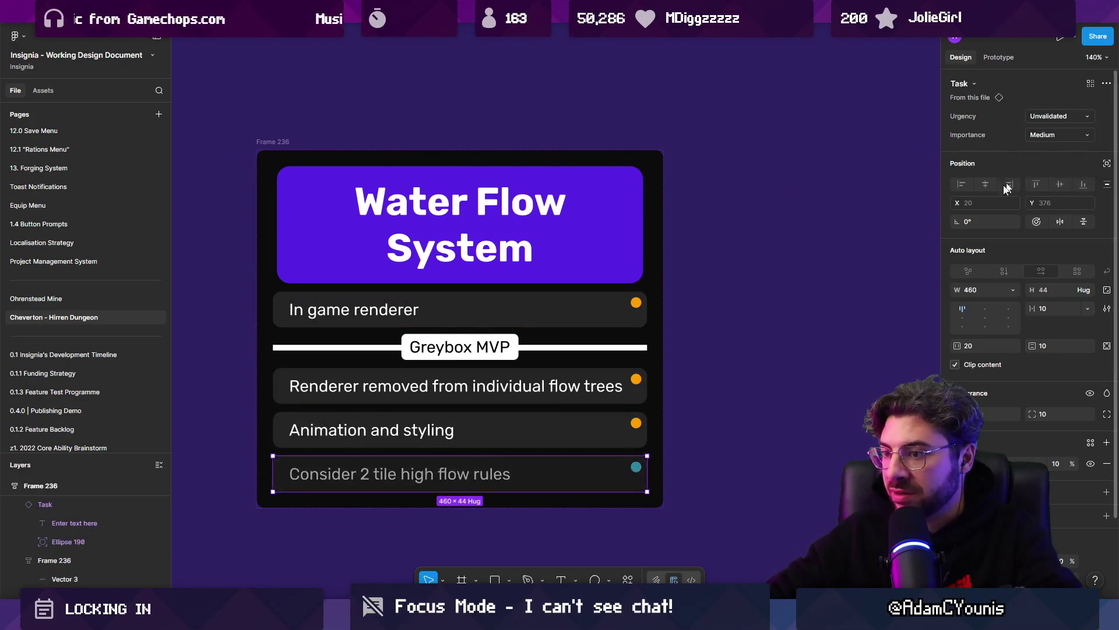
left_click(1072, 136)
left_click(1049, 146)
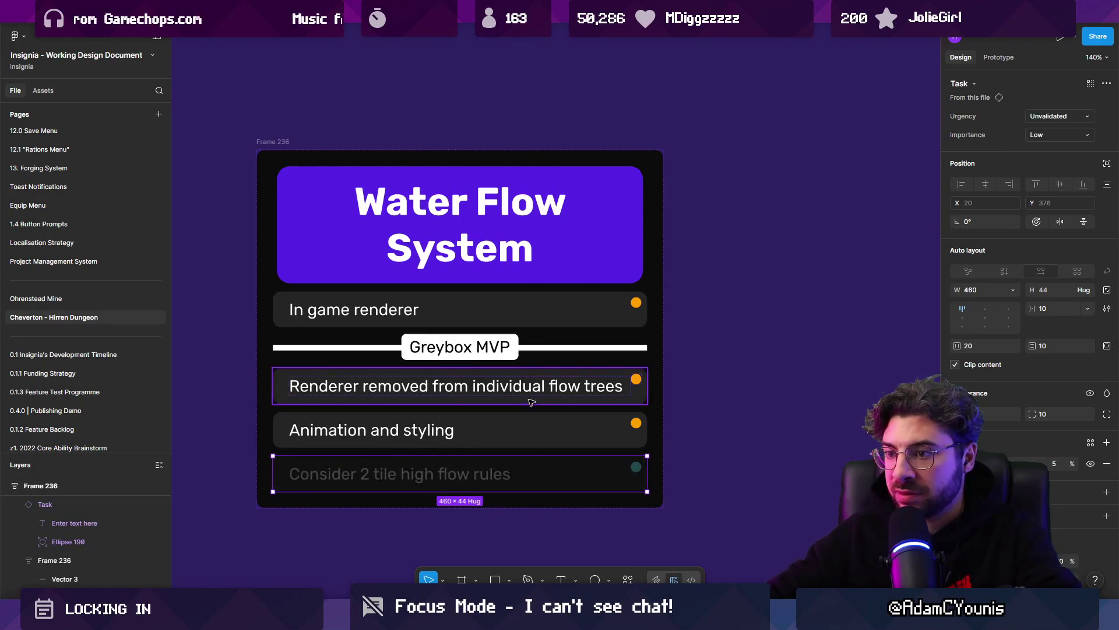
Step: Set Animation and styling to Ongoing urgency and Medium importance
left_click(455, 430)
left_click(1052, 117)
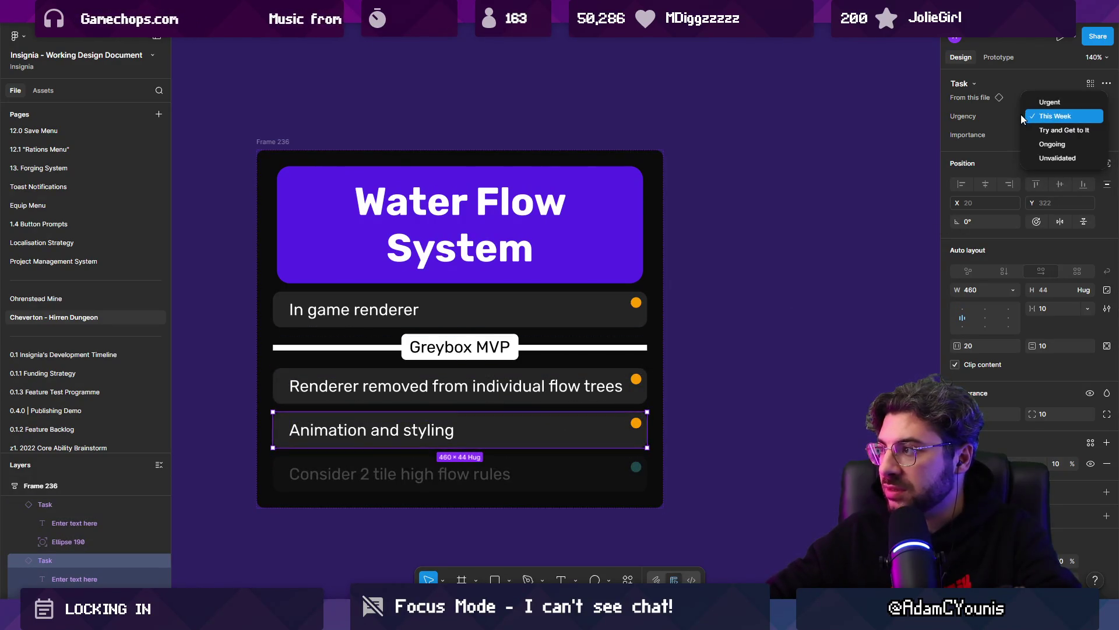
left_click(1052, 144)
left_click(1058, 135)
left_click(1049, 147)
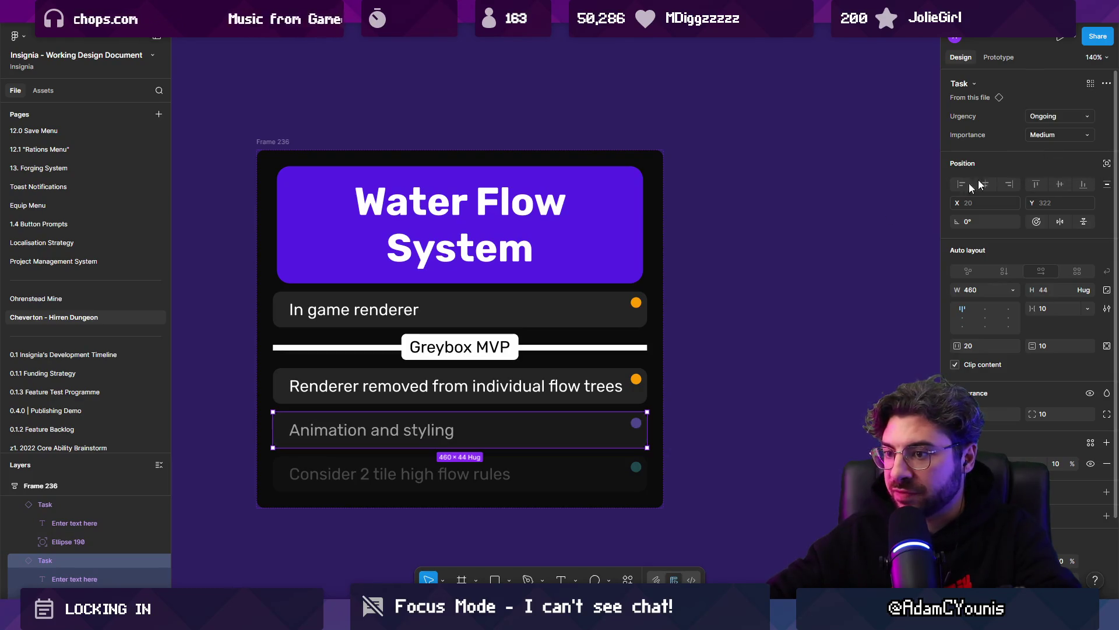
Step: Set Renderer removed from individual flow trees to Unvalidated urgency and Medium importance
left_click(460, 380)
left_click(1046, 136)
left_click(1046, 135)
left_click(1058, 117)
left_click(1058, 152)
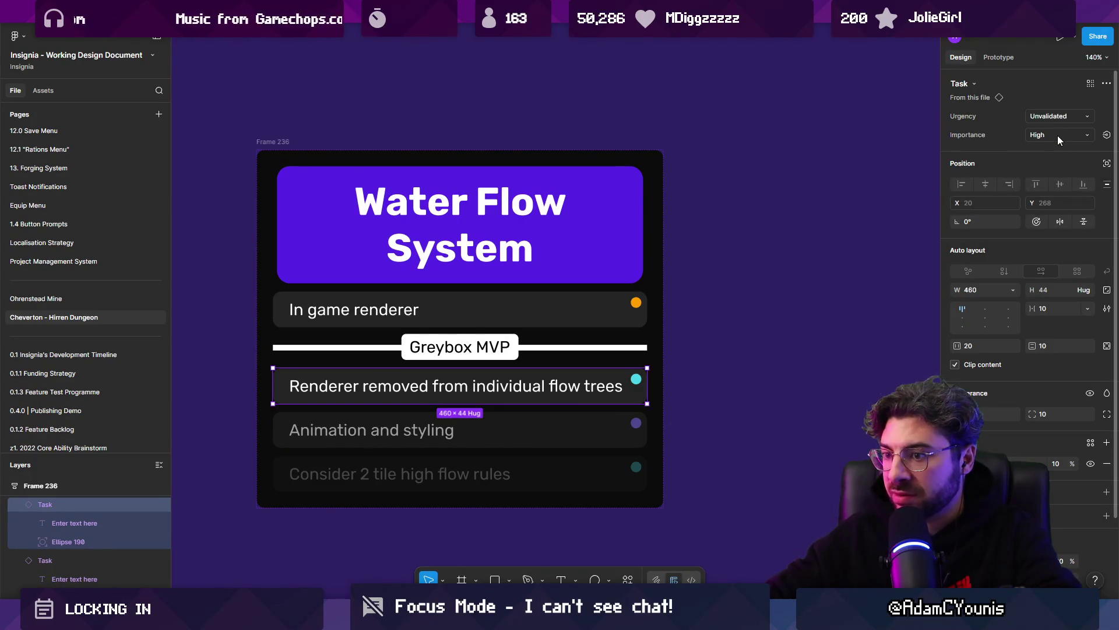
left_click(1057, 137)
left_click(1065, 147)
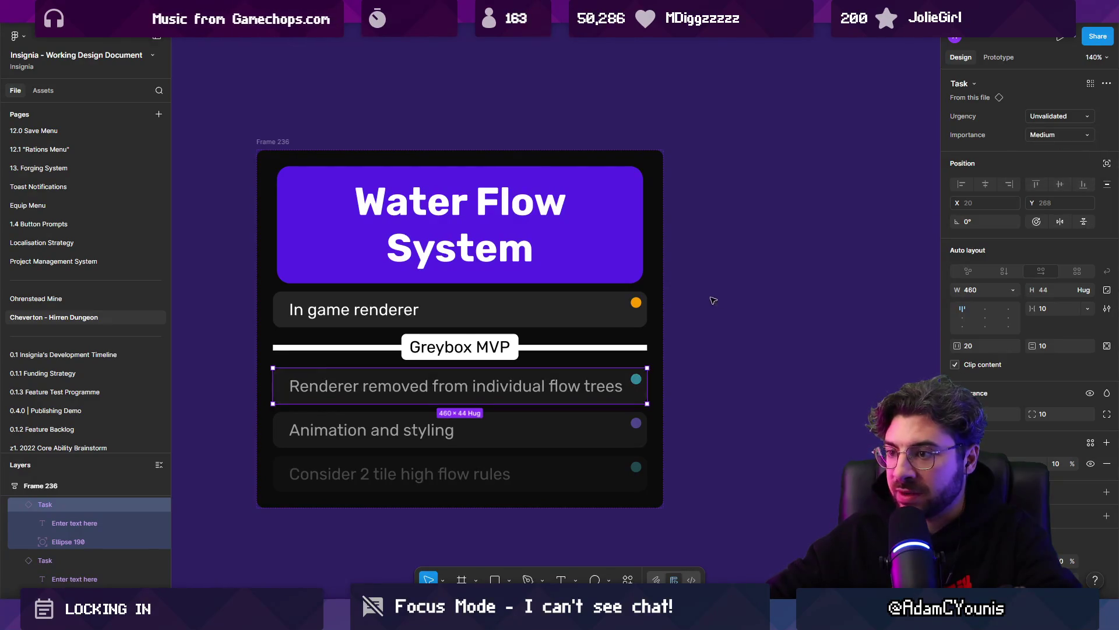
key("Down")
left_click(341, 311)
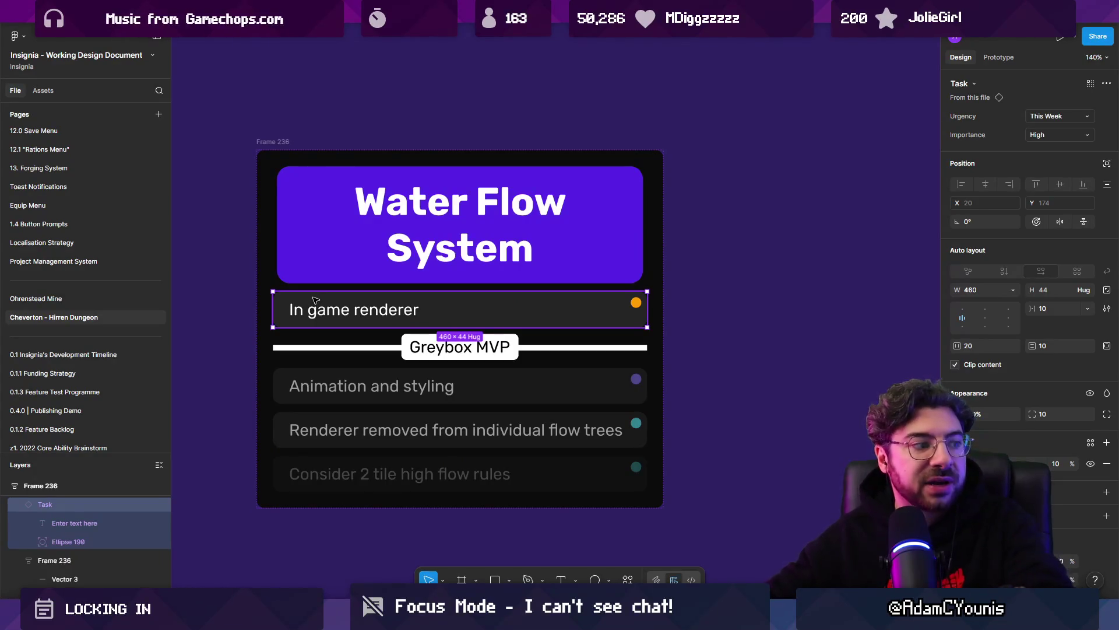
Step: Frame the white Square platform in the Scene view and duplicate it as Square_1 with Ctrl+D
key("alt+Tab")
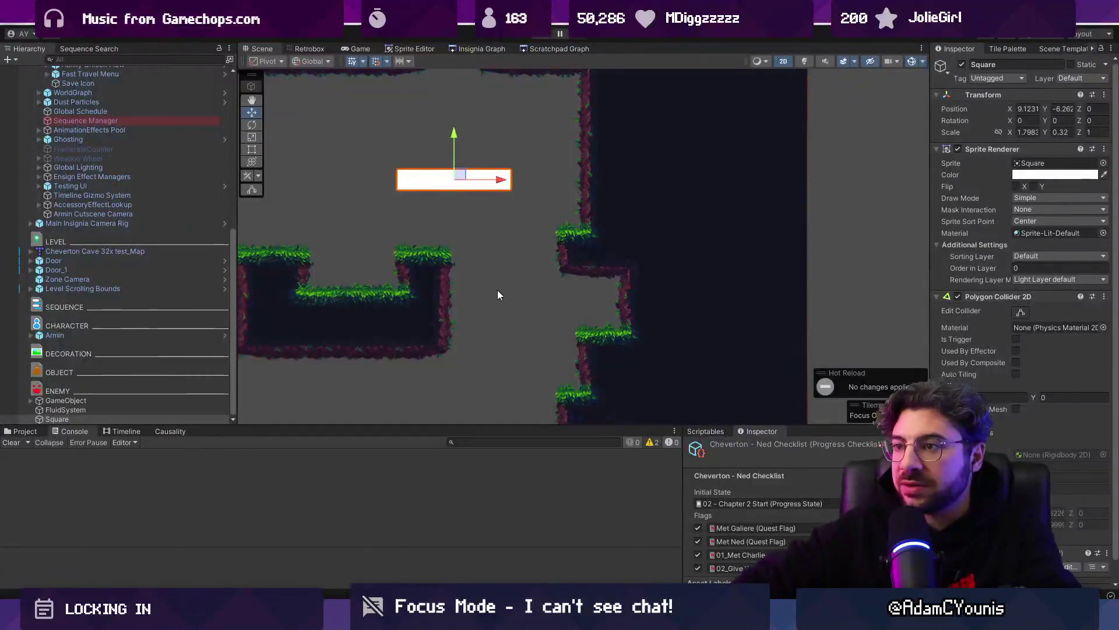
scroll(498, 289, "down", 3)
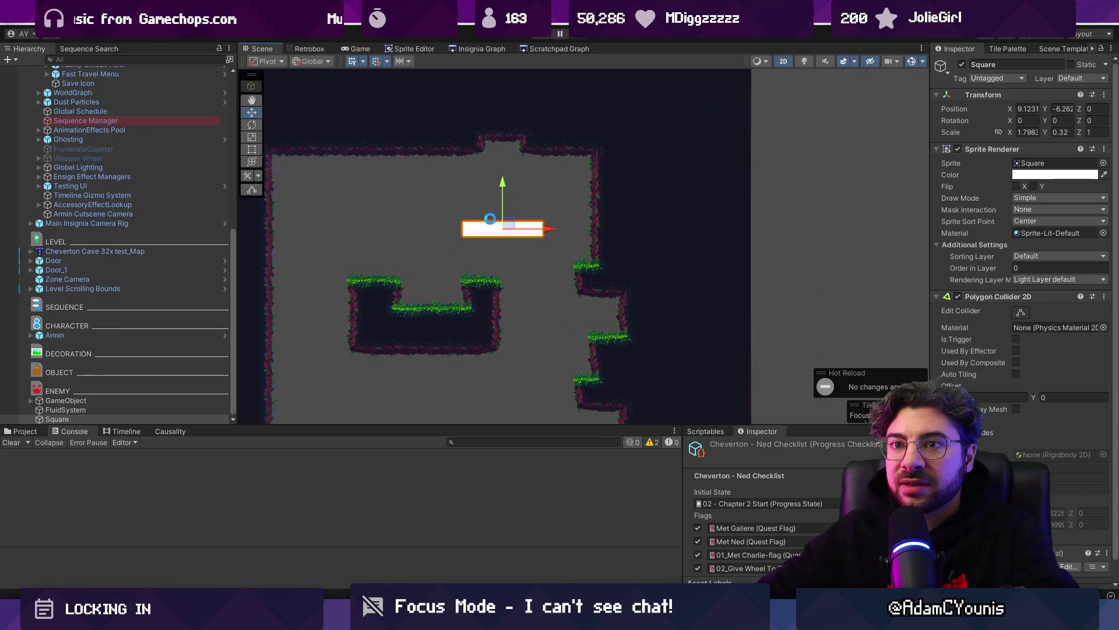
key("f")
scroll(47, 131, "up", 10)
left_click(31, 99)
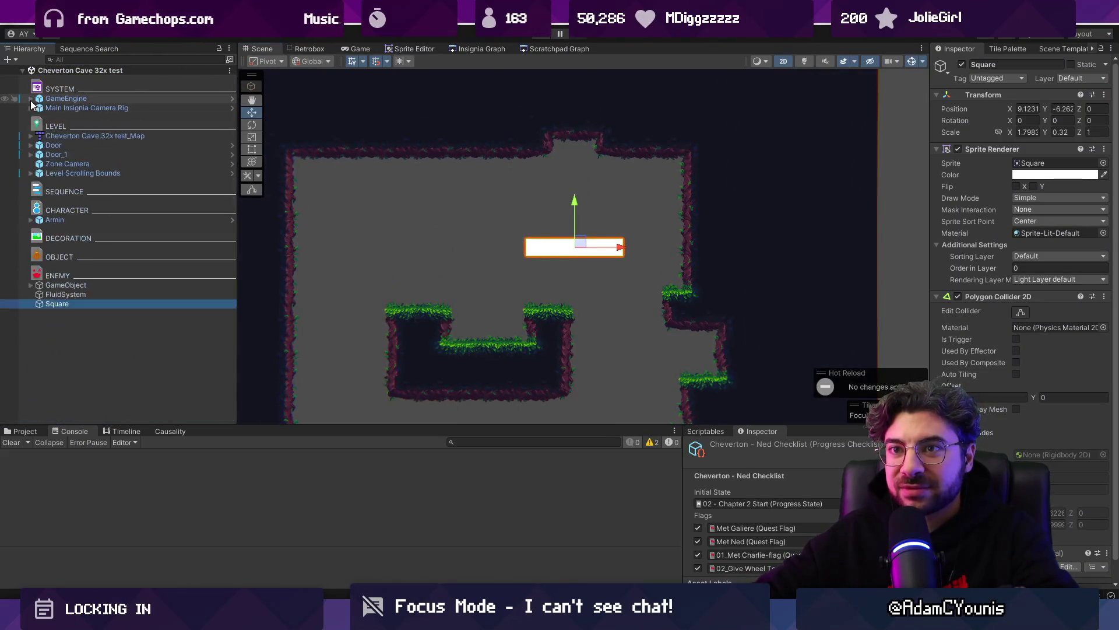
left_click(123, 350)
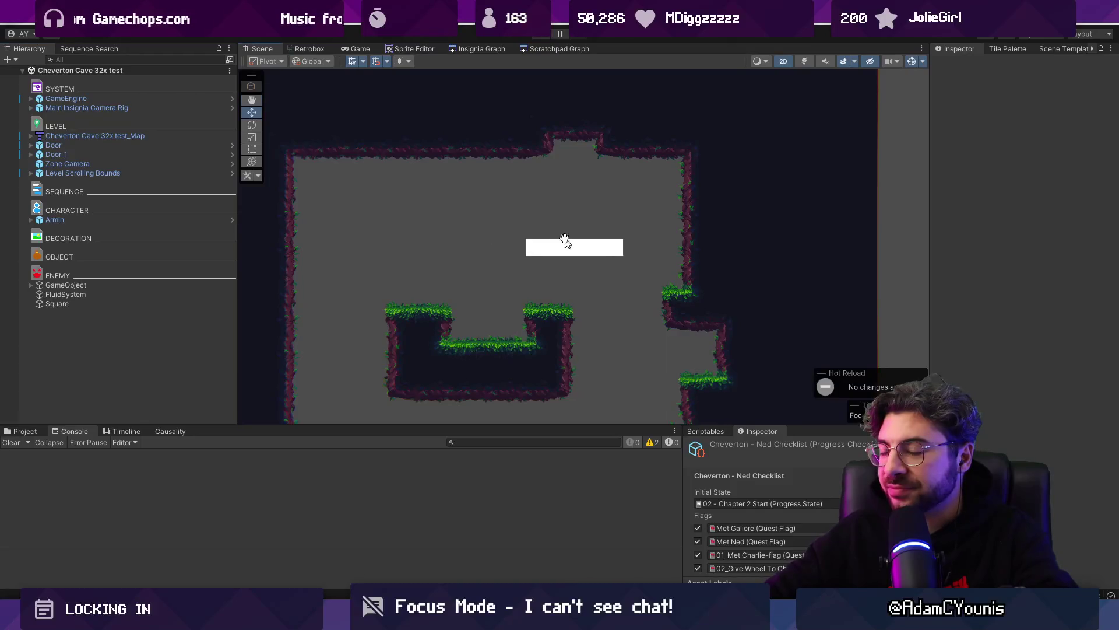
left_click_drag(570, 242, 521, 225)
left_click(139, 296)
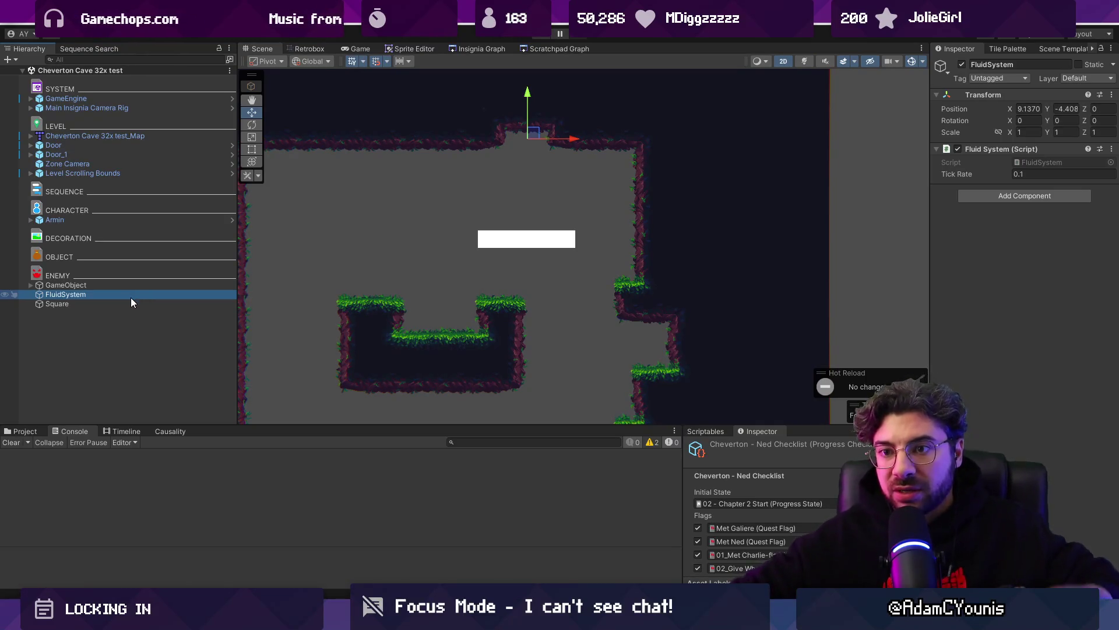
left_click(133, 302)
key("ctrl+d")
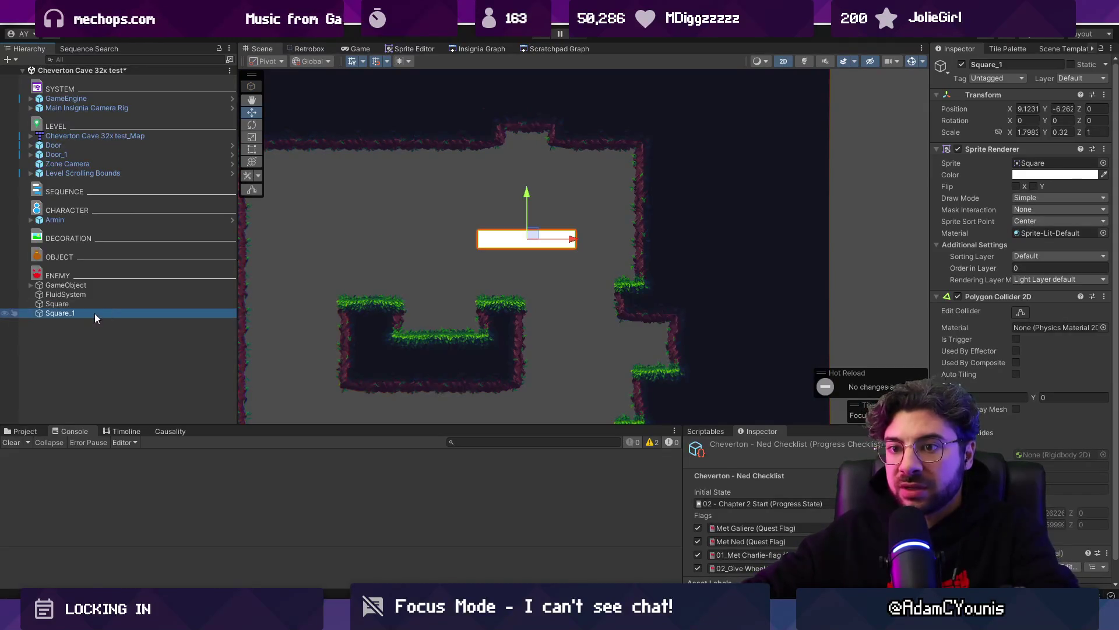
key("alt+Tab")
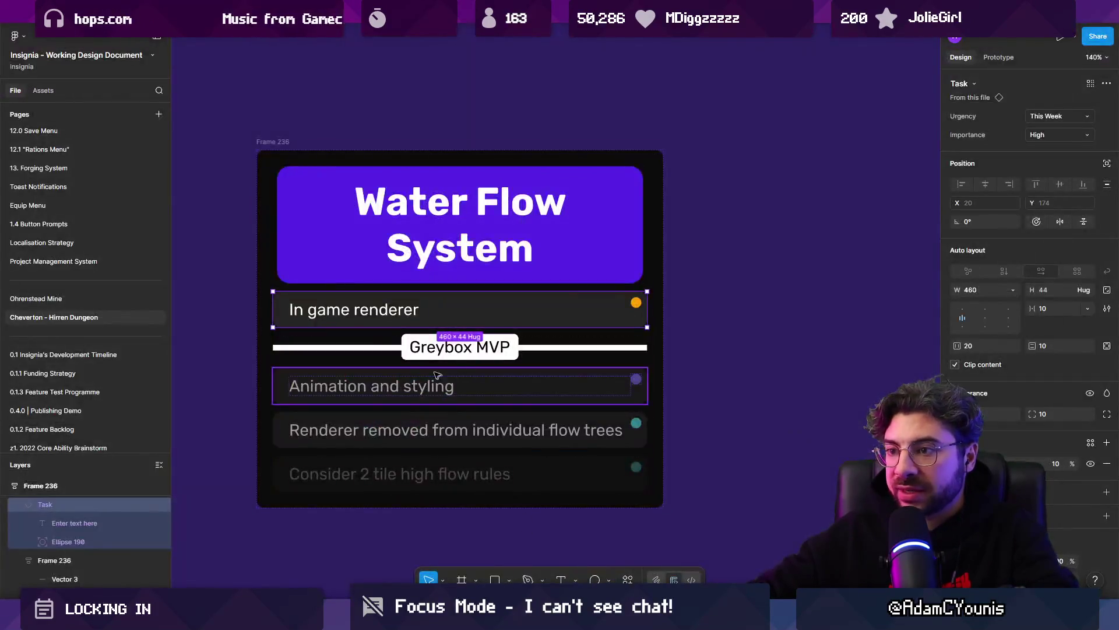
Step: Duplicate the In game renderer task and type 'collision system' and 'reset criteria for player'
key("ctrl+d")
key("Return")
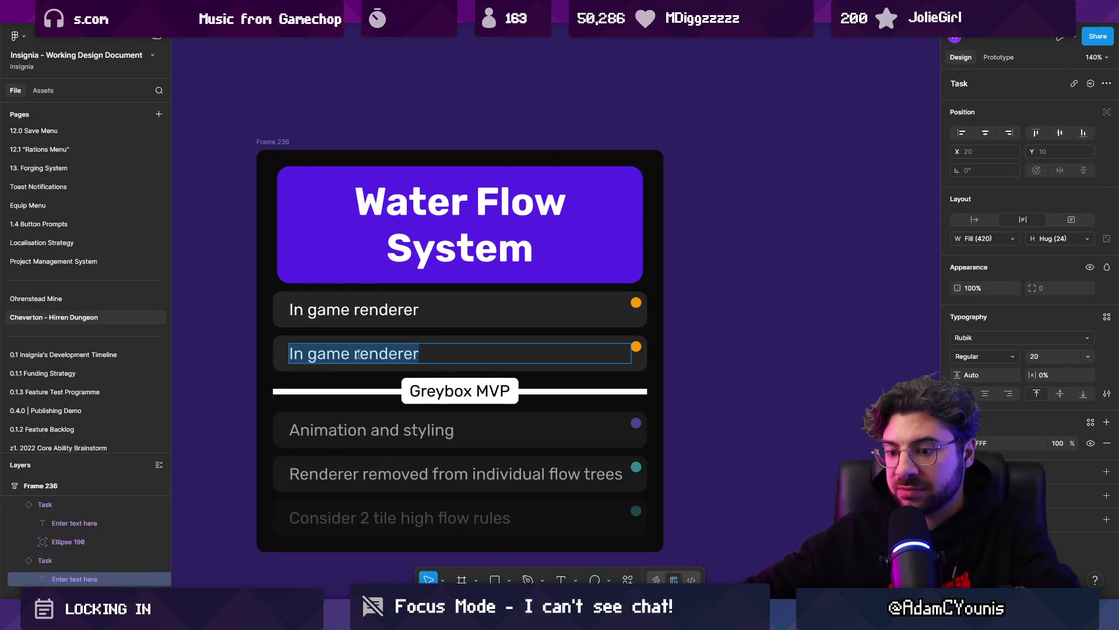
type("collision syst")
type("emn")
key("BackSpace")
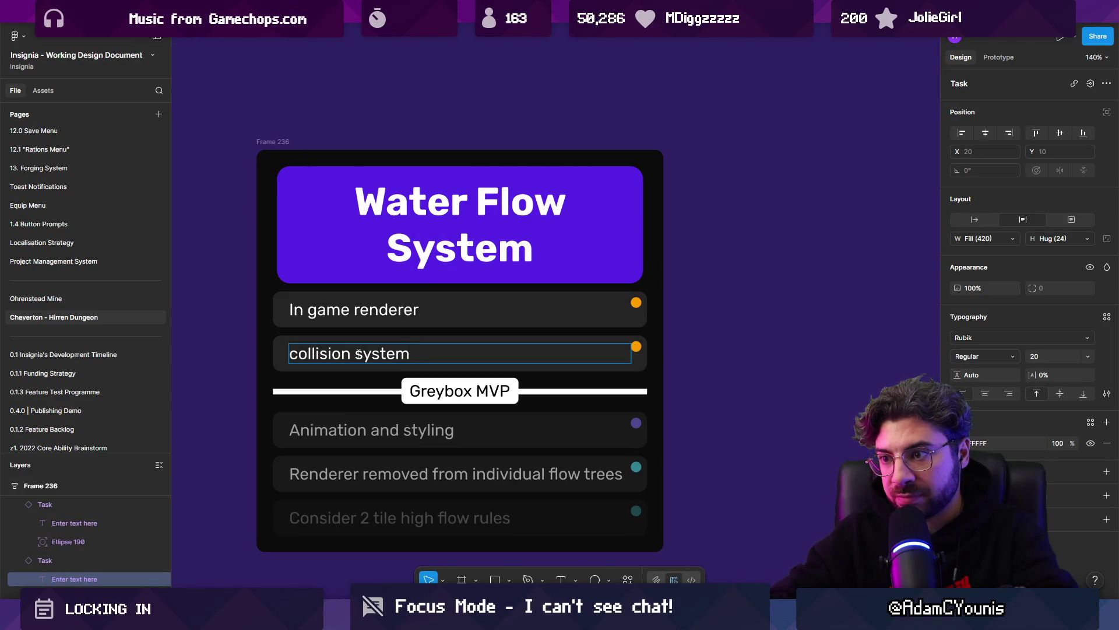
type(" / reset cr")
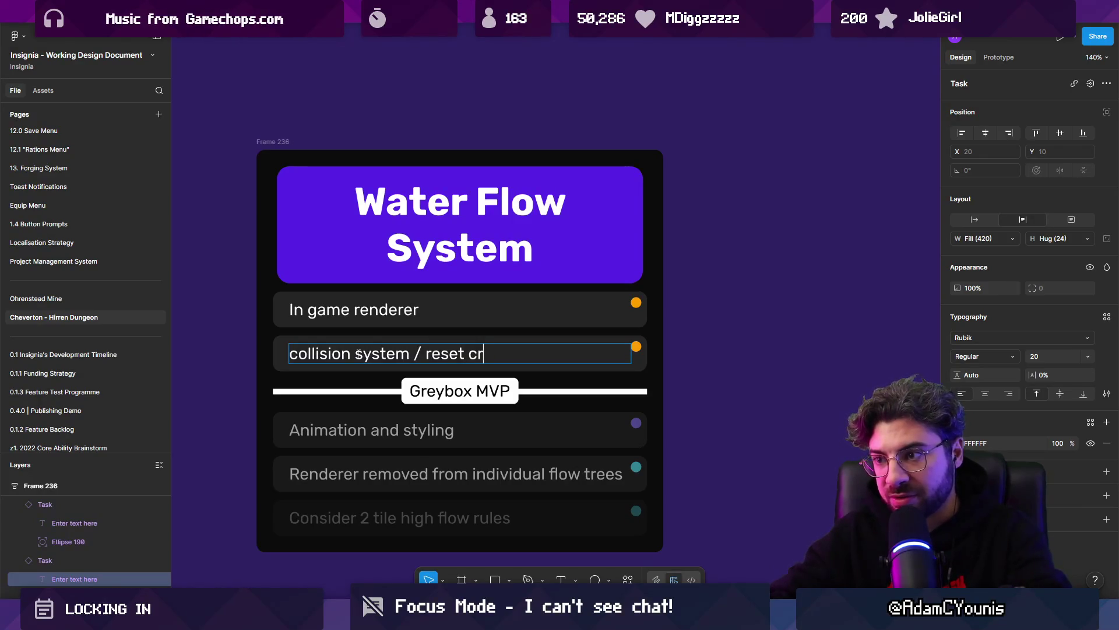
type("iteria for player")
Step: Reword the task ending to 'to block player', then finish editing and deselect
key("ctrl+shift+Left")
key("ctrl+shift+Left")
key("ctrl+shift+Left")
key("ctrl+shift+Right")
key("ctrl+shift+Right")
key("ctrl+shift+Right")
key("ctrl+shift+Right")
key("ctrl+shift+Left")
key("ctrl+shift+Left")
type("to bloock")
key("BackSpace")
key("BackSpace")
key("BackSpace")
type("ck pl;a")
key("BackSpace")
key("BackSpace")
type("ayer")
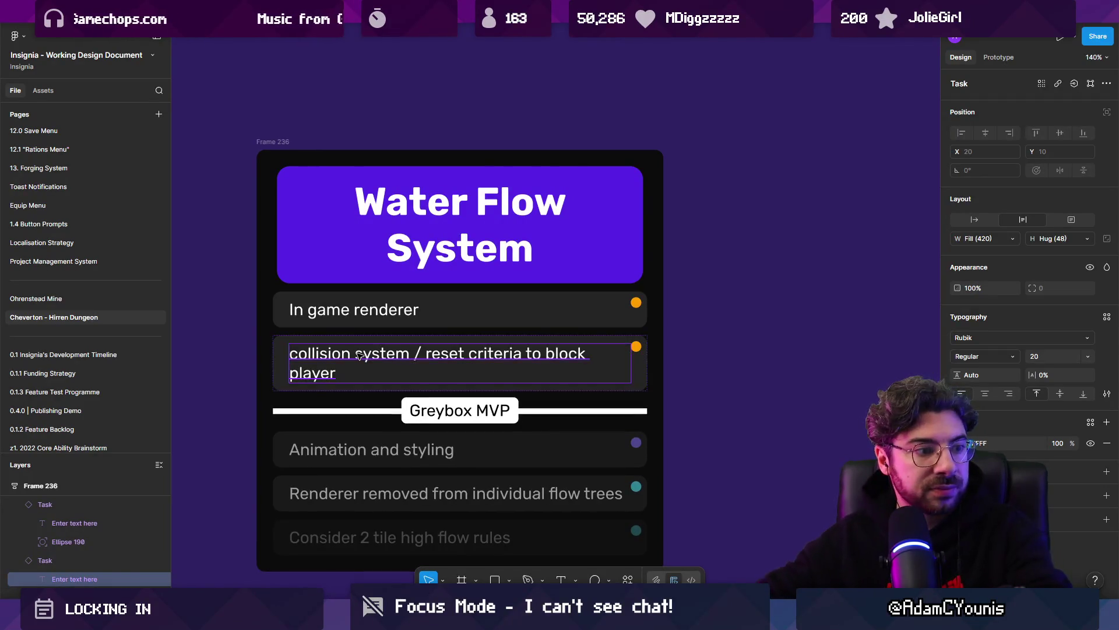
key("Escape")
left_click(306, 424)
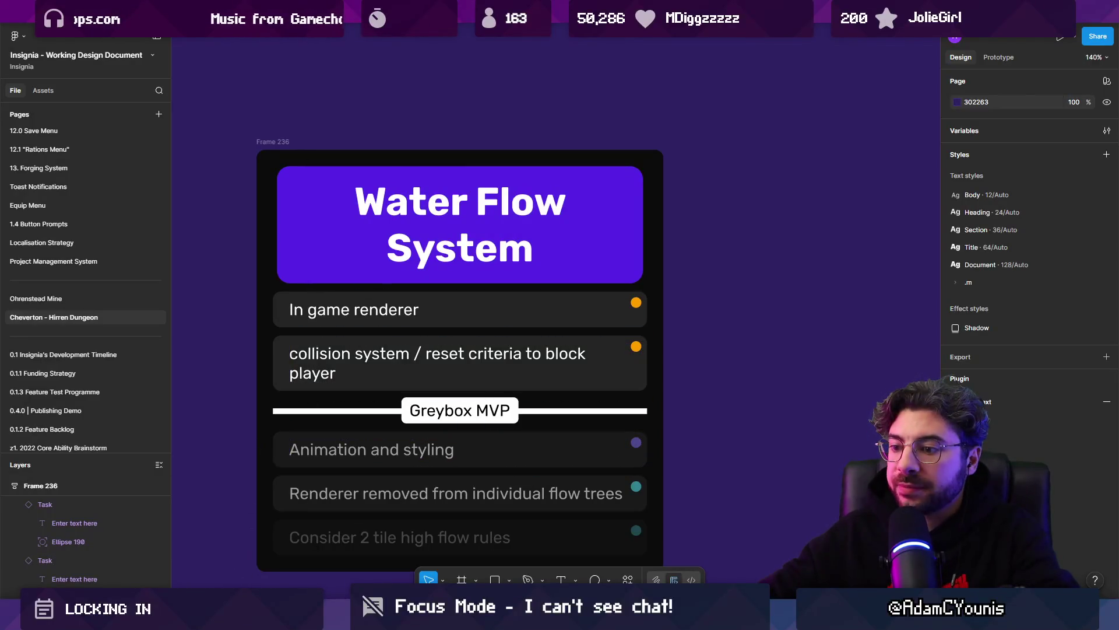
Step: Open FluidSystem.cs from the FluidSystem object, look over the code, and return to Unity
left_click(367, 531)
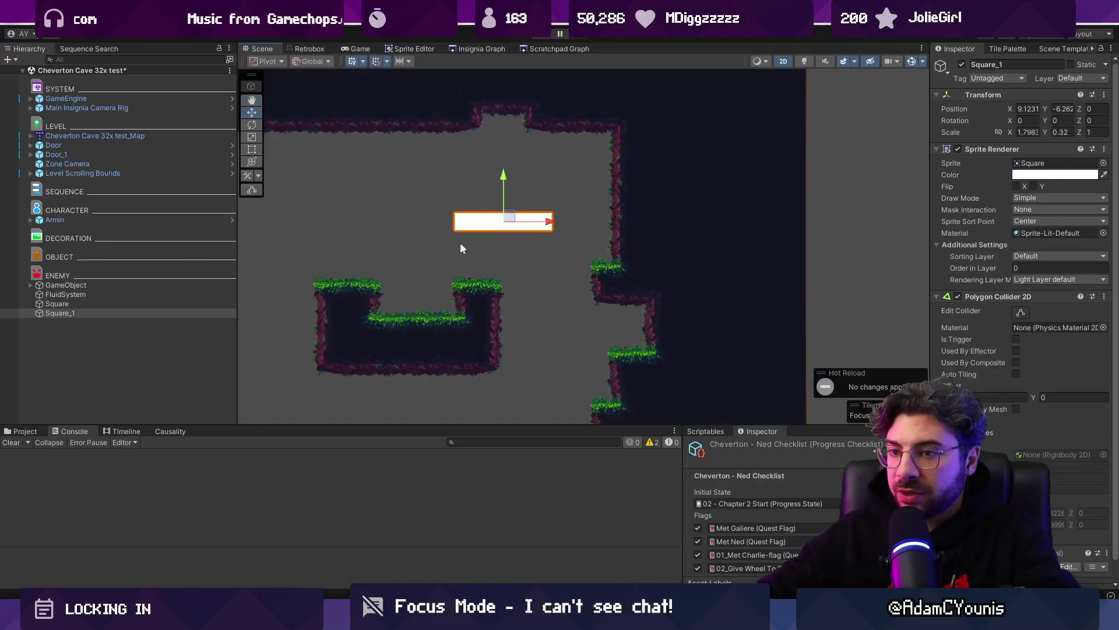
left_click(151, 295)
double_click(1036, 162)
left_click(546, 292)
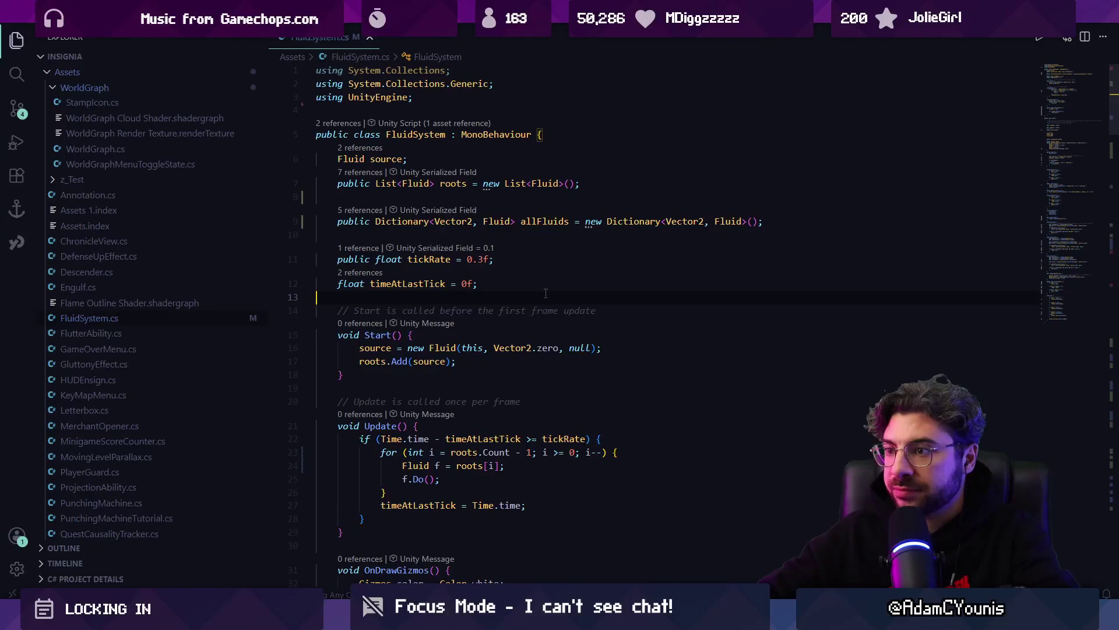
mouse_move(367, 618)
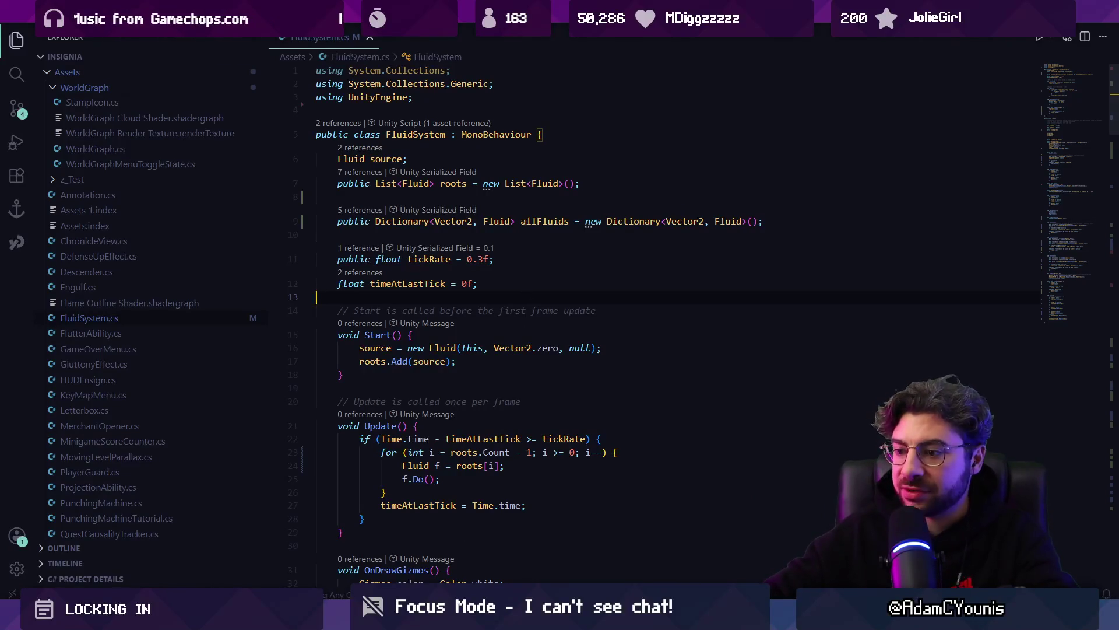
key("alt+Tab")
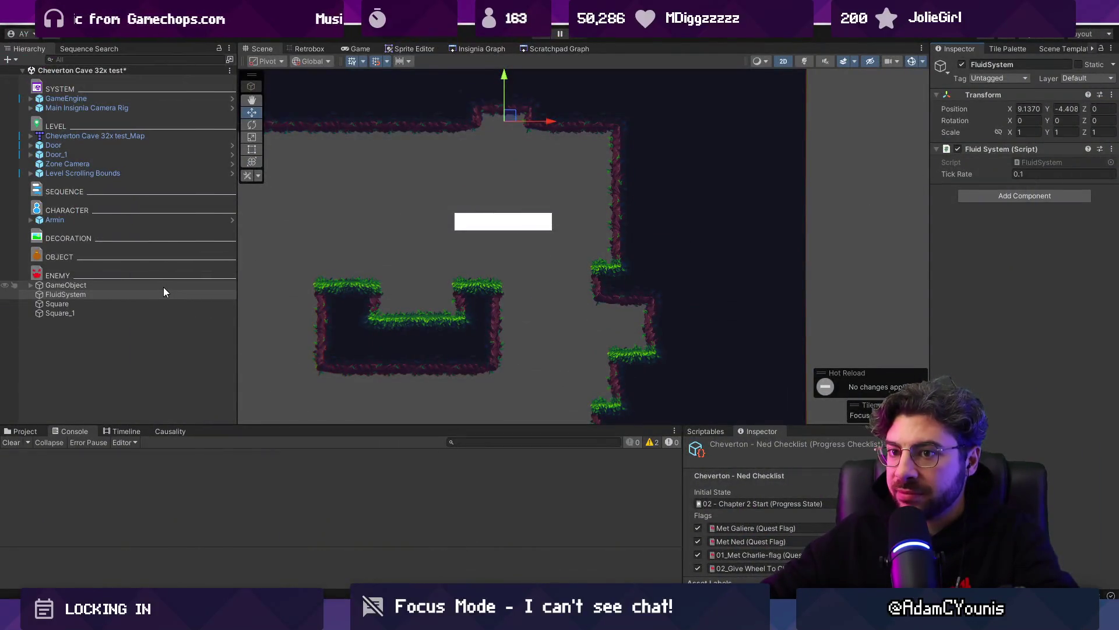
Step: Give Square_1 a Scale X of 0.32 to match Y and set its position to 0, 0
left_click(142, 315)
left_click(1029, 132)
key("Tab")
key("ctrl+c")
left_click(1027, 132)
key("ctrl+v")
key("Return")
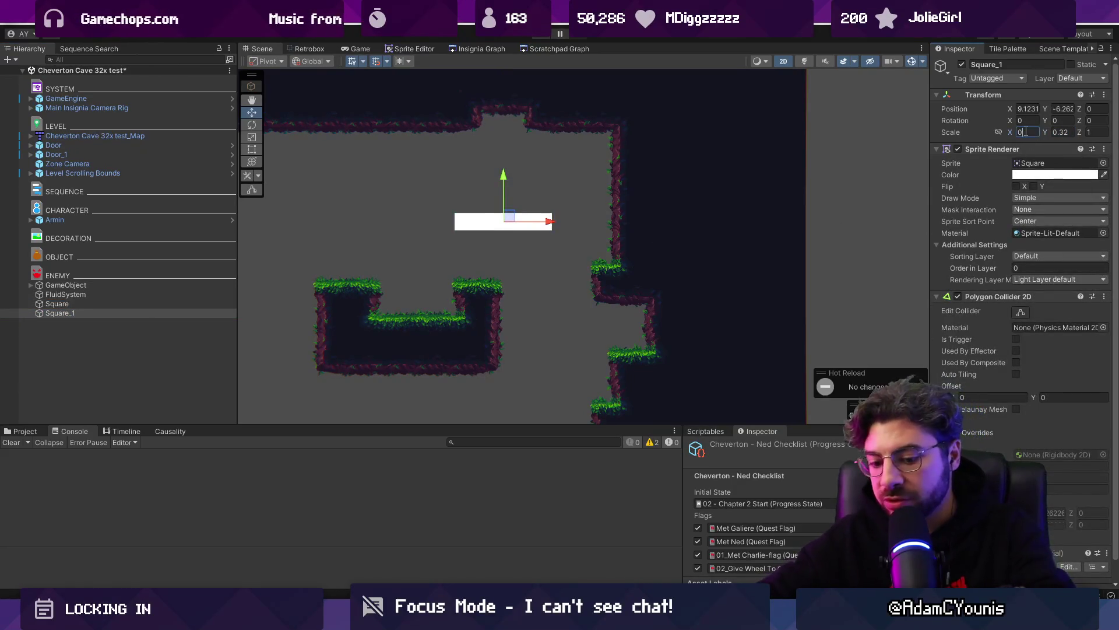
left_click(1037, 108)
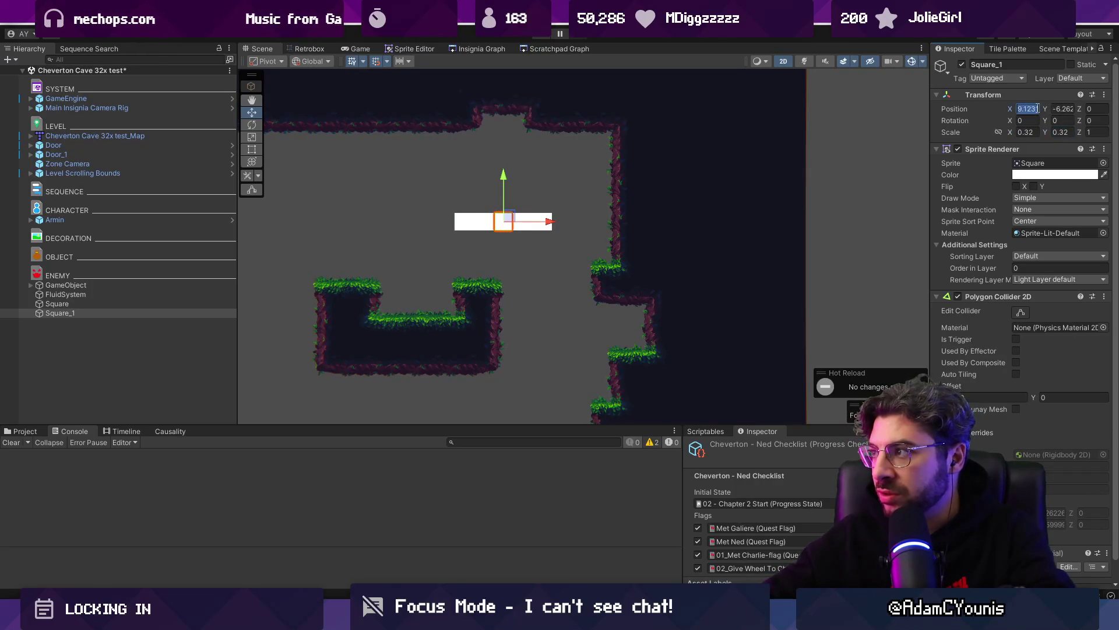
type("0")
key("Tab")
type("0")
Step: Parent Square_1 under FluidSystem, rename it Flow Block, and colour it fully saturated magenta
left_click_drag(153, 313, 156, 293)
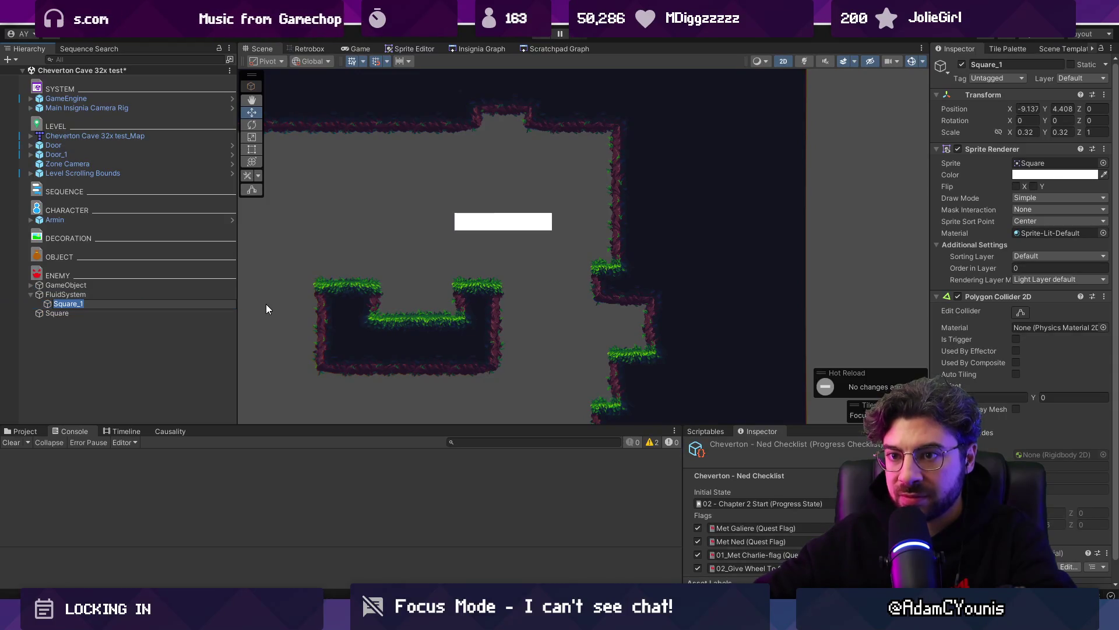
type("F")
type("lu")
type("lock")
key("Return")
left_click(1026, 175)
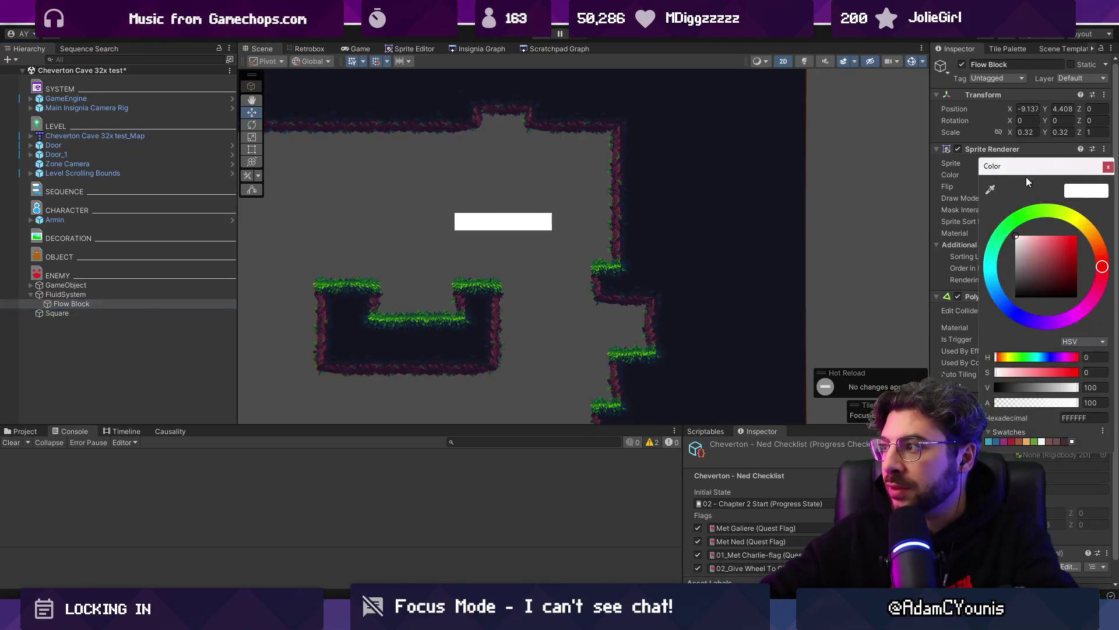
left_click(993, 277)
left_click(1078, 317)
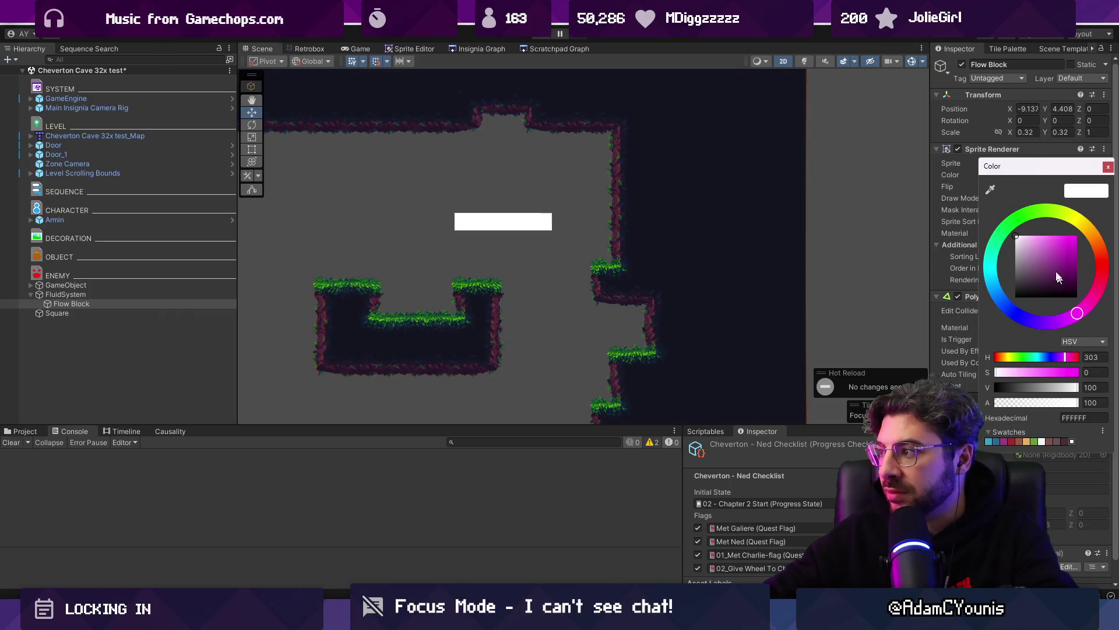
left_click(1075, 238)
Step: Reset the block's position to 0, 0 and set its colour alpha to 50
left_click(1029, 108)
type("0")
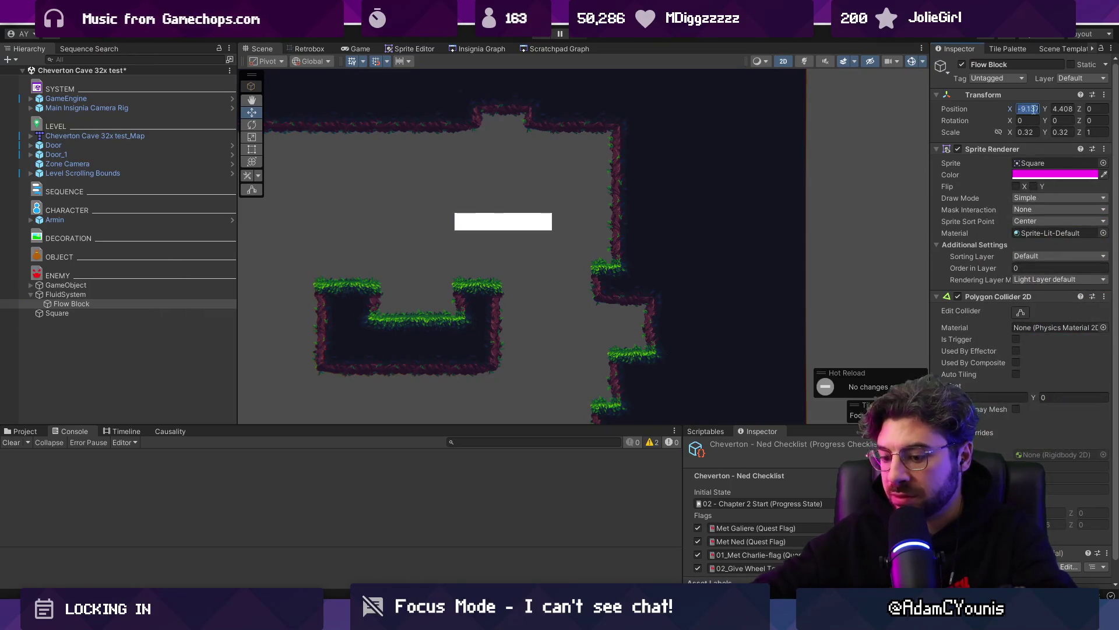
key("Tab")
type("0")
scroll(858, 204, "up", 1)
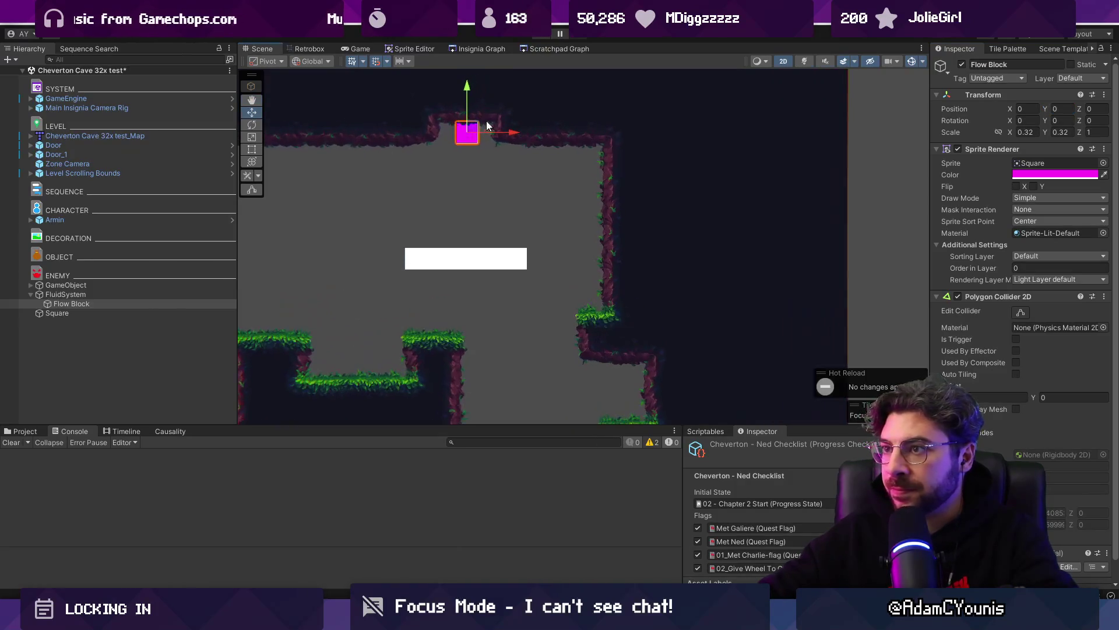
left_click(1055, 174)
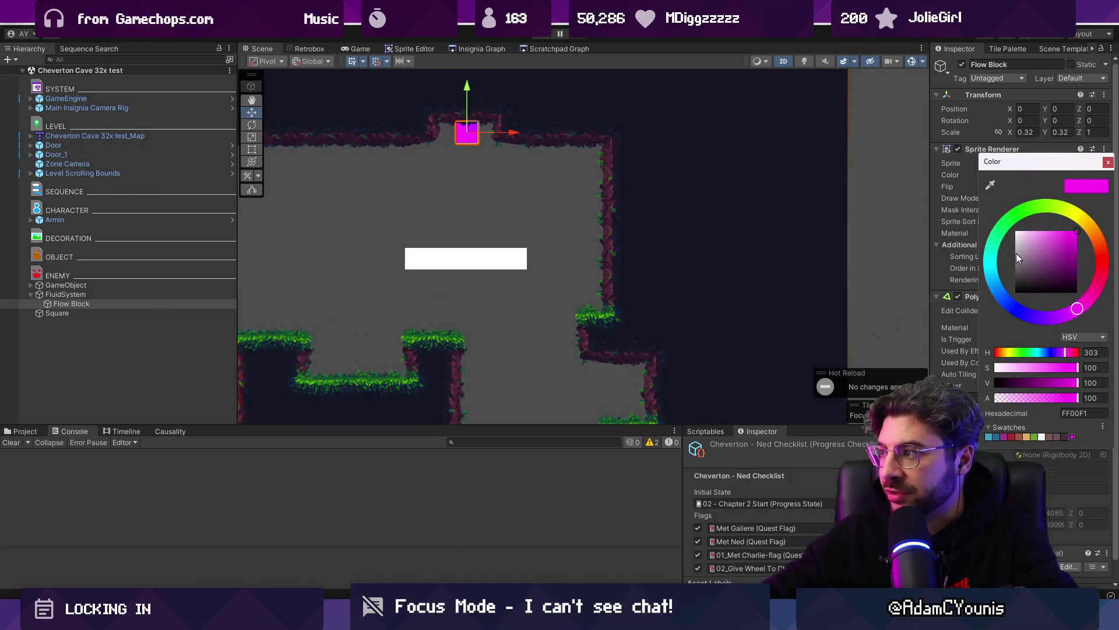
left_click(1040, 398)
left_click(1098, 399)
type("50")
key("ctrl+s")
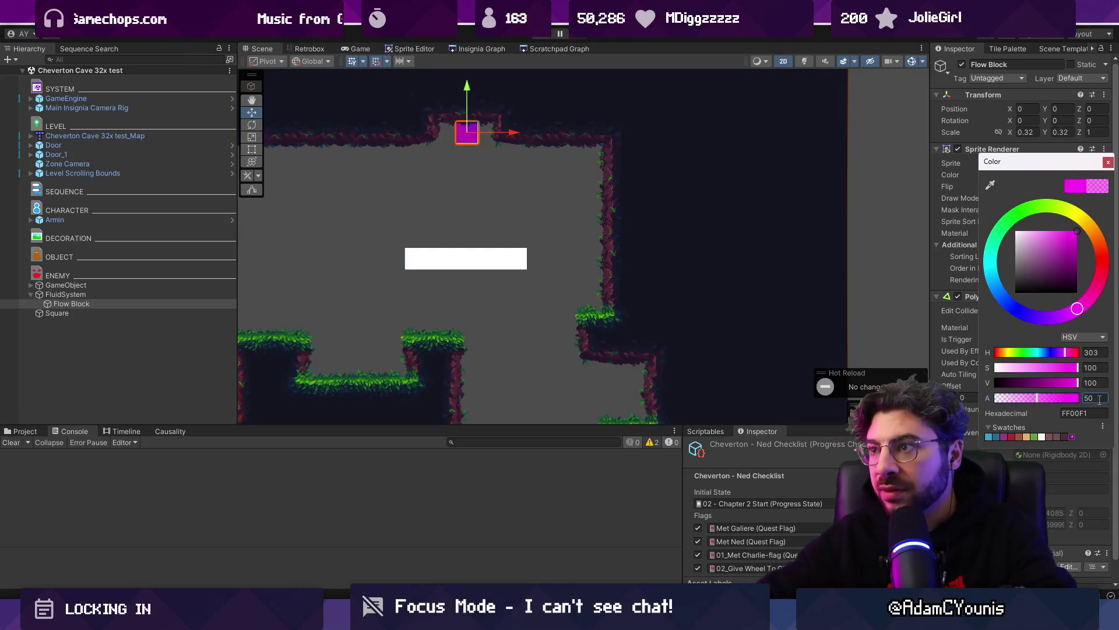
left_click(1109, 163)
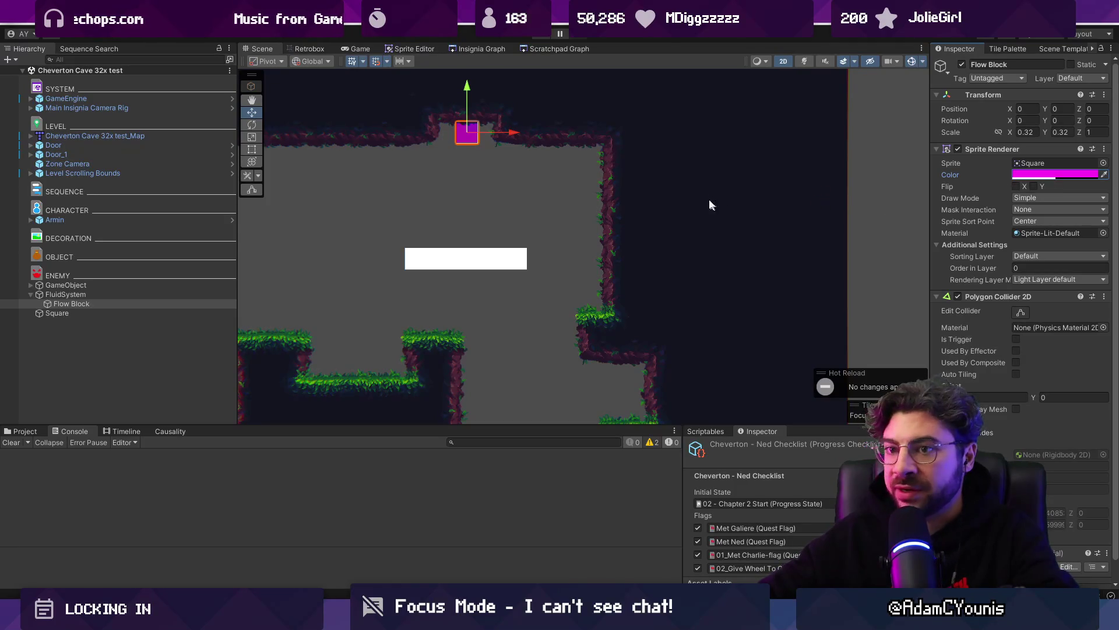
Step: Rename the block to Flow Block Prefab, save the scene, deactivate it, and open FluidSystem.cs
left_click(94, 304)
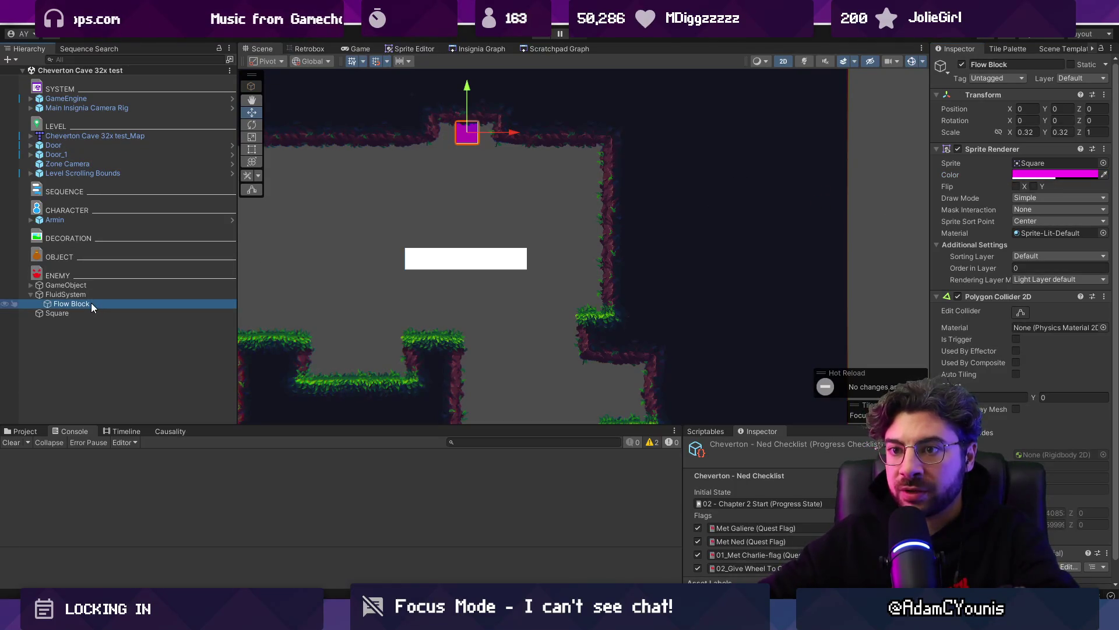
key("F2")
type(" Prefab")
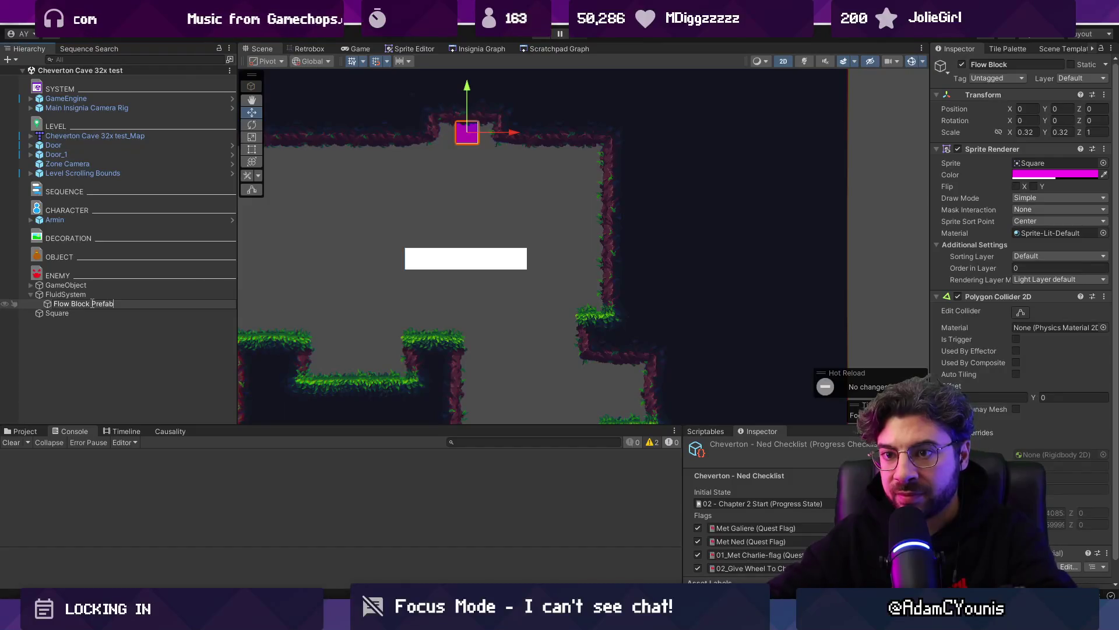
key("Return")
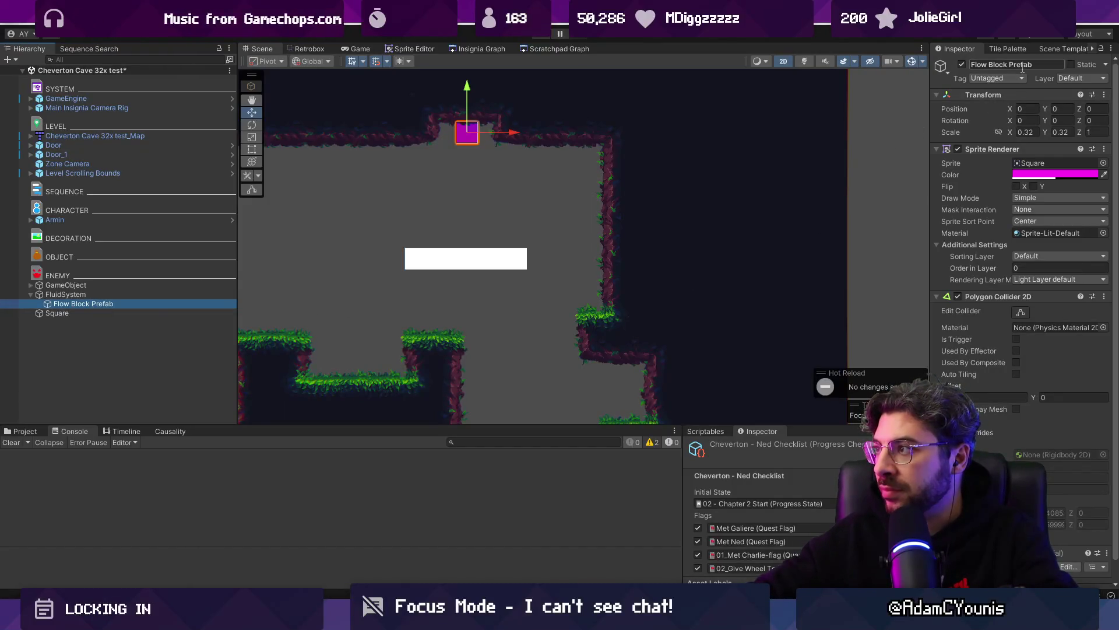
key("ctrl+s")
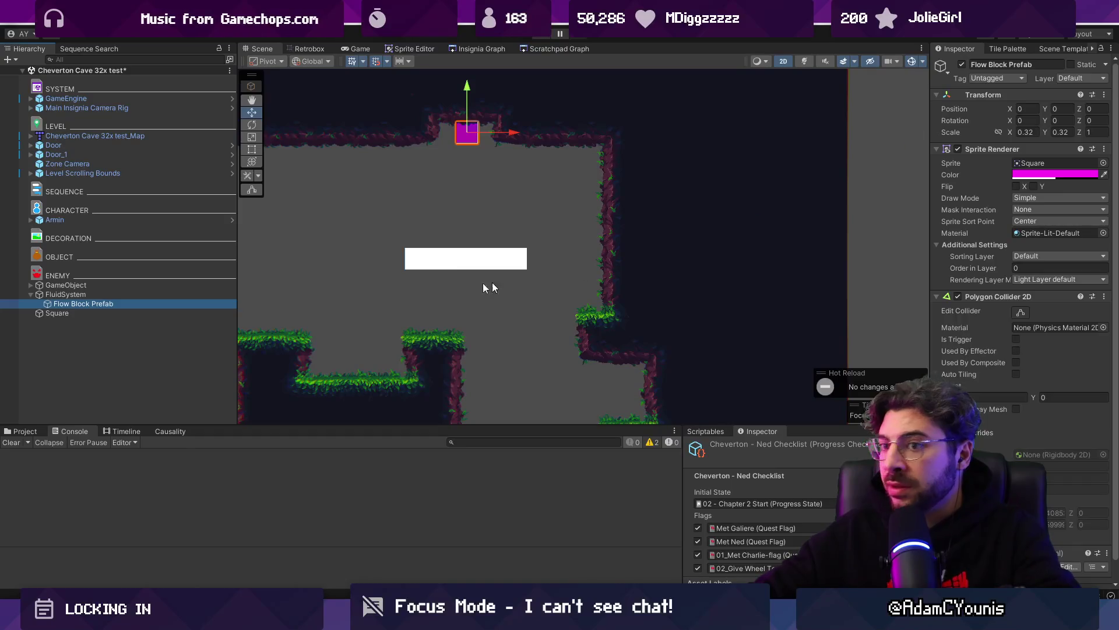
left_click(961, 65)
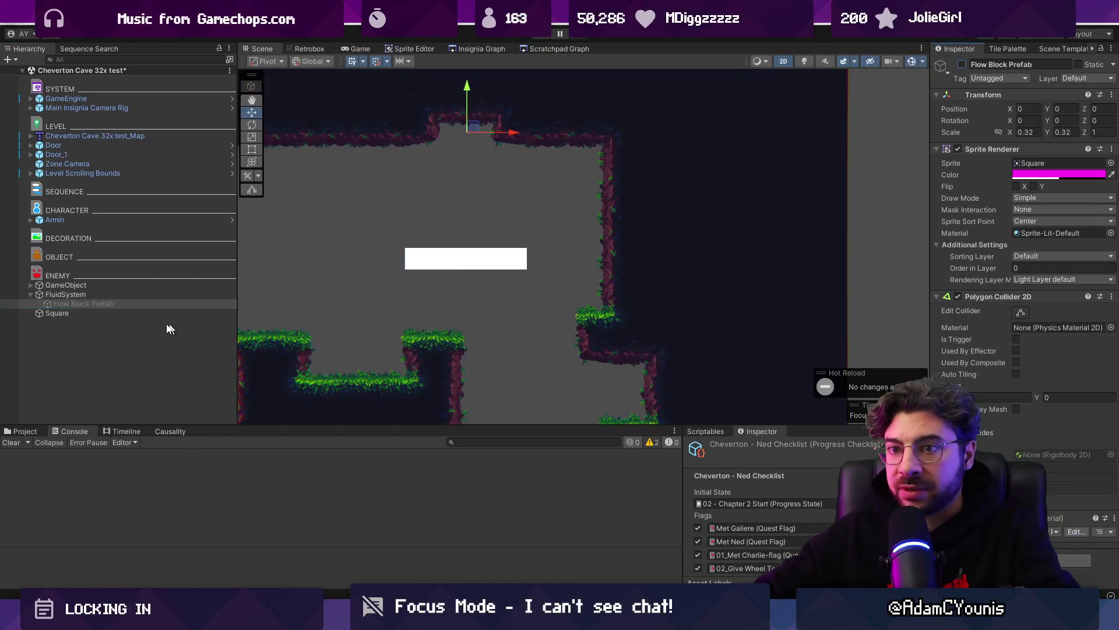
left_click(111, 294)
double_click(1049, 162)
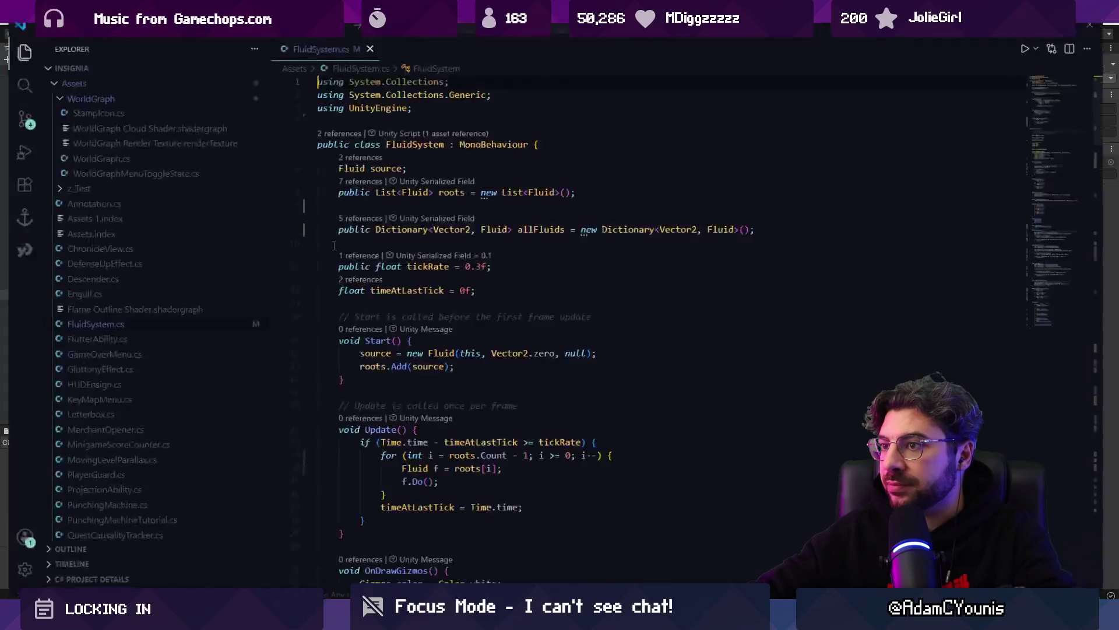
Step: Add a public flowBlockPrefab field below timeAtLastTick and save the script
left_click(463, 298)
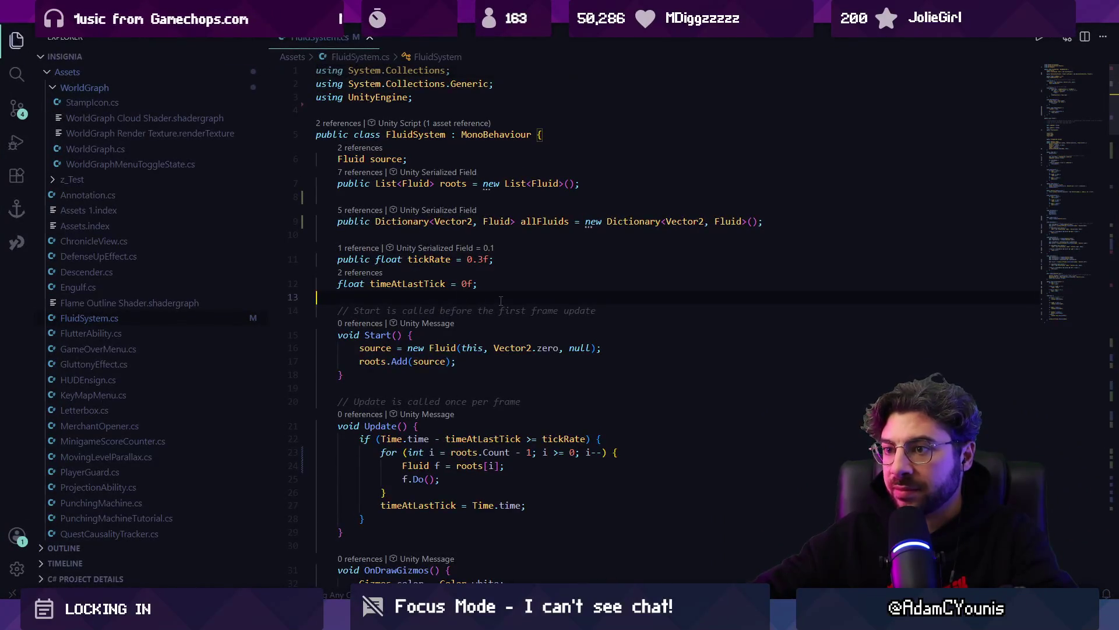
key("Return")
type("public GameObject ")
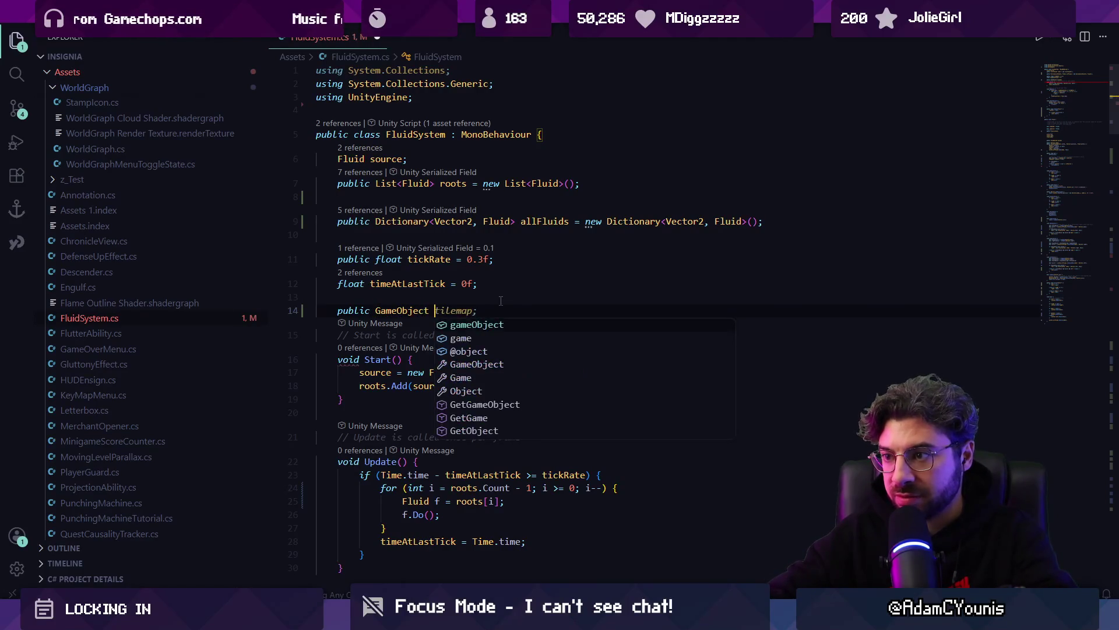
type("flowBlock")
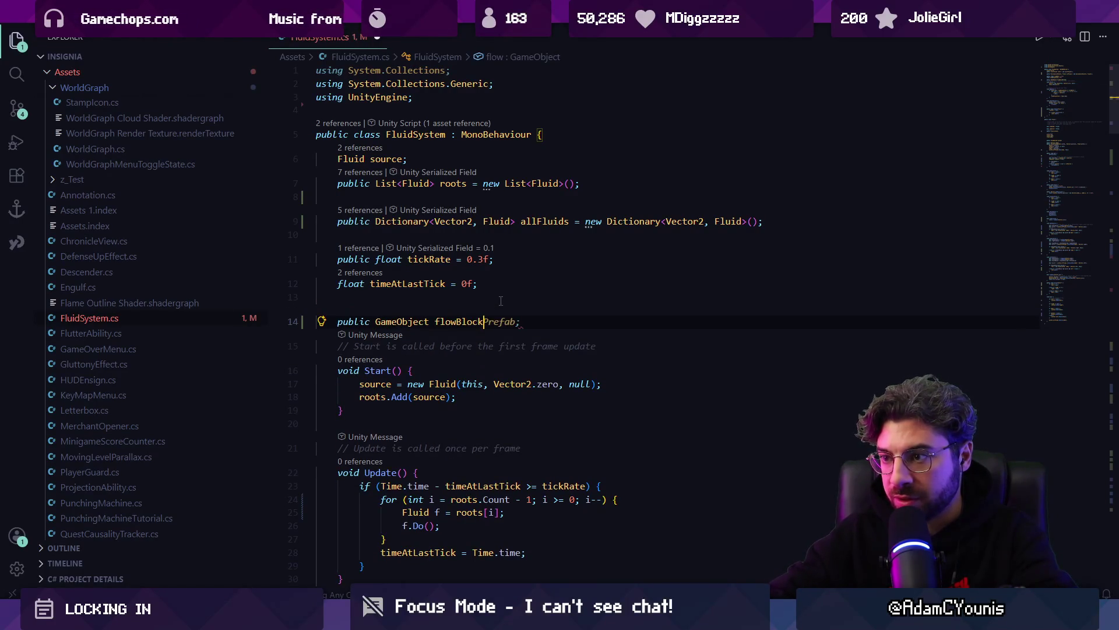
type("Prefab;")
key("ctrl+s")
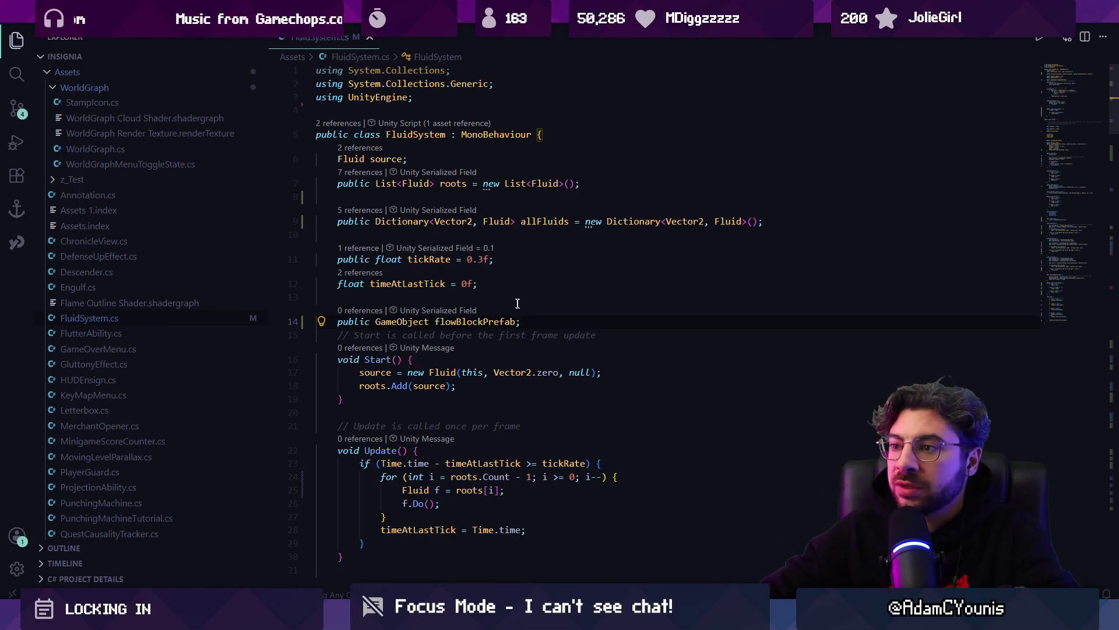
Step: Add a public ObjectPool flowBlockPool field and delete the old flowBlockPrefab line
key("Return")
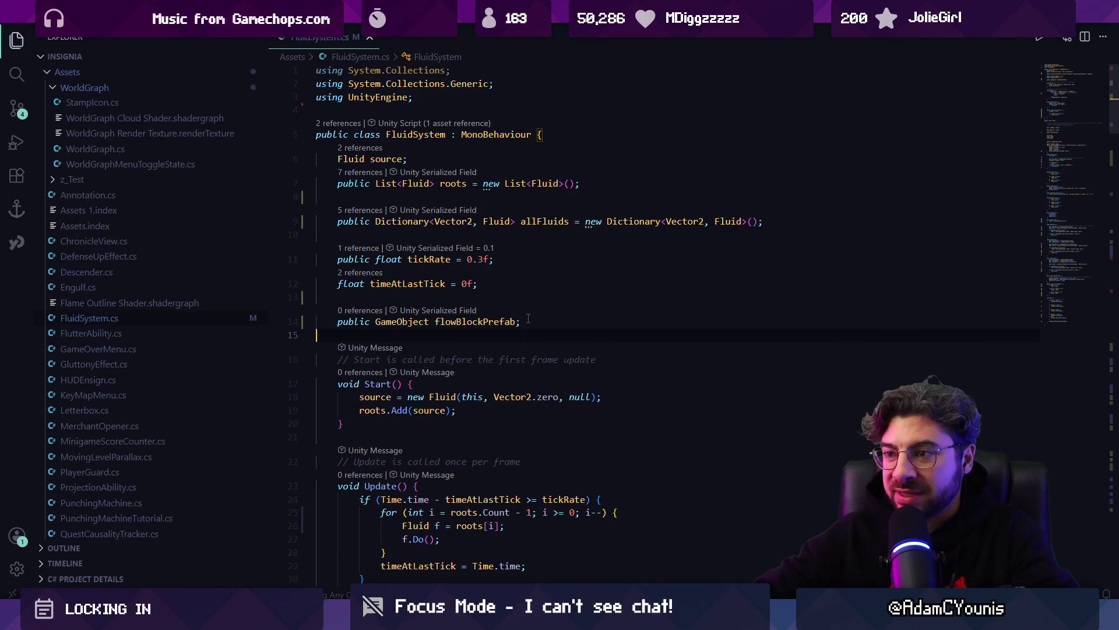
scroll(521, 338, "down", 1)
type("publci")
key("BackSpace")
key("BackSpace")
key("BackSpace")
type("ic ObjectPool")
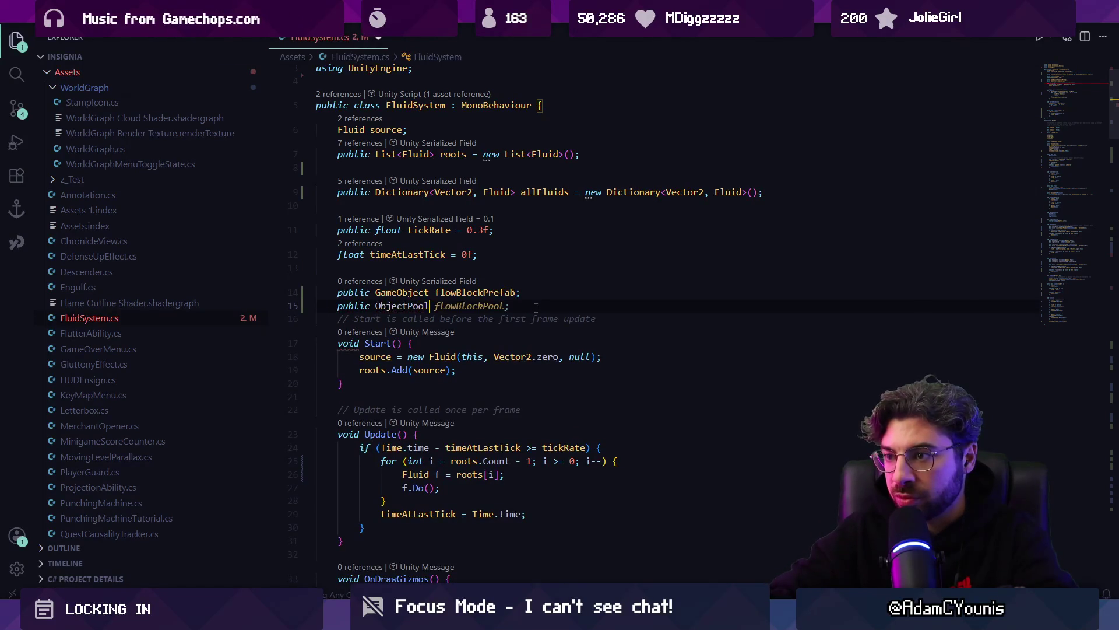
key("Up")
key("ctrl+shift+k")
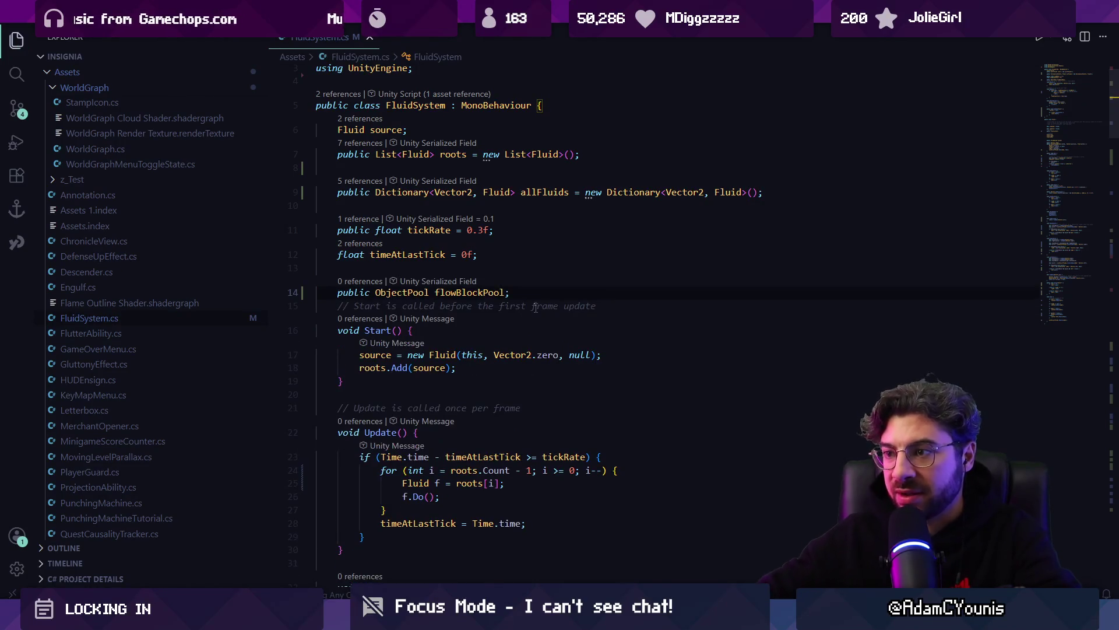
key("Up")
key("BackSpace")
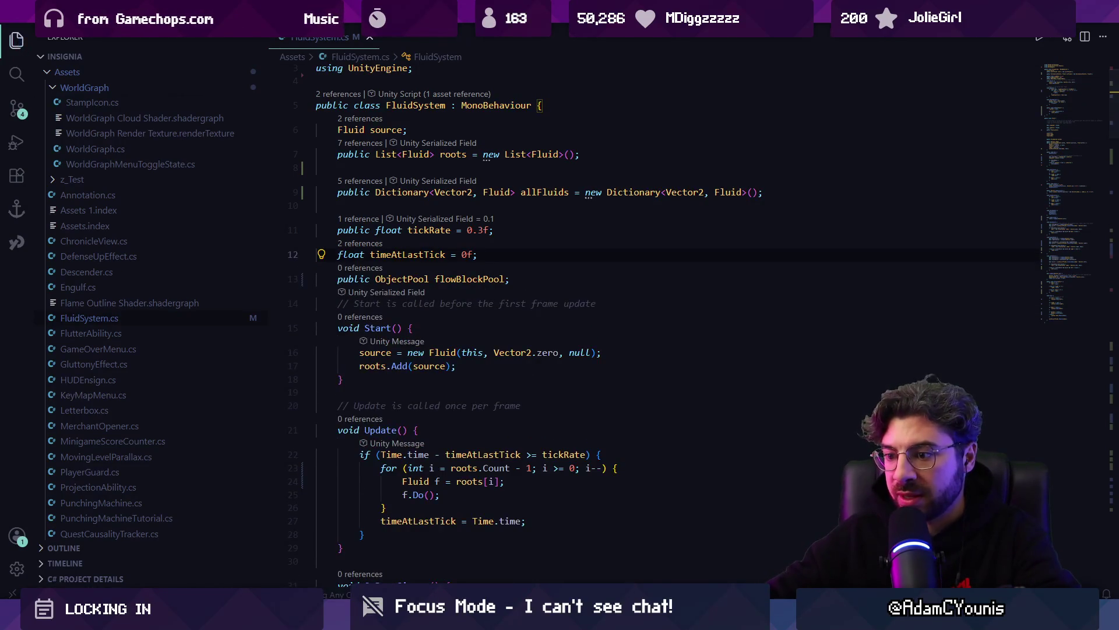
key("alt+Tab")
left_click(982, 223)
Step: Add an Object Pool component via the 'obj' search and assign Flow Block Prefab as its object
type("objec")
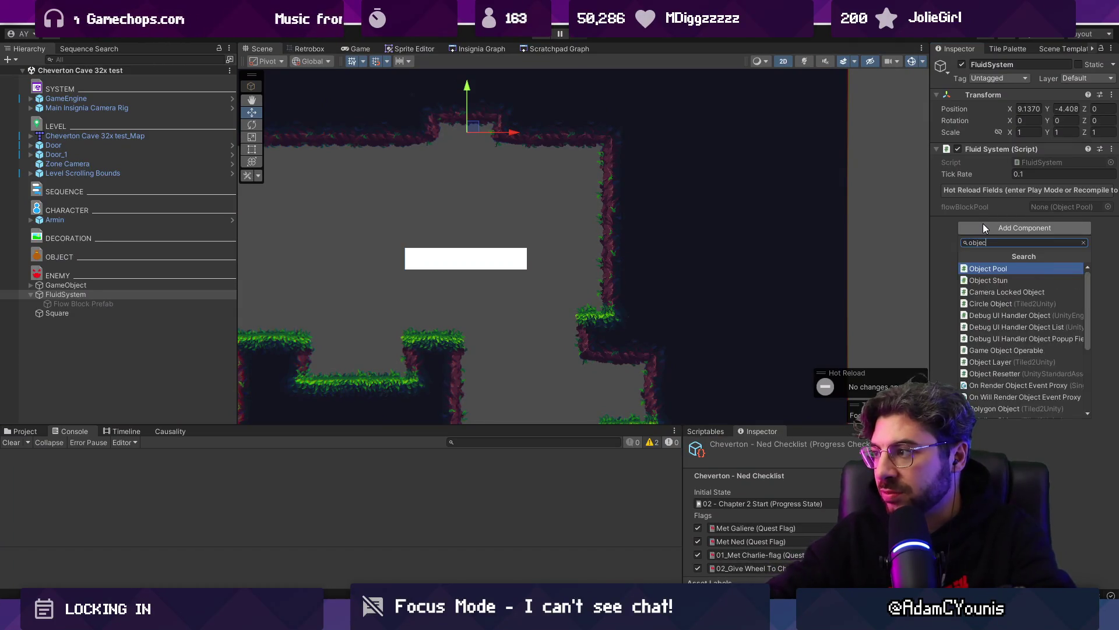
key("Return")
left_click_drag(157, 303, 1027, 255)
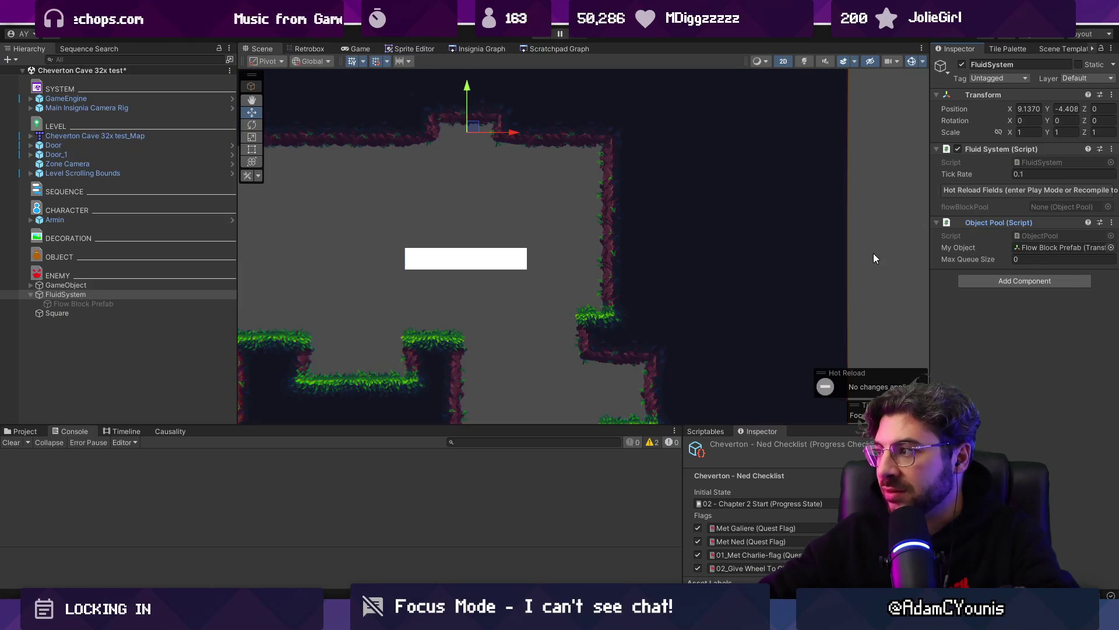
key("alt+Tab")
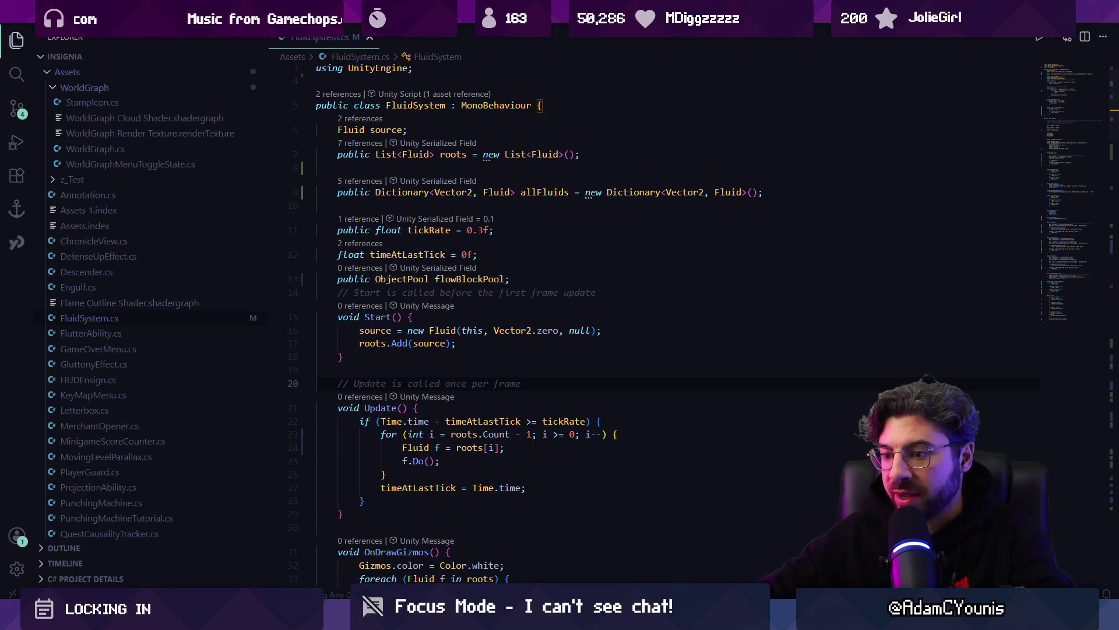
key("alt+Tab")
key("alt+Tab")
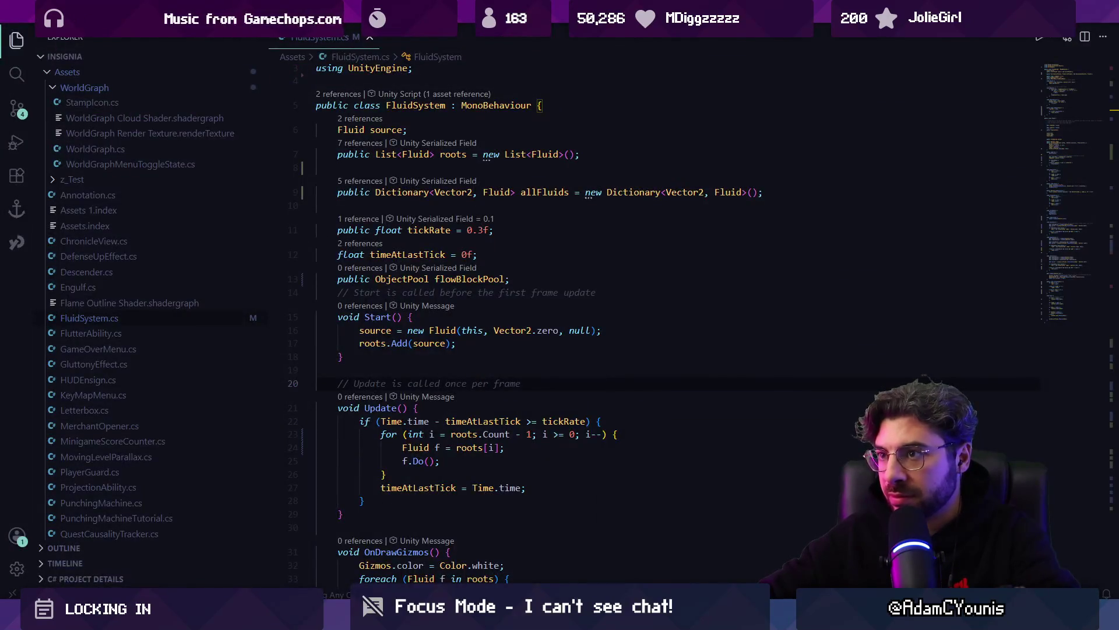
key("alt+Tab")
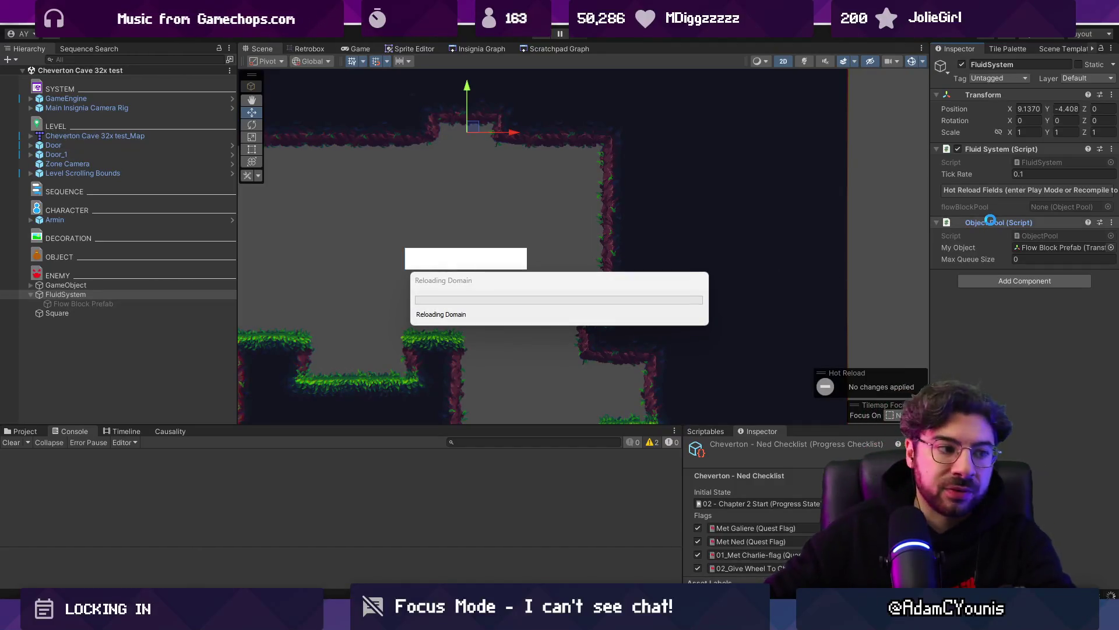
key("alt+Tab")
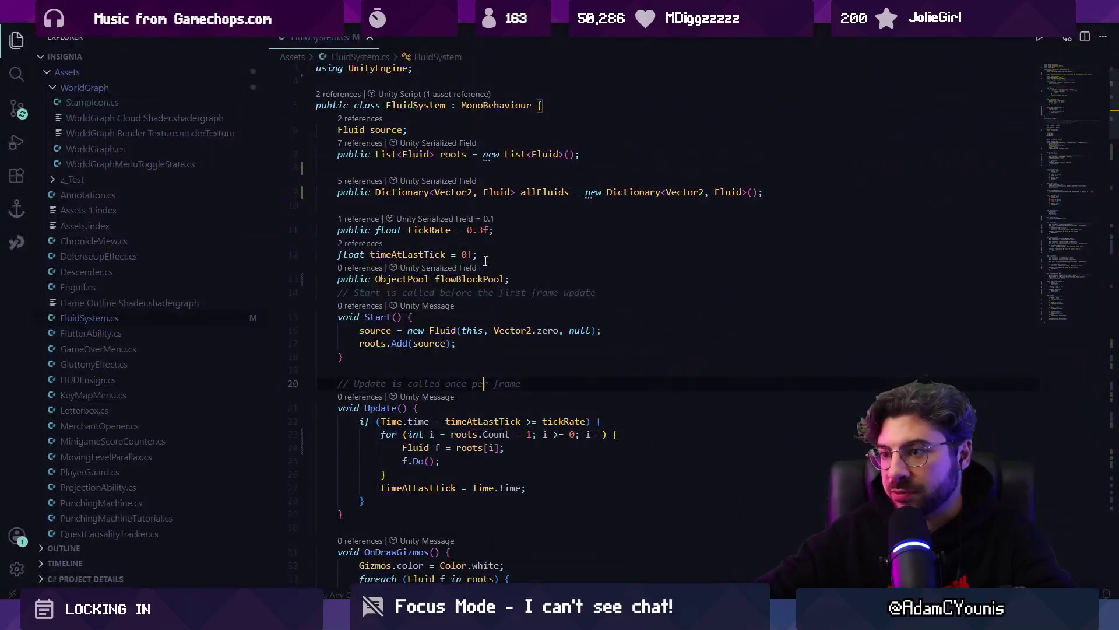
Step: Search the FluidSystem script for the 'public Fluid' constructor
left_click(1047, 315)
scroll(457, 397, "up", 3)
key("ctrl+f")
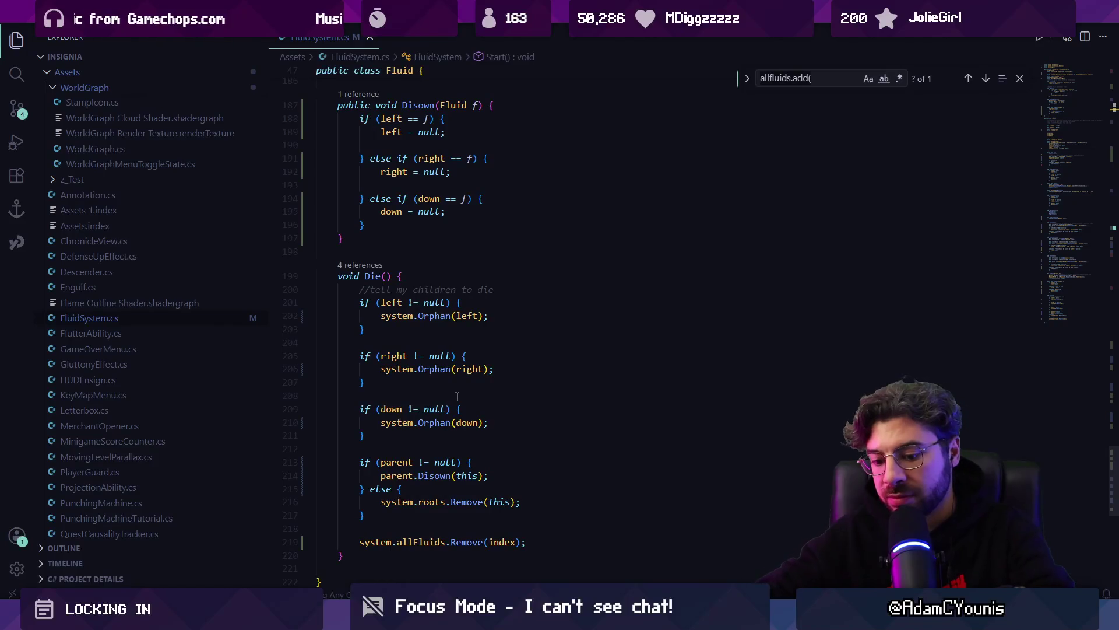
type("nbew")
key("BackSpace")
key("BackSpace")
type("puy")
scroll(457, 397, "down", 5)
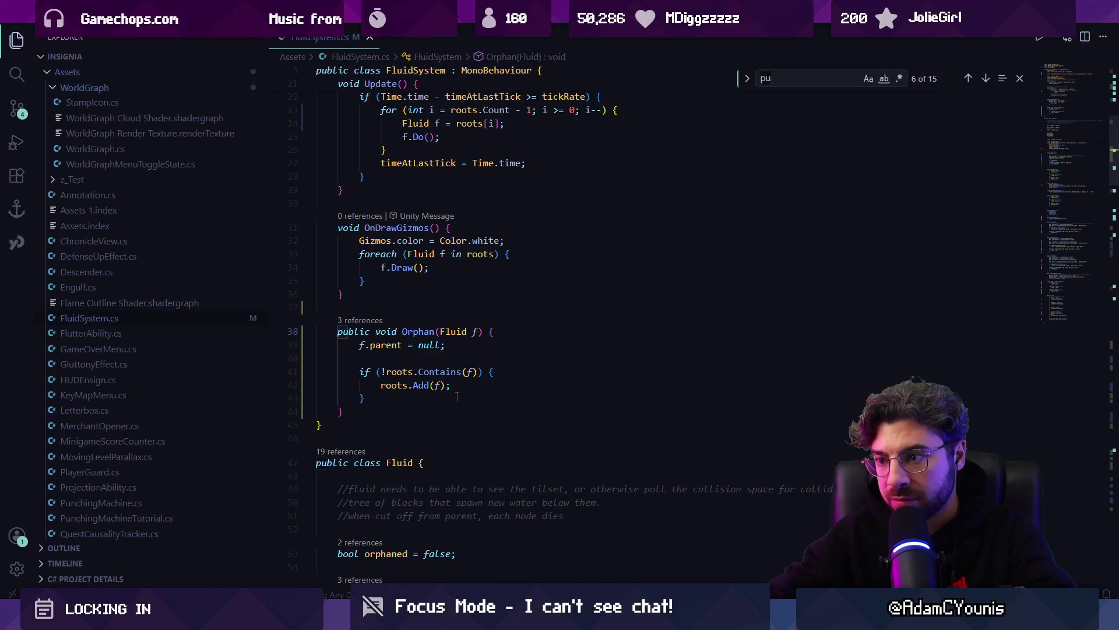
type("bic flui")
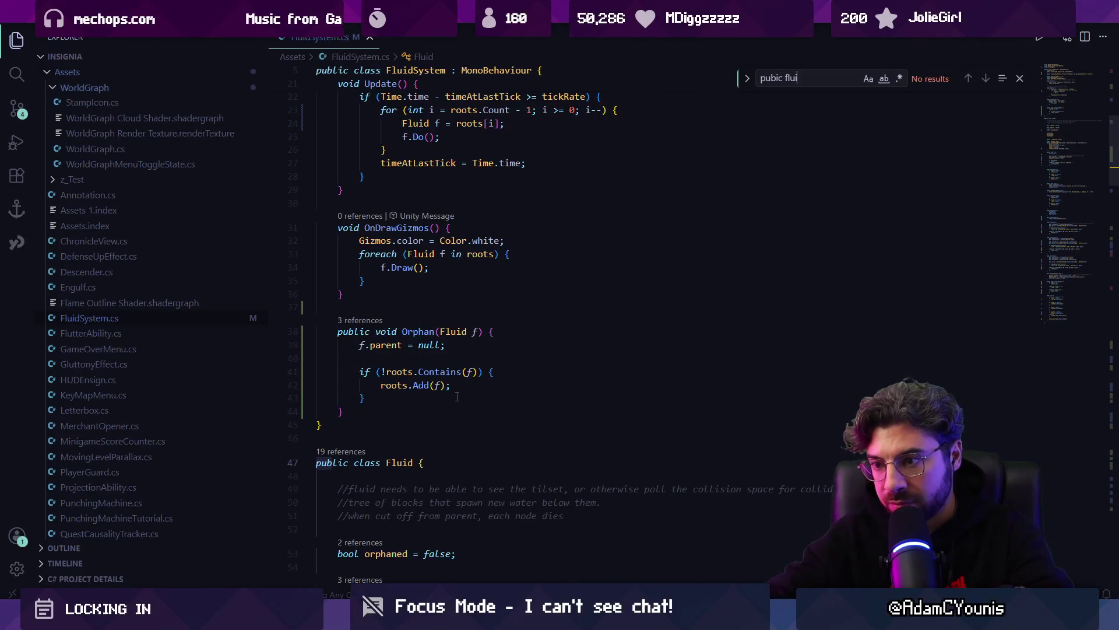
key("BackSpace")
key("BackSpace")
key("BackSpace")
key("BackSpace")
key("BackSpace")
key("BackSpace")
key("BackSpace")
type("lic fluid")
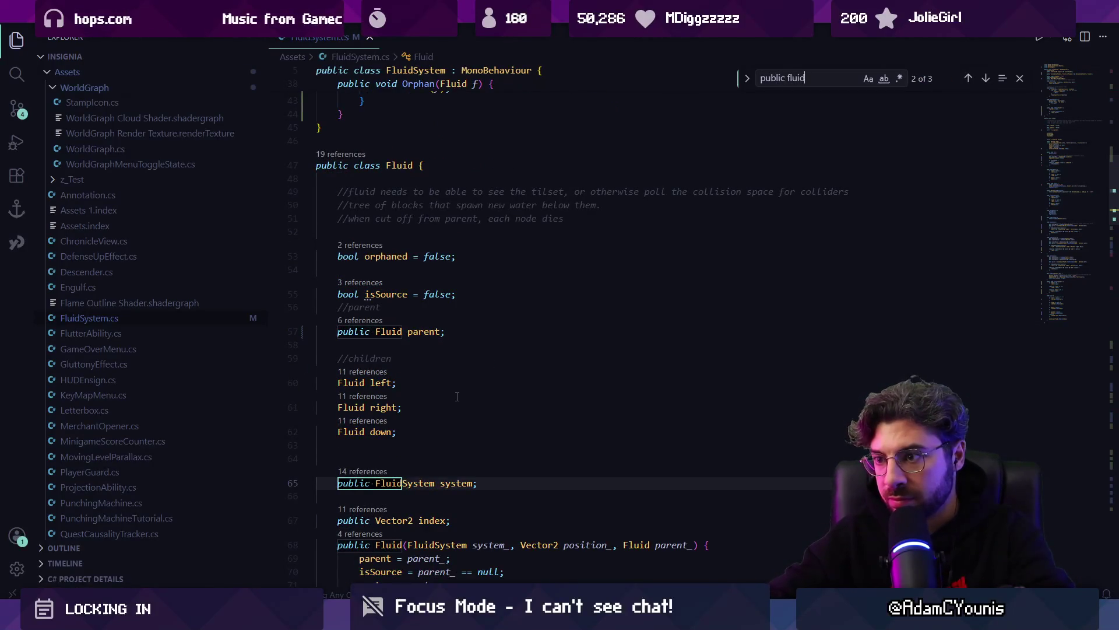
key("Return")
key("Escape")
Step: Add a system.flowBlockPool.SpawnObject call after allFluids.Add, checking SpawnObject's definition
left_click(562, 396)
key("Return")
type("system.")
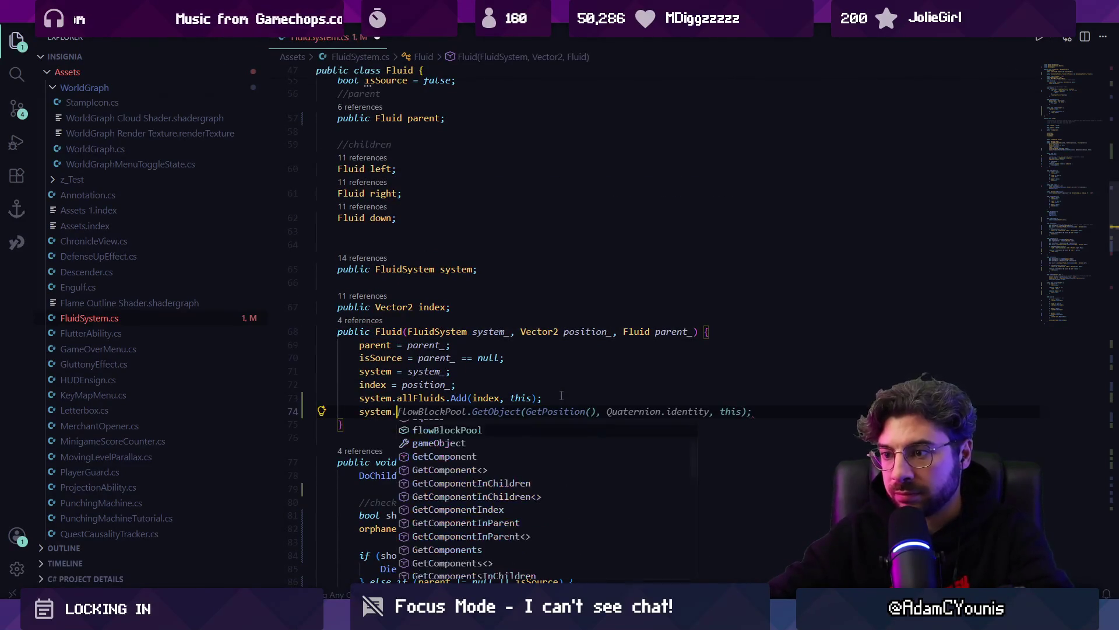
key("Tab")
key("Tab")
type("SpawnO")
key("Tab")
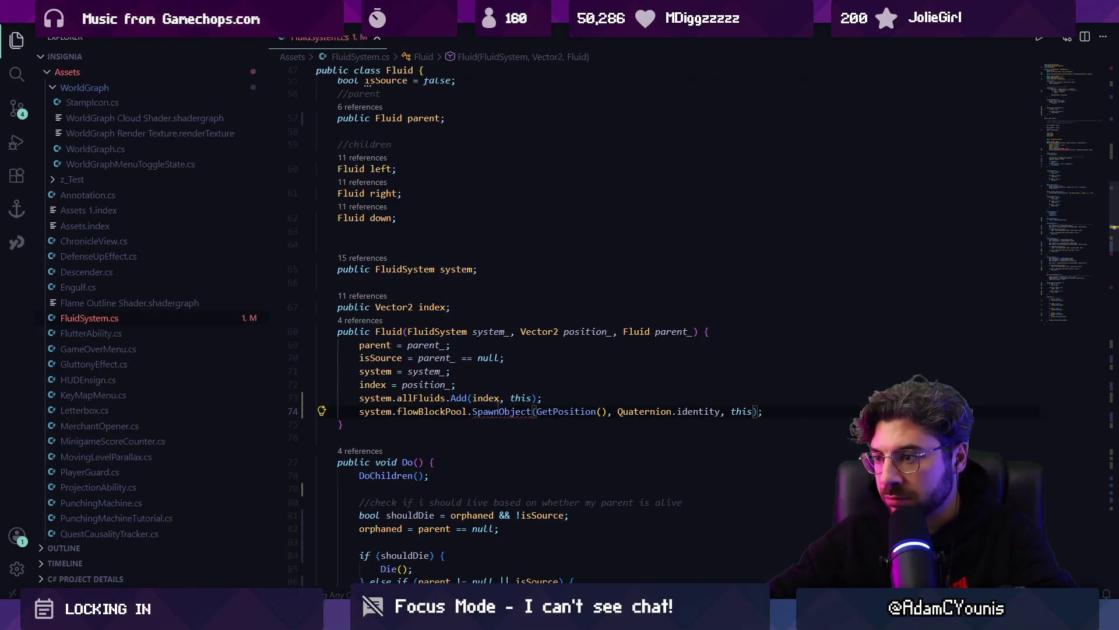
left_click(498, 410, "ctrl")
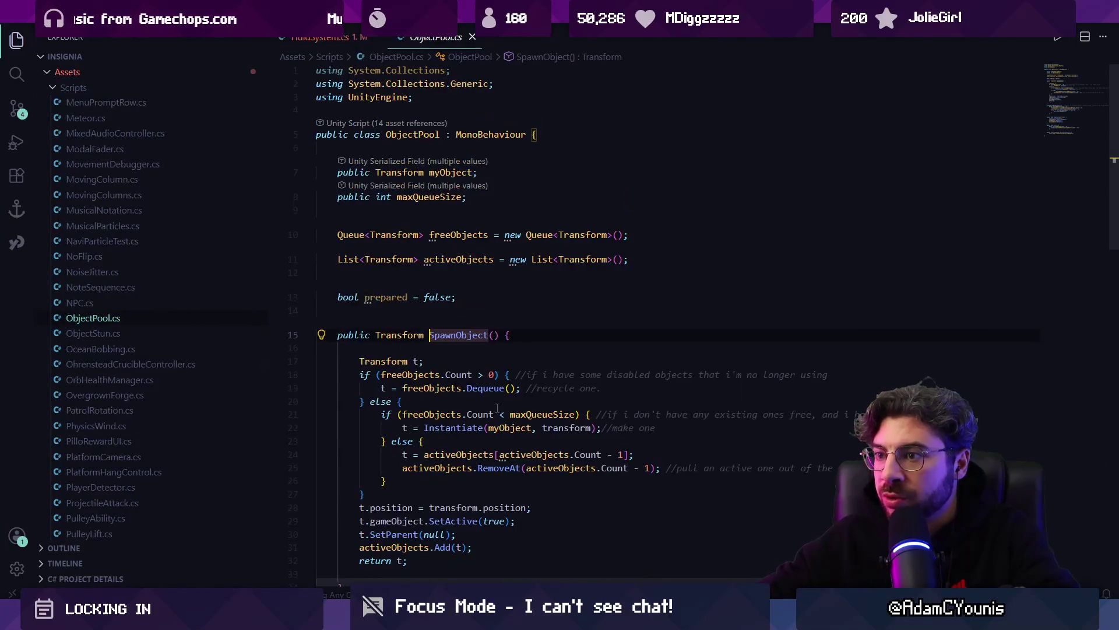
scroll(443, 354, "down", 3)
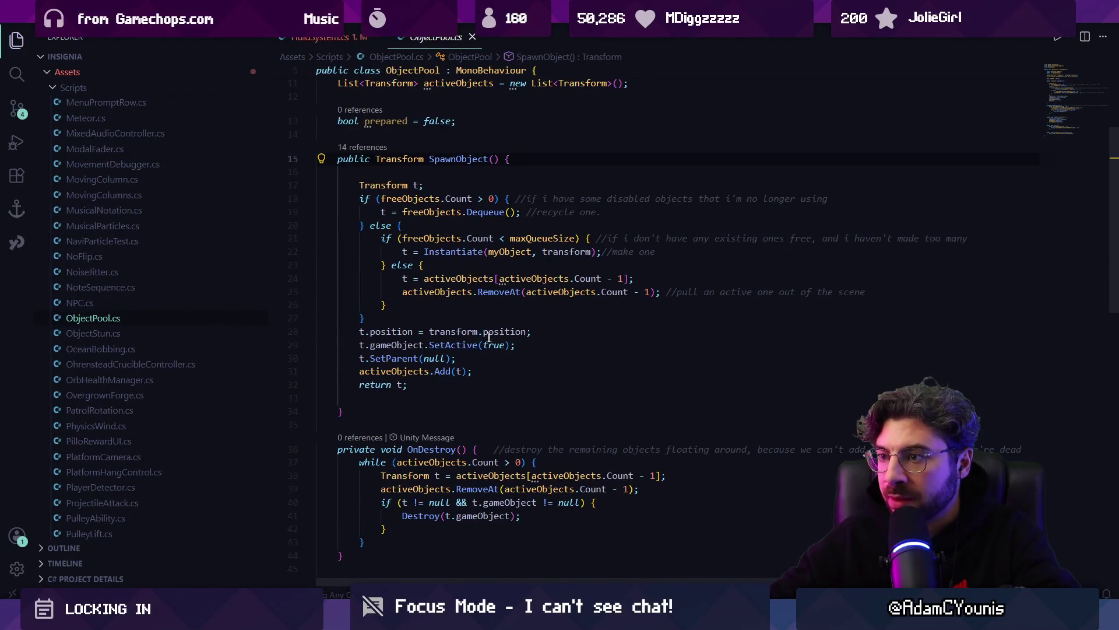
key("alt+Left")
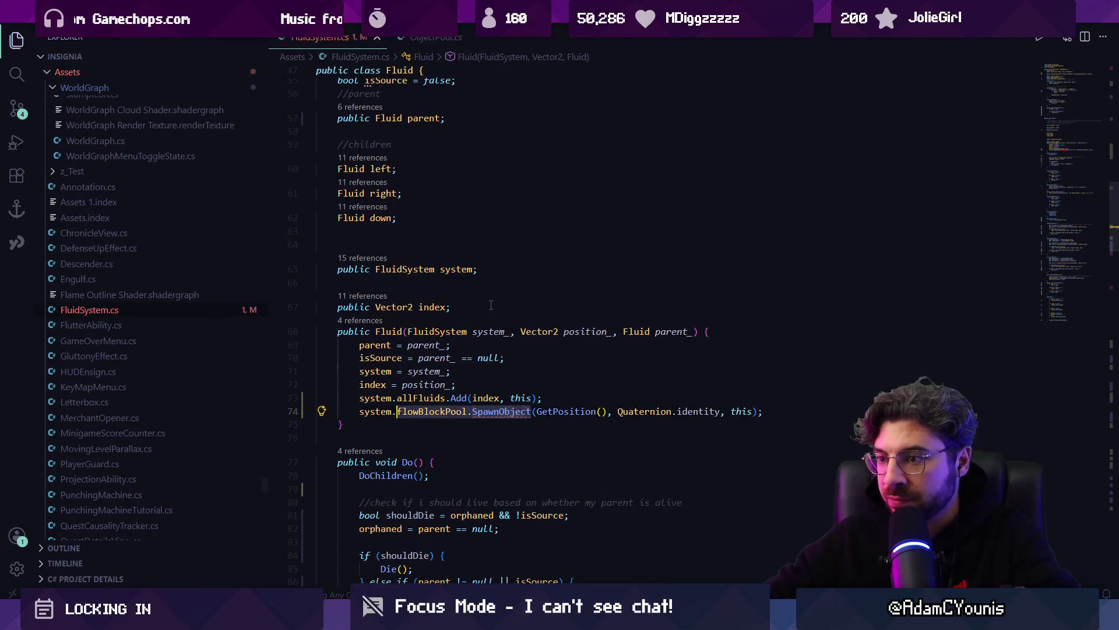
Step: Store the spawned block in Transform t with position, rotation and fluid-system parent, then search 'die('
type("Transform t ")
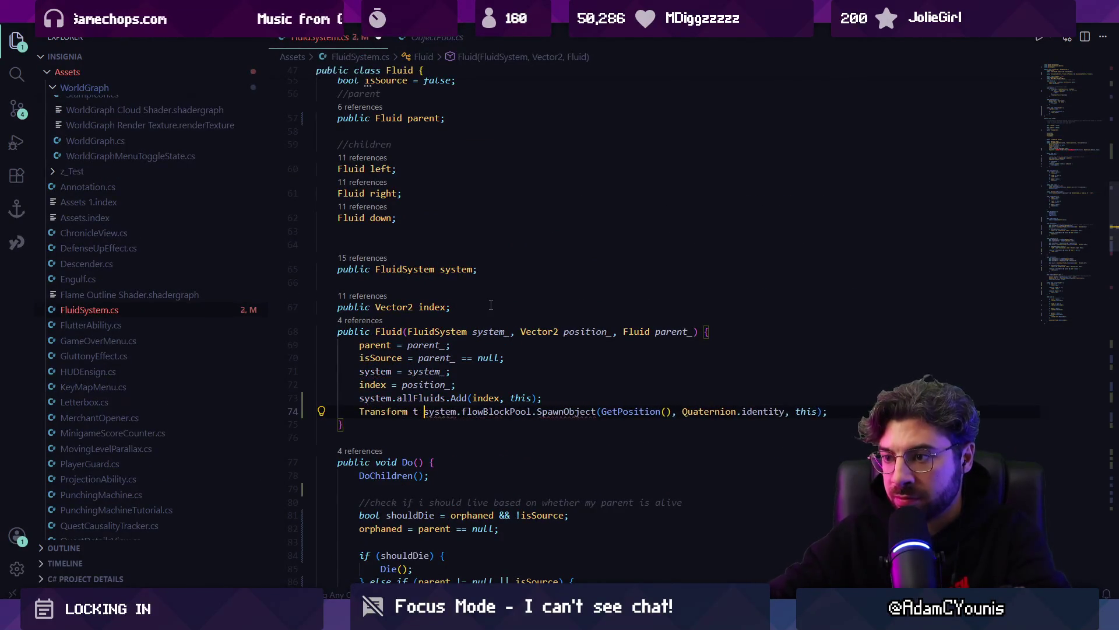
type("=")
key("ctrl+shift+End")
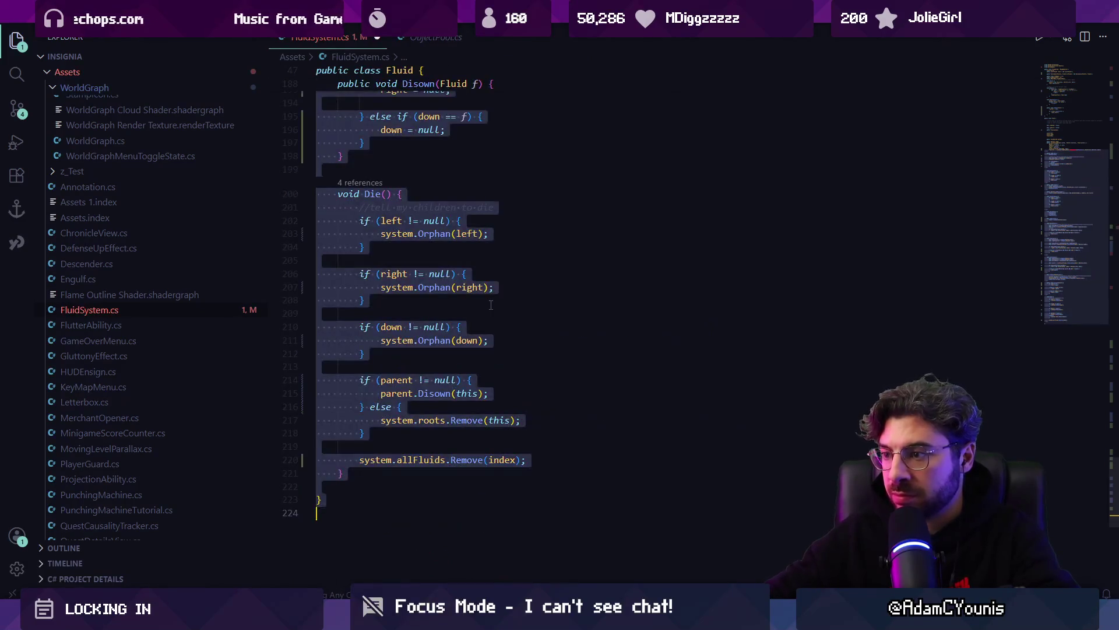
key("Left")
key("ctrl+Right")
key("ctrl+Right")
key("ctrl+Right")
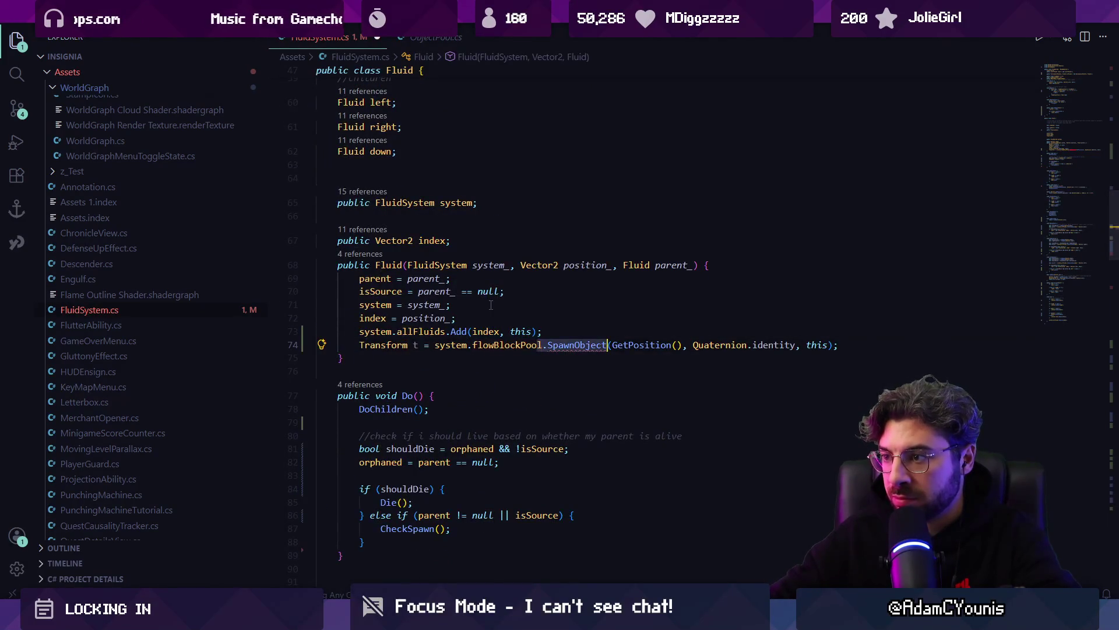
type("()")
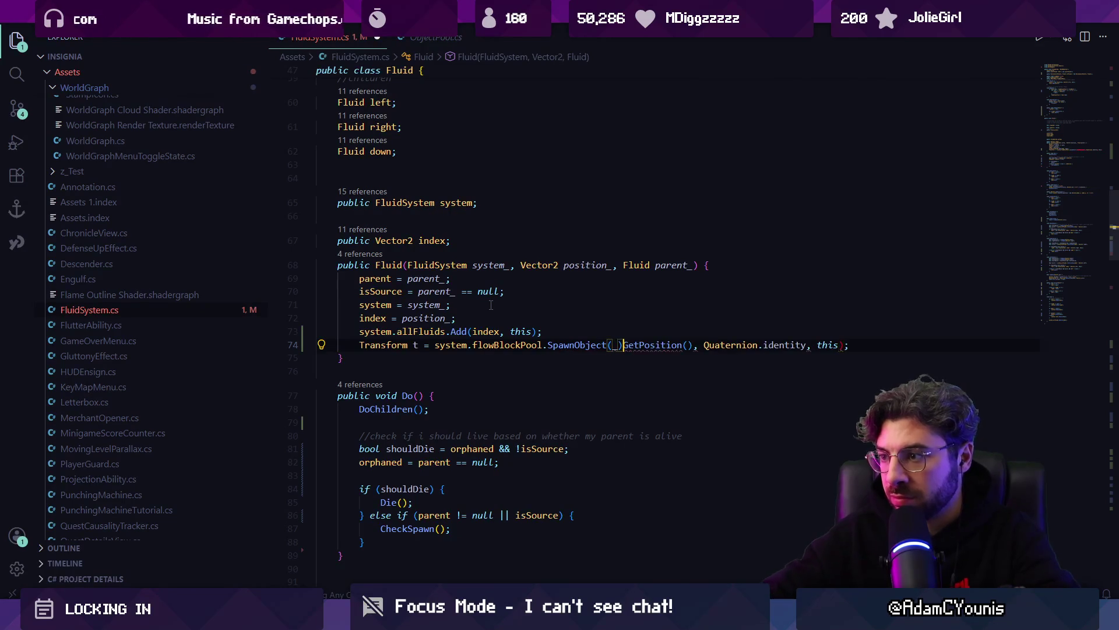
key("BackSpace")
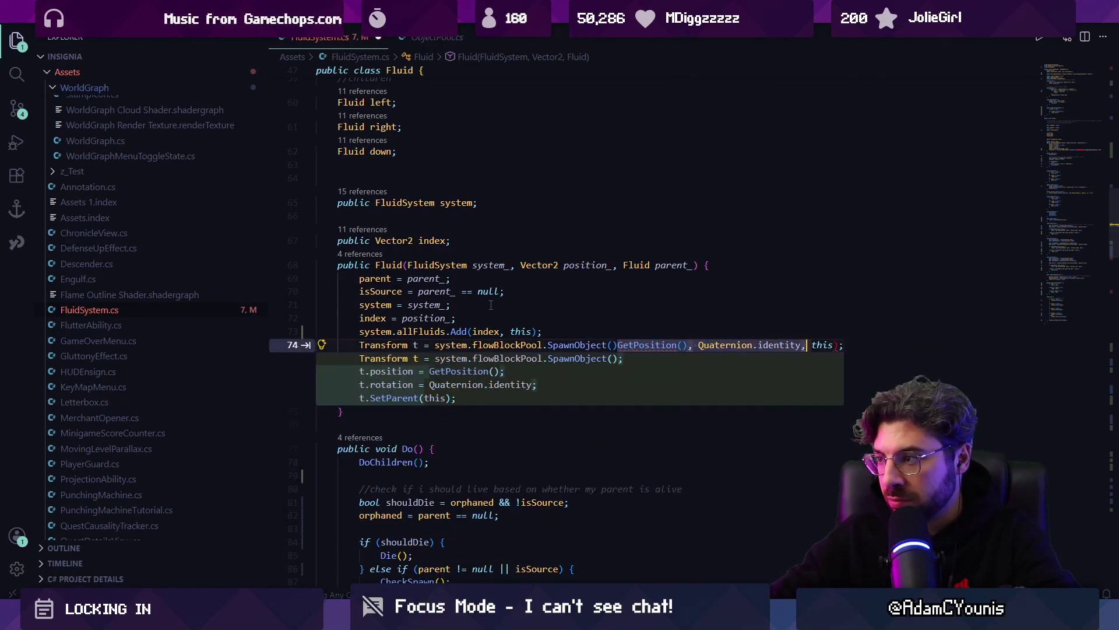
key("Tab")
key("ctrl+BackSpace")
key("Tab")
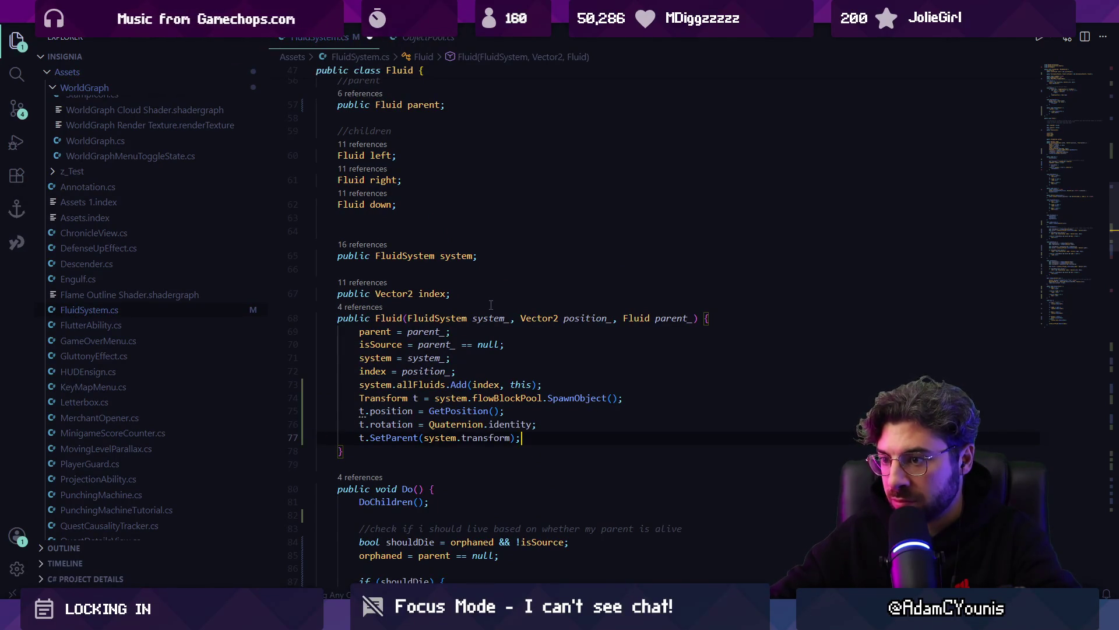
key("Return")
key("Return")
key("Return")
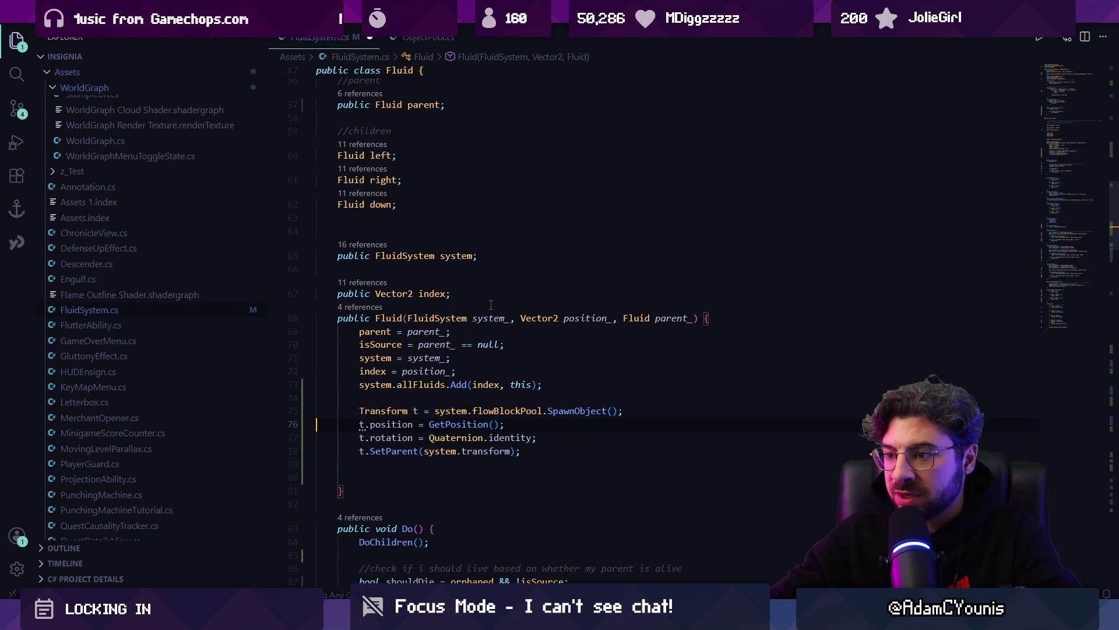
key("BackSpace")
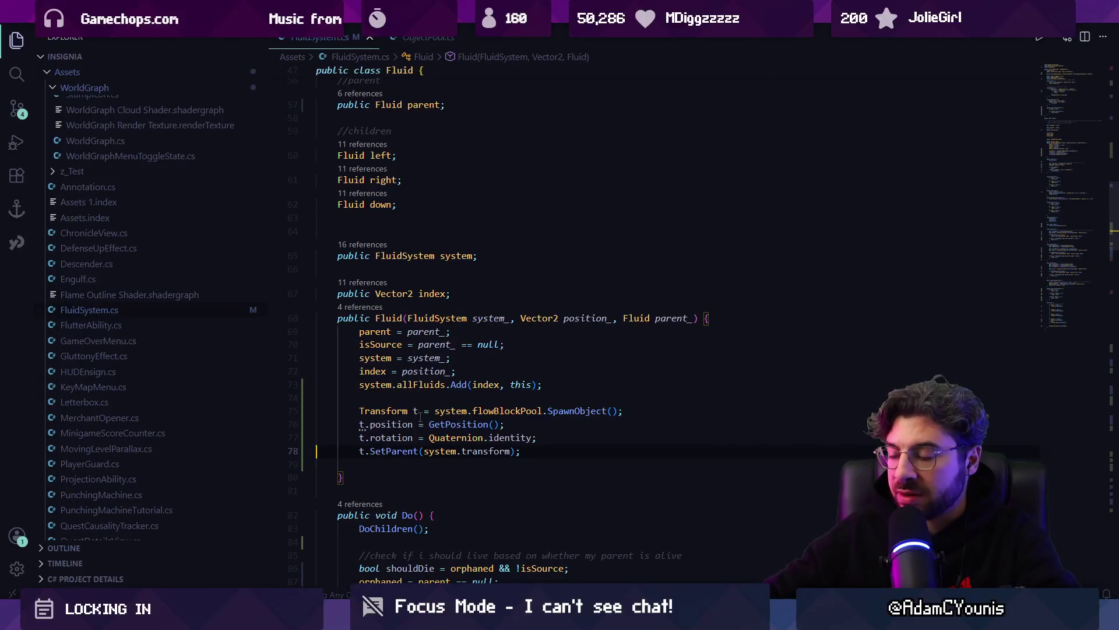
key("ctrl+f")
type("die(")
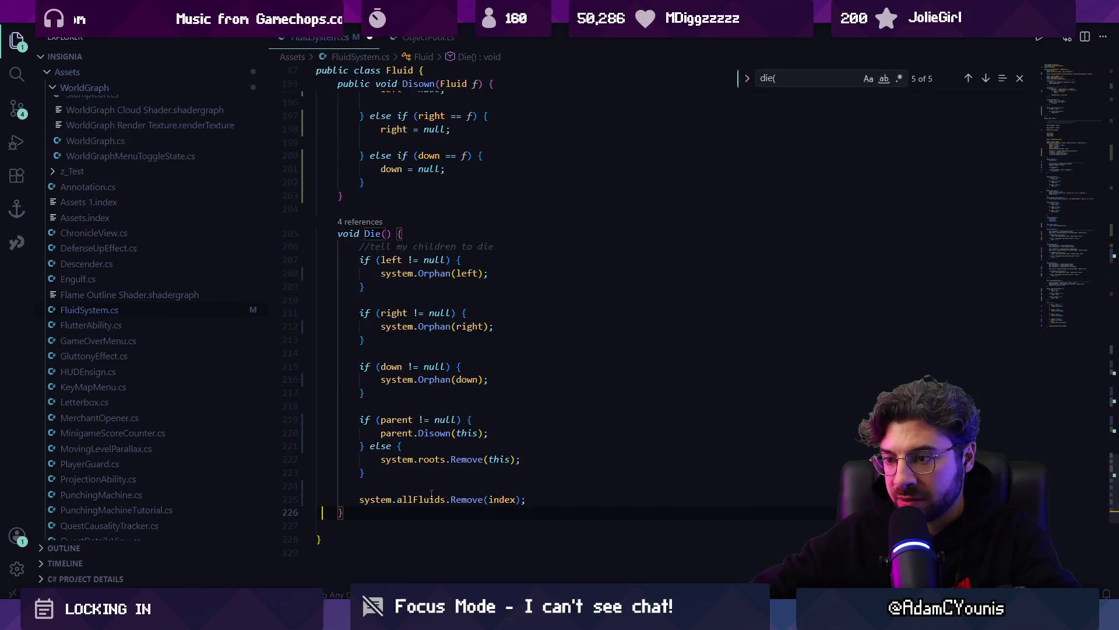
type("ytm.ga")
Step: Begin the pool call in Die() and look up the system's ObjectPool field name
key("Tab")
type("poo")
key("ctrl+shift+Left")
type("obje")
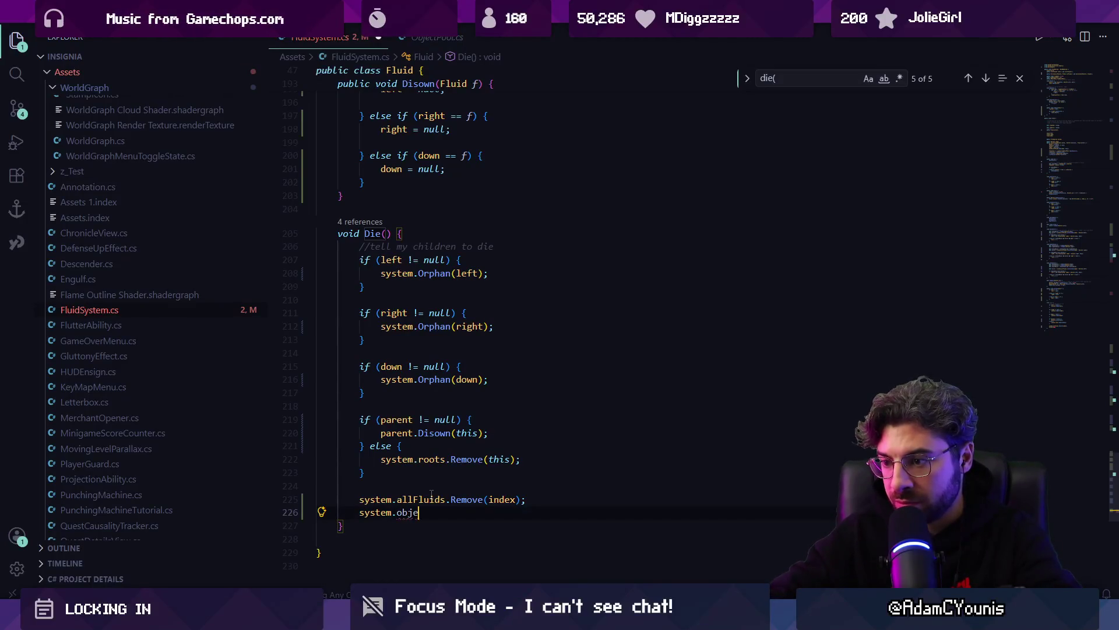
key("BackSpace")
type("Pool.Despawn(GetObject());")
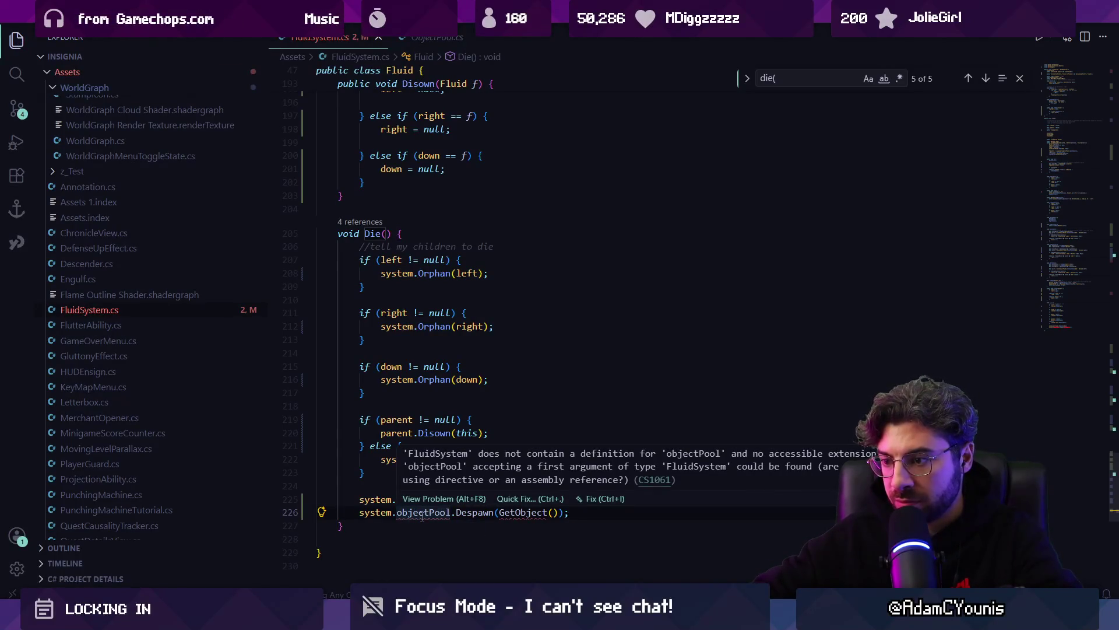
double_click(422, 516)
key("BackSpace")
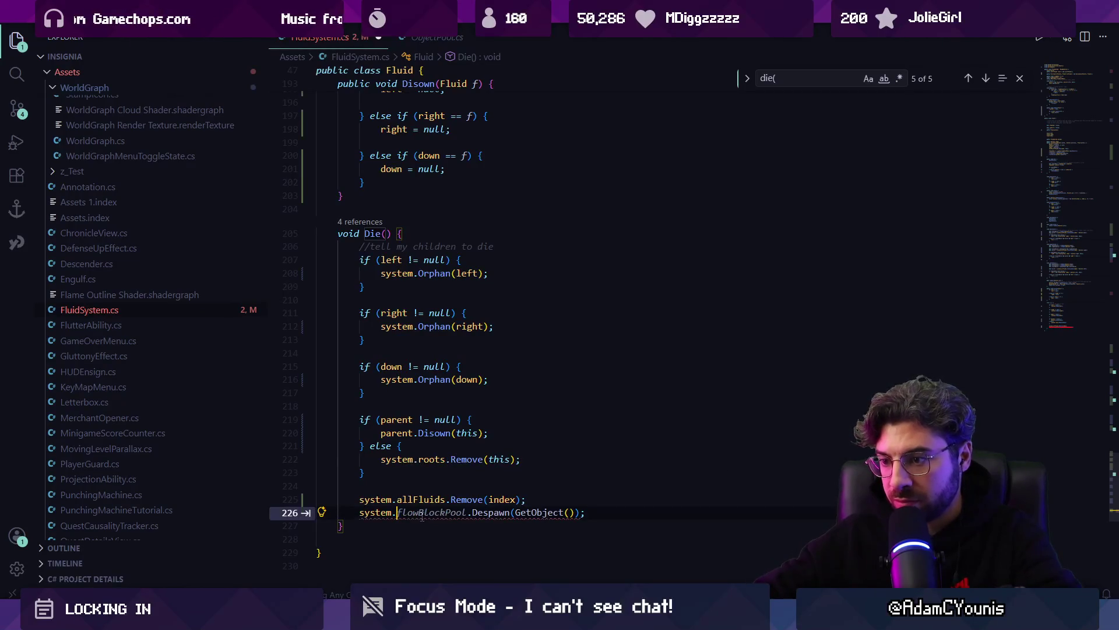
left_click(385, 517, "ctrl")
scroll(384, 512, "up", 10)
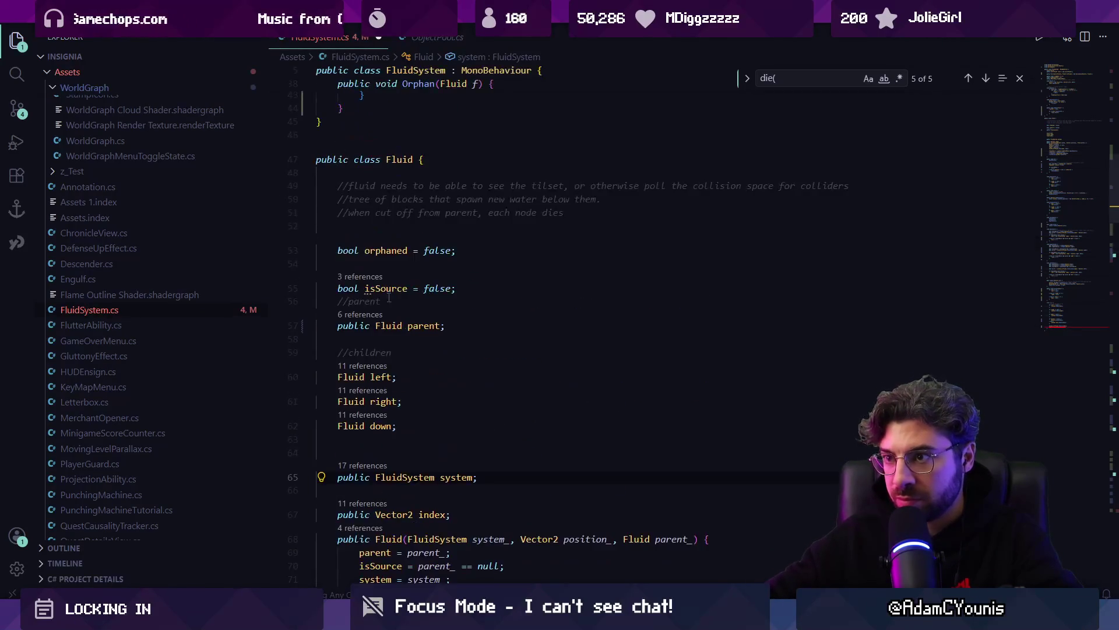
key("ctrl+f")
type("objectpool")
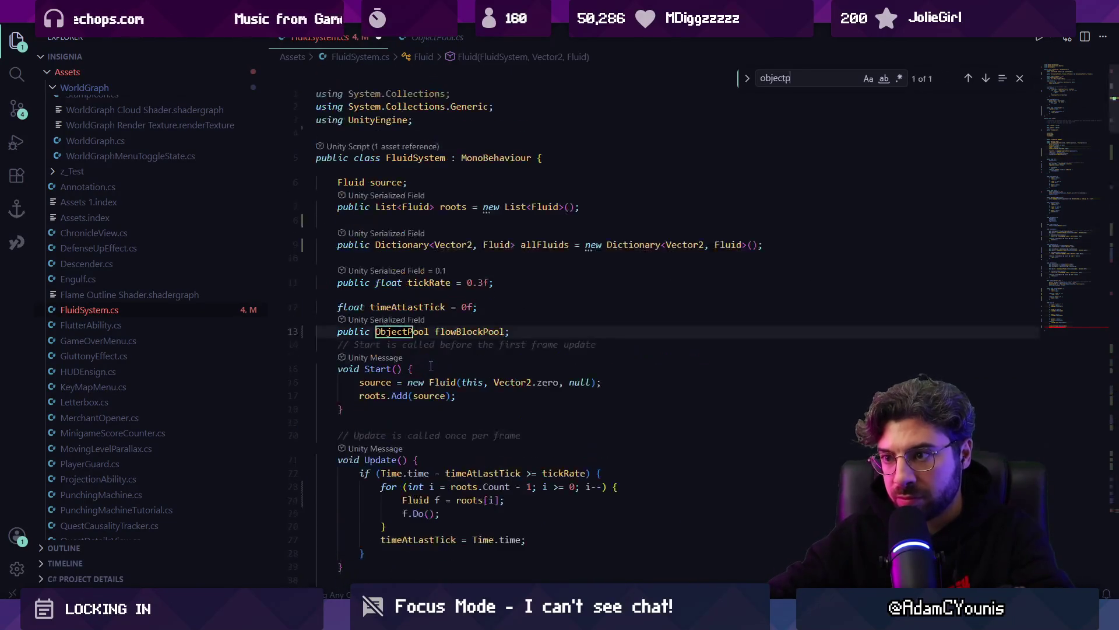
key("Escape")
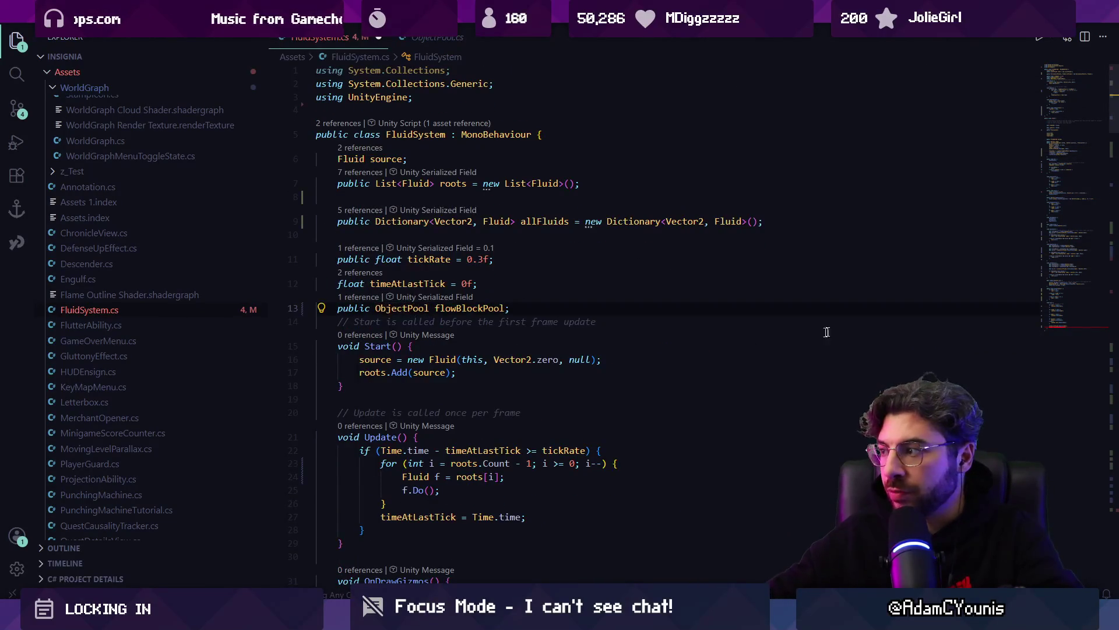
Step: Write system.flowBlockPool.Despawn in Die(), deleting the GetObject argument
left_click(1069, 330)
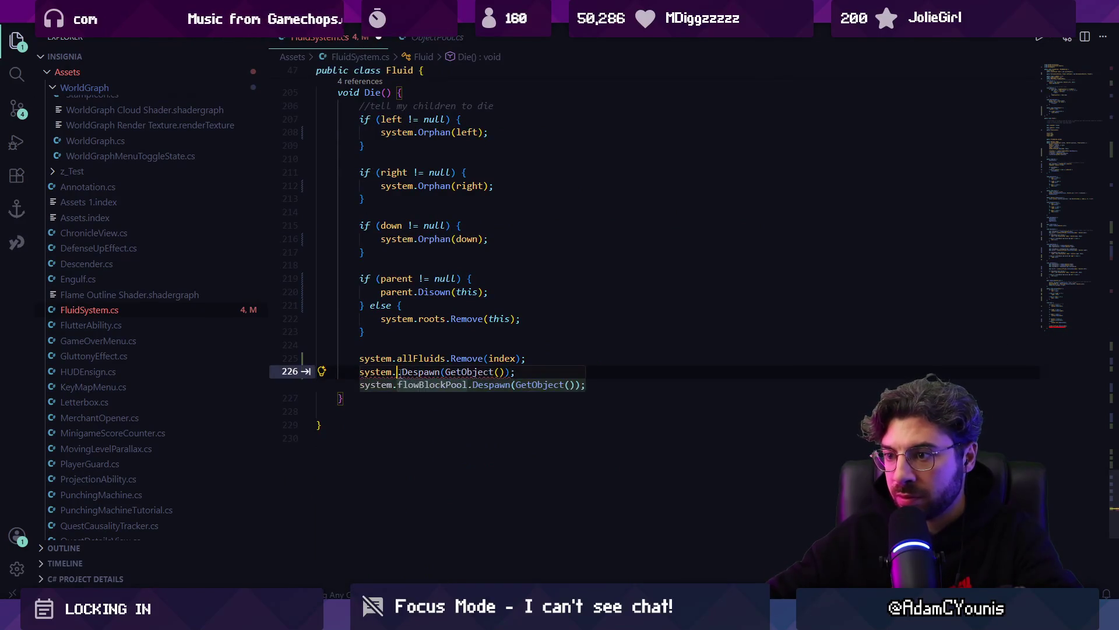
key("Tab")
scroll(477, 366, "up", 1)
double_click(528, 400)
key("BackSpace")
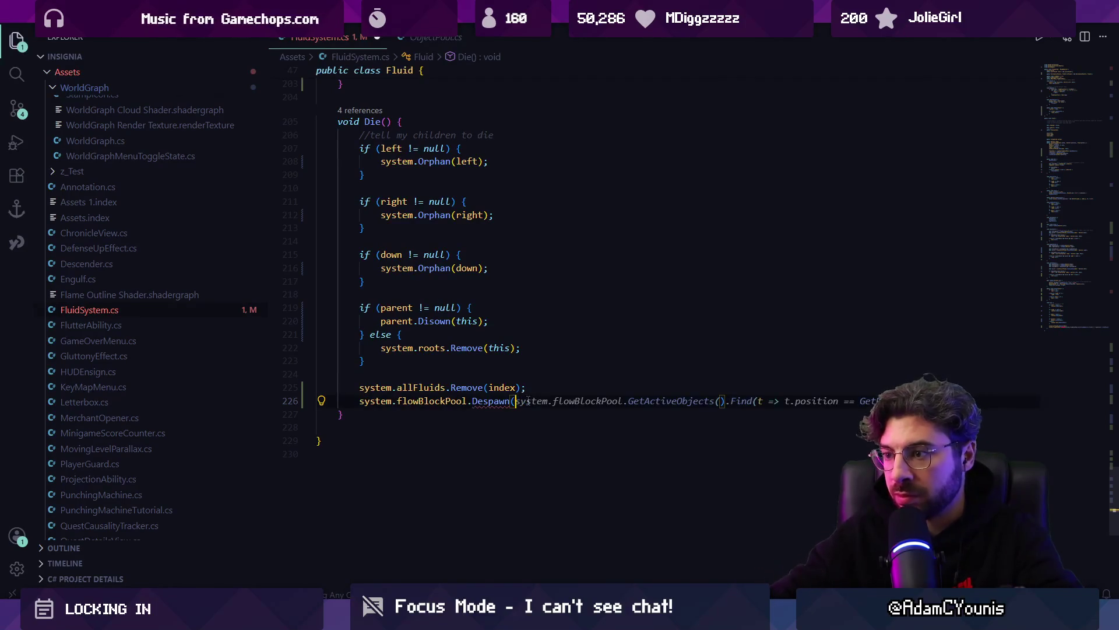
key("Escape")
scroll(756, 251, "up", 20)
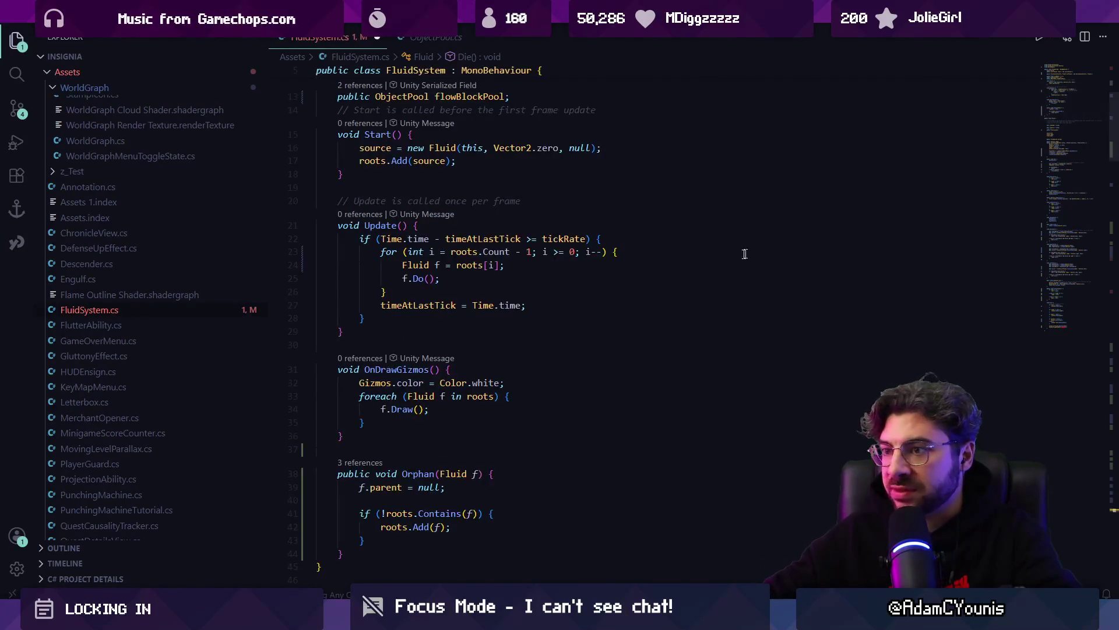
scroll(449, 291, "down", 10)
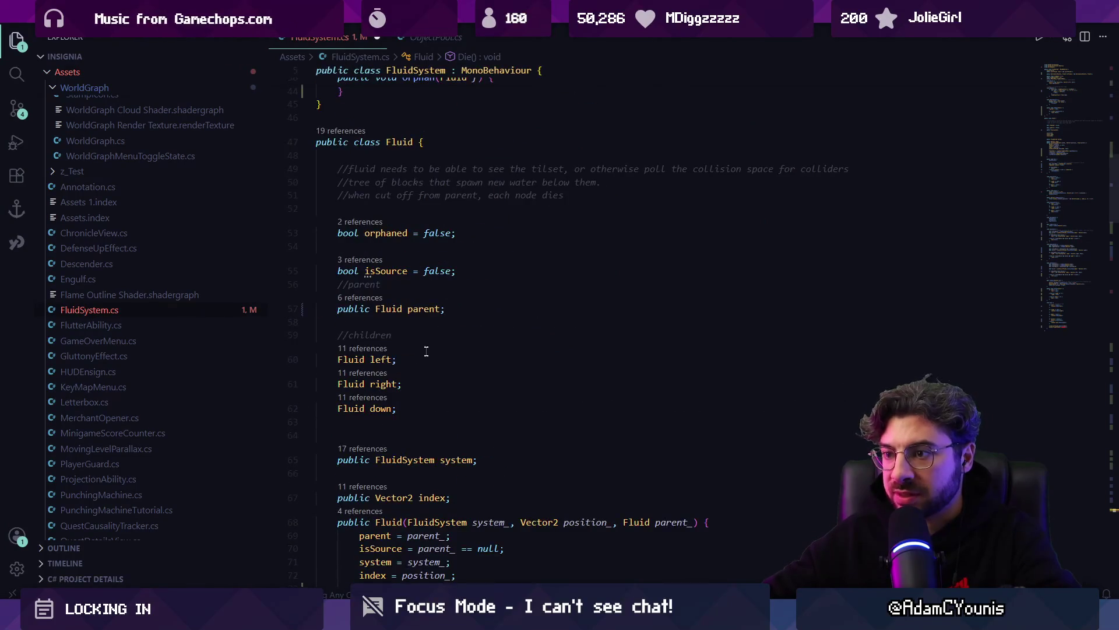
scroll(424, 350, "down", 2)
Step: Add a public Transform block field to Fluid and save
type("public ")
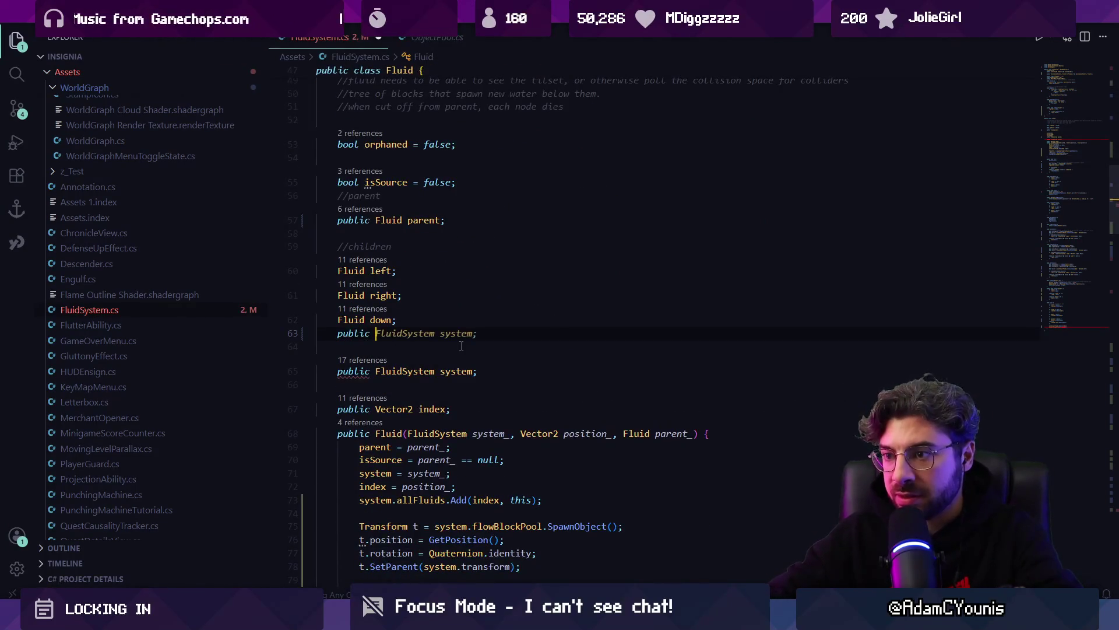
type("Transform")
key("Tab")
key("ctrl+shift+Left")
type(" block;")
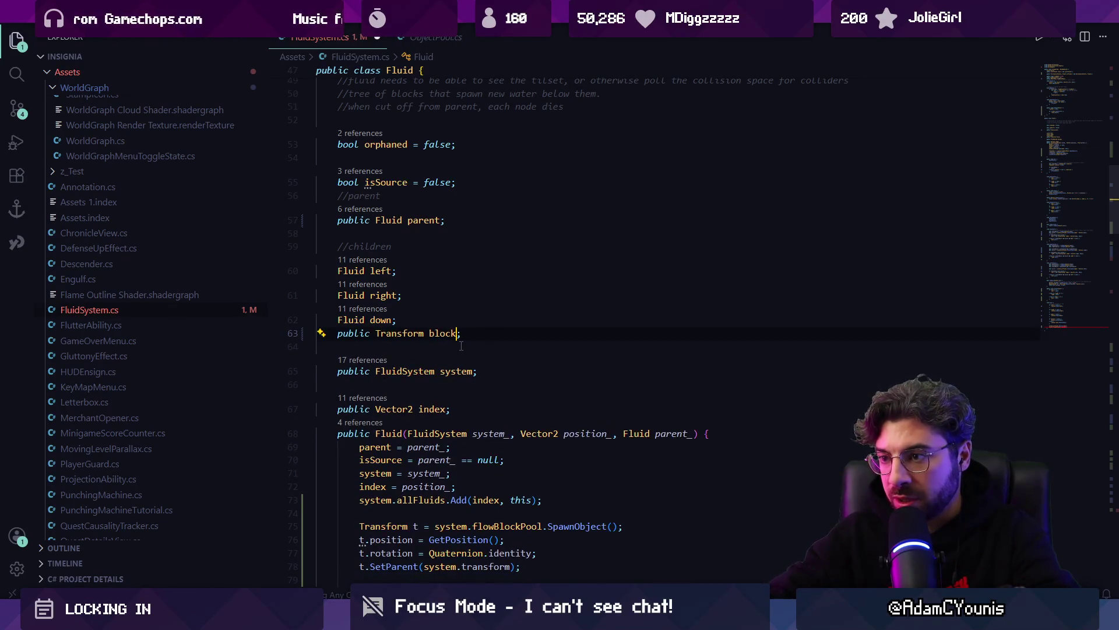
key("ctrl+s")
Step: Rename the local t to block and drop its Transform type so the field is assigned
scroll(391, 395, "down", 3)
left_click(350, 462)
double_click(383, 421)
type("block")
key("ctrl+z")
key("ctrl+z")
key("ctrl+z")
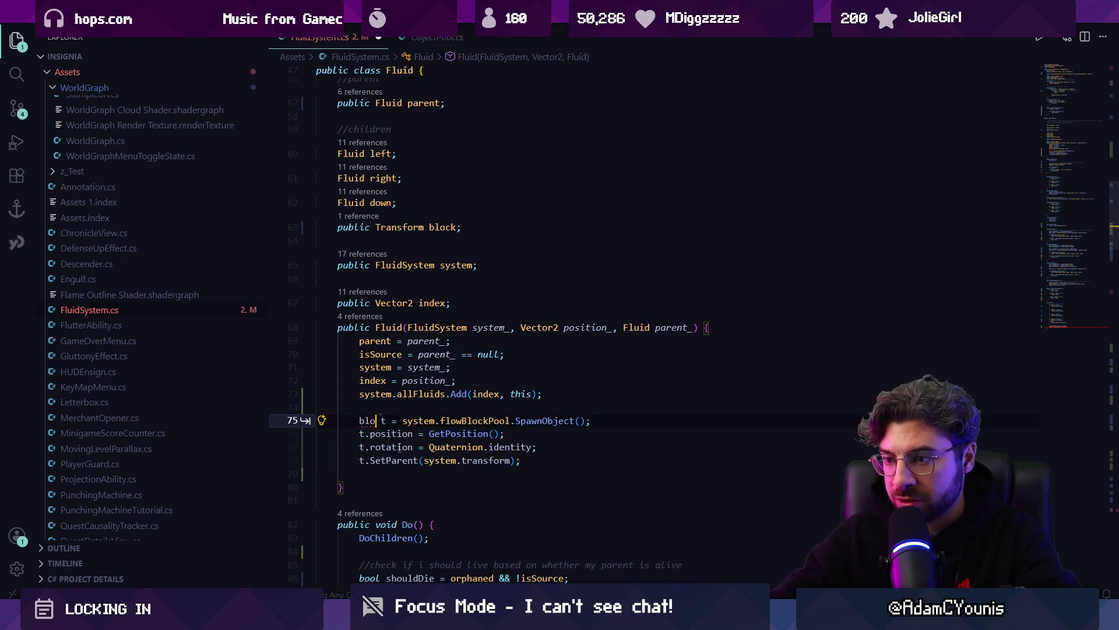
key("F2")
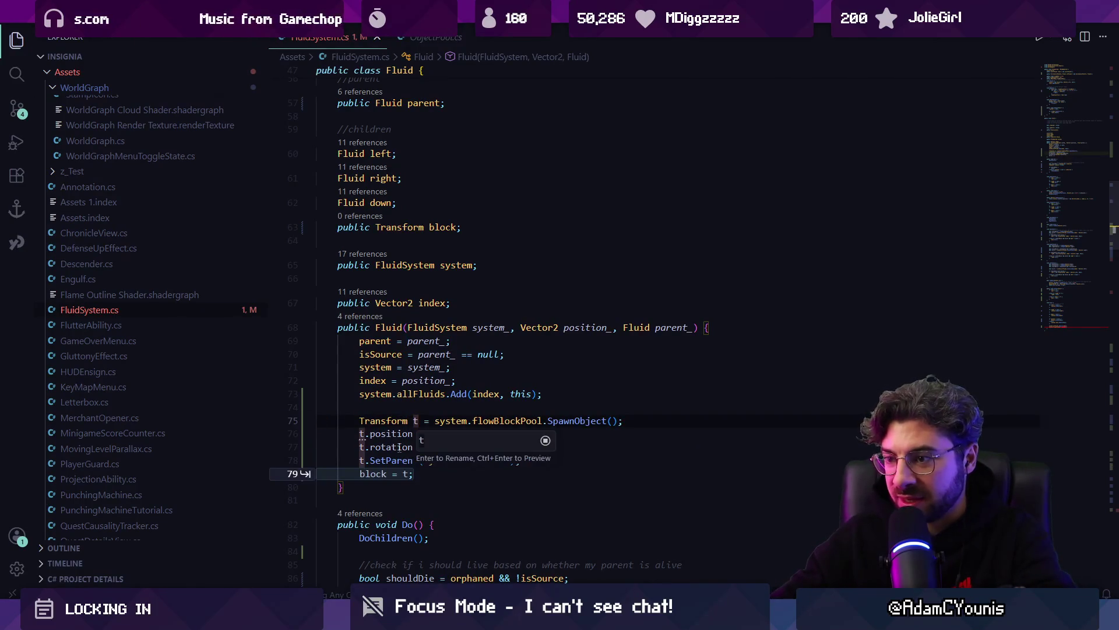
key("Return")
key("ctrl+Left")
key("ctrl+shift+Left")
key("BackSpace")
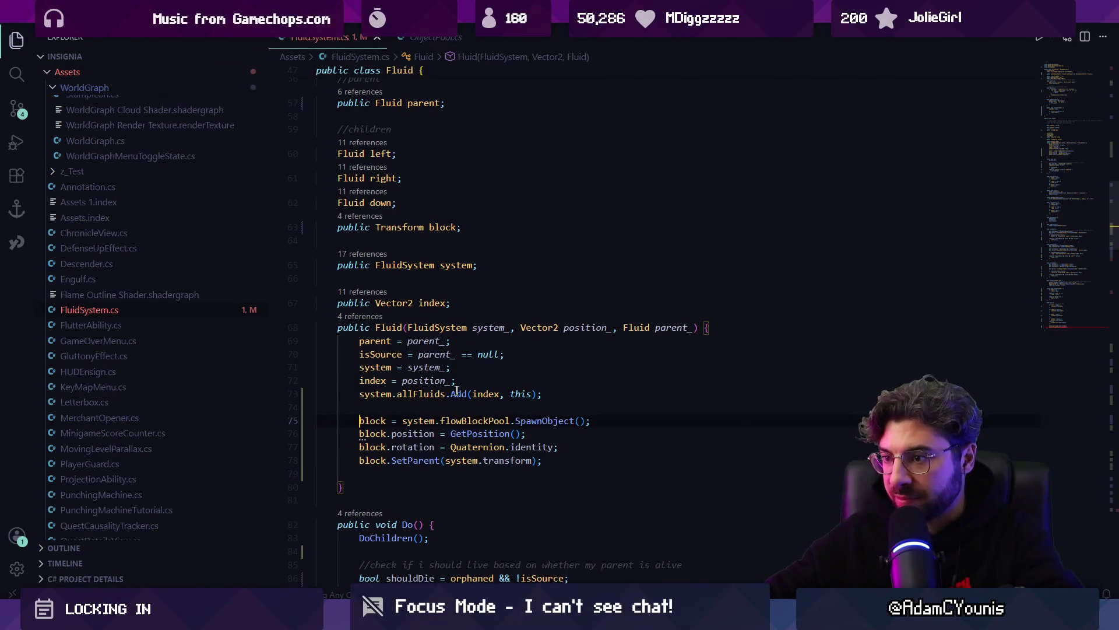
Step: Pass block into Despawn, save the script, and return to Unity
scroll(911, 365, "down", 15)
left_click(527, 384)
key("Left")
key("Left")
type("blokc")
key("BackSpace")
type("ck")
key("Down")
key("ctrl+s")
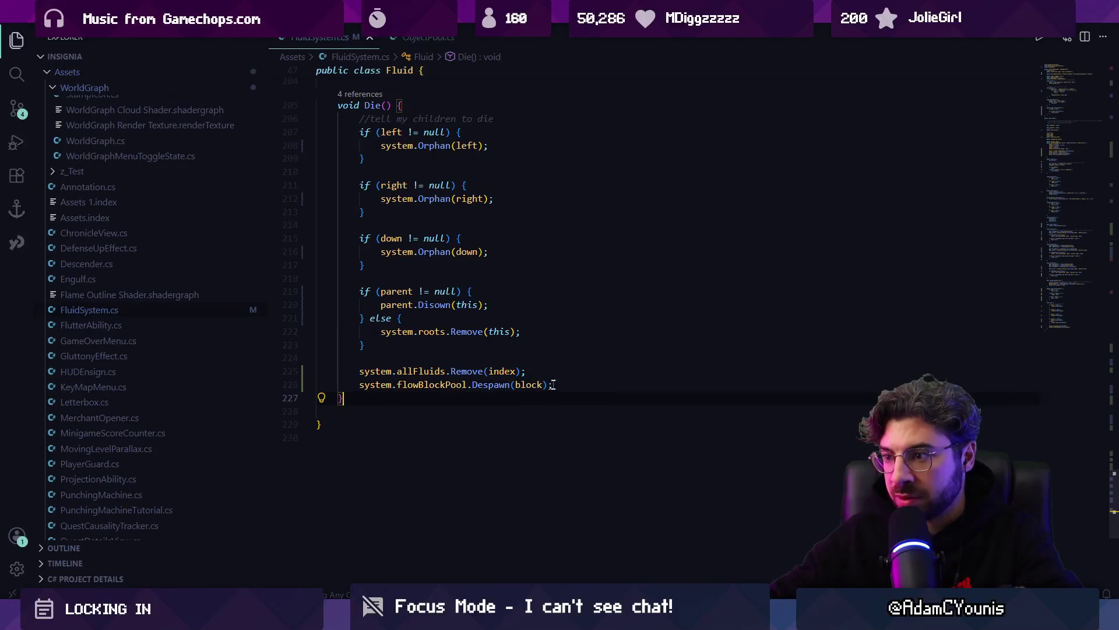
key("alt+Tab")
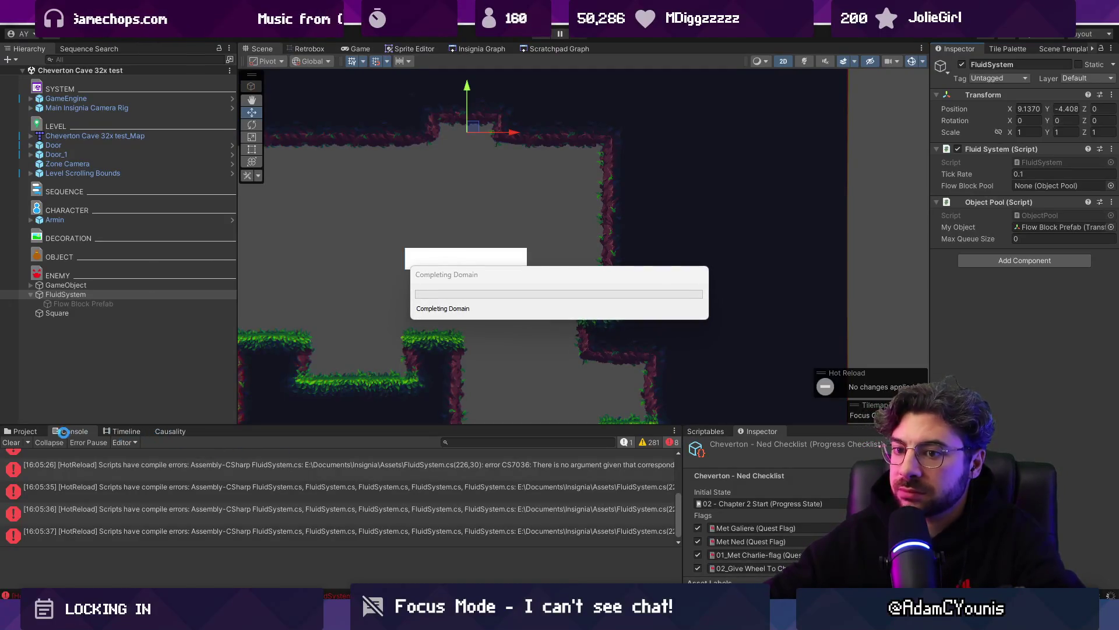
Step: Clear the Console, assign the Object Pool as Flow Block Pool, save, and play
left_click(17, 445)
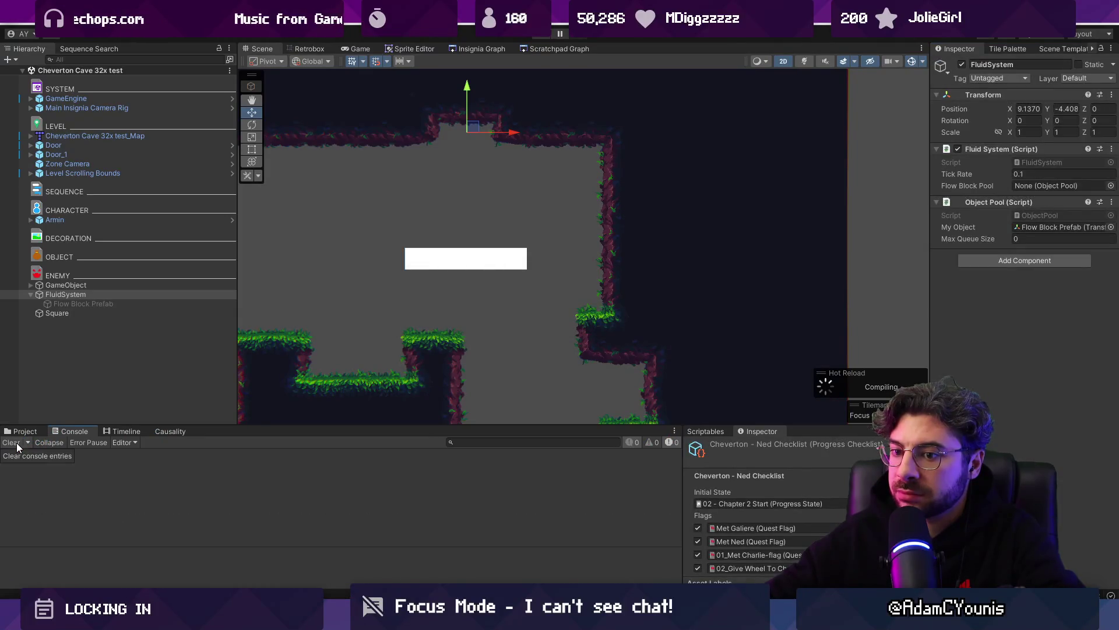
left_click_drag(1002, 204, 1049, 185)
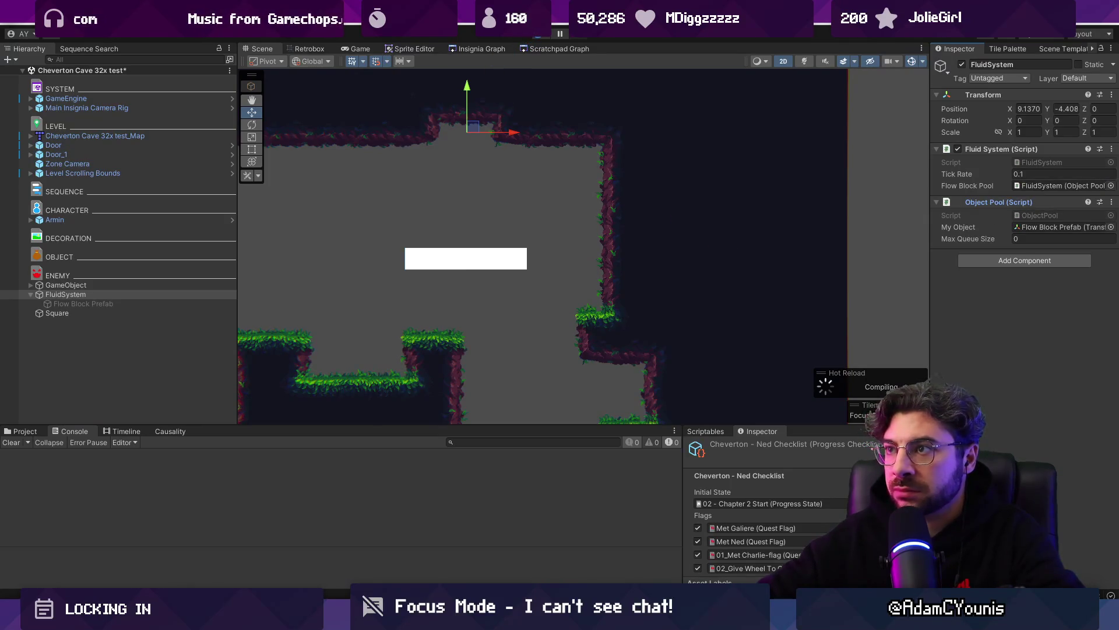
key("ctrl+s")
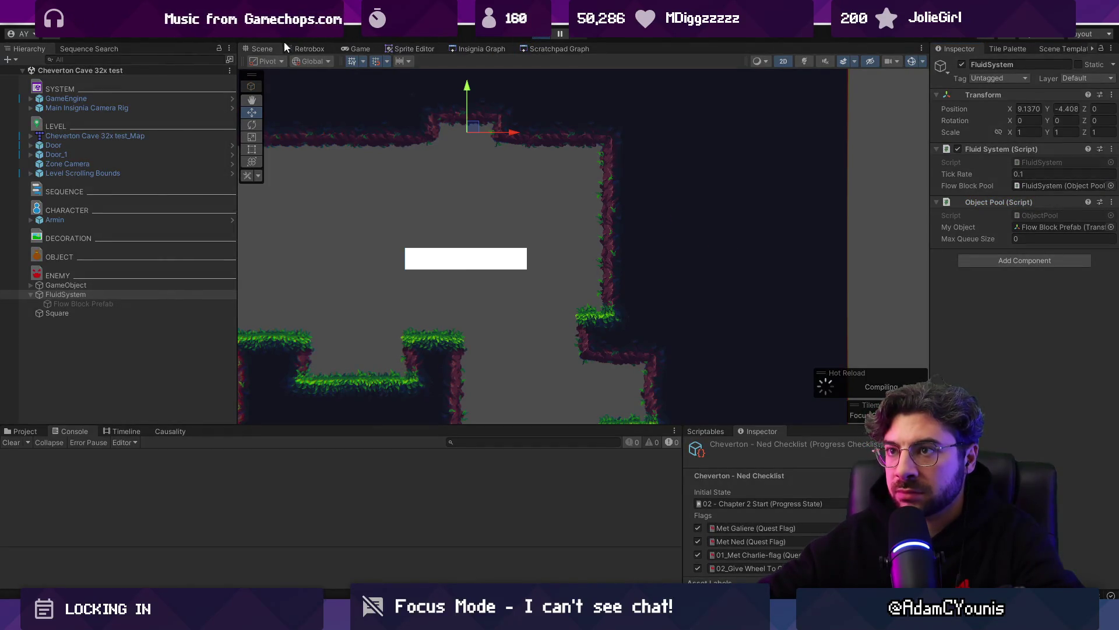
key("ctrl+p")
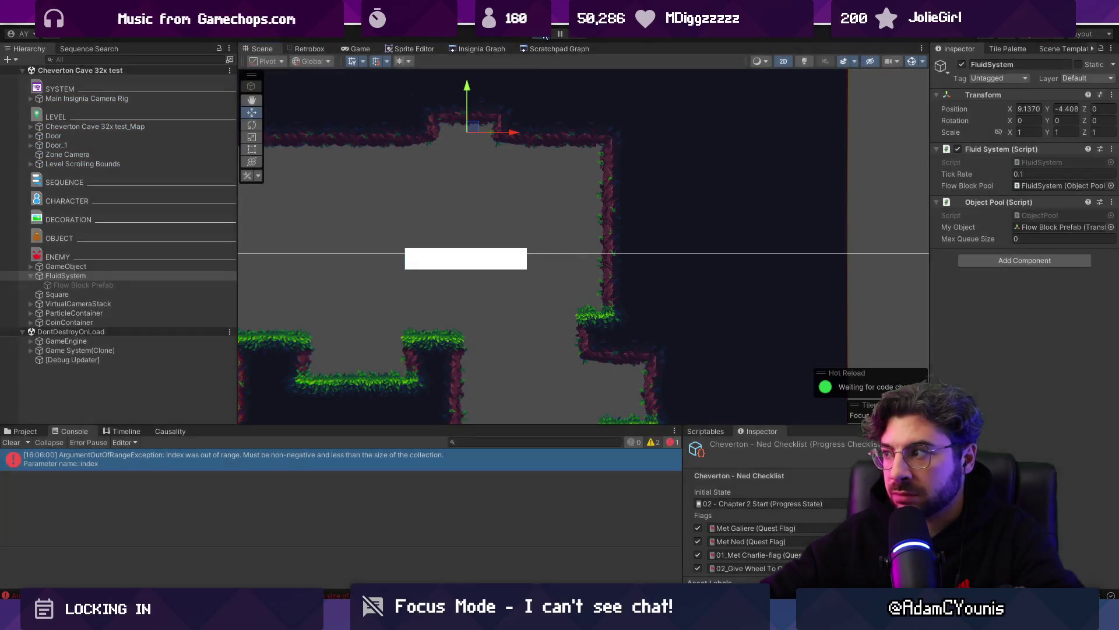
Step: Set the pool's Max Queue Size to 300, play, and inspect a spawned flow block
left_click(1031, 239)
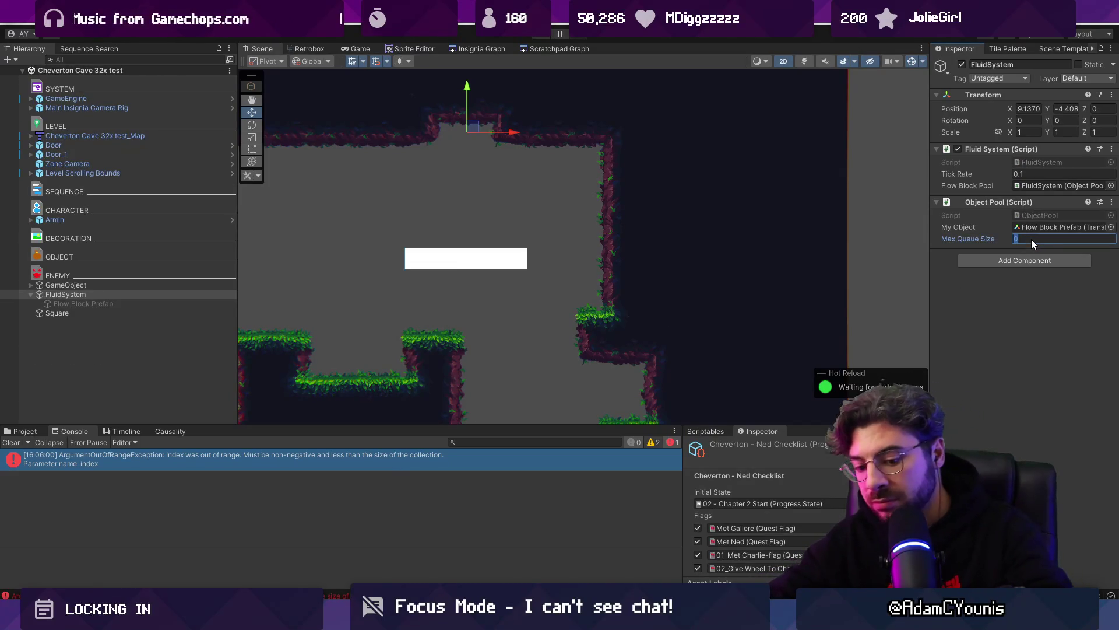
type("300")
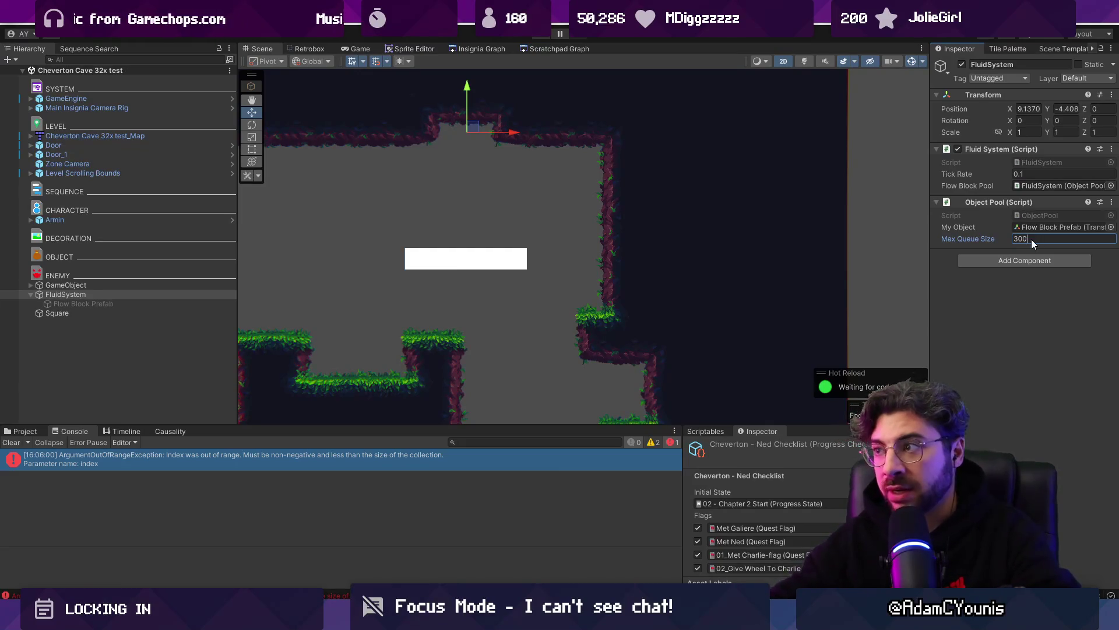
key("ctrl+p")
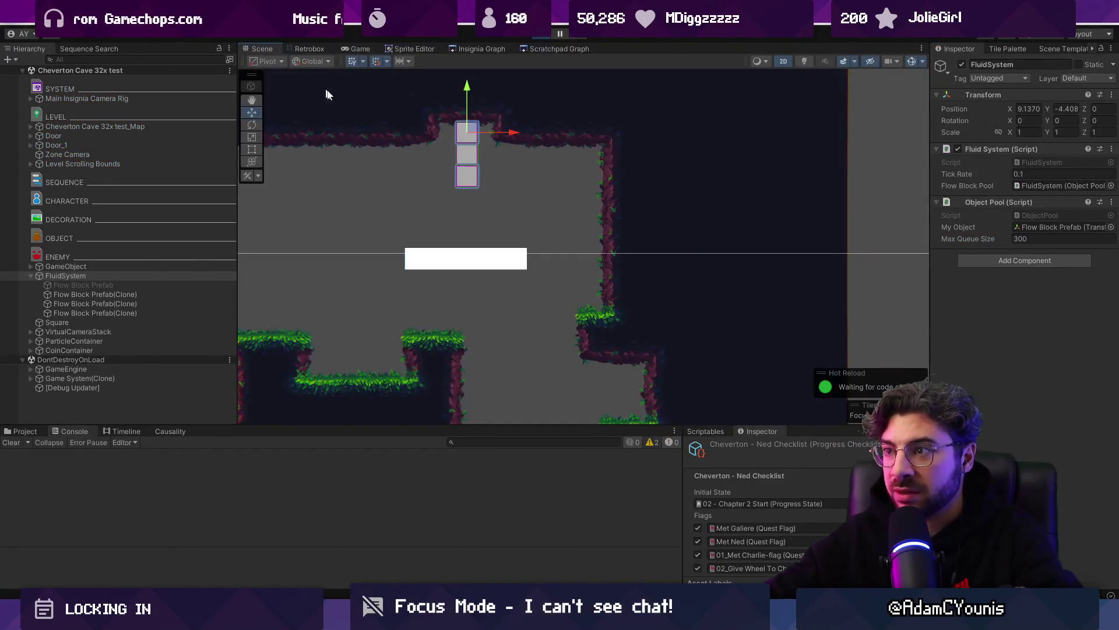
scroll(469, 135, "up", 5)
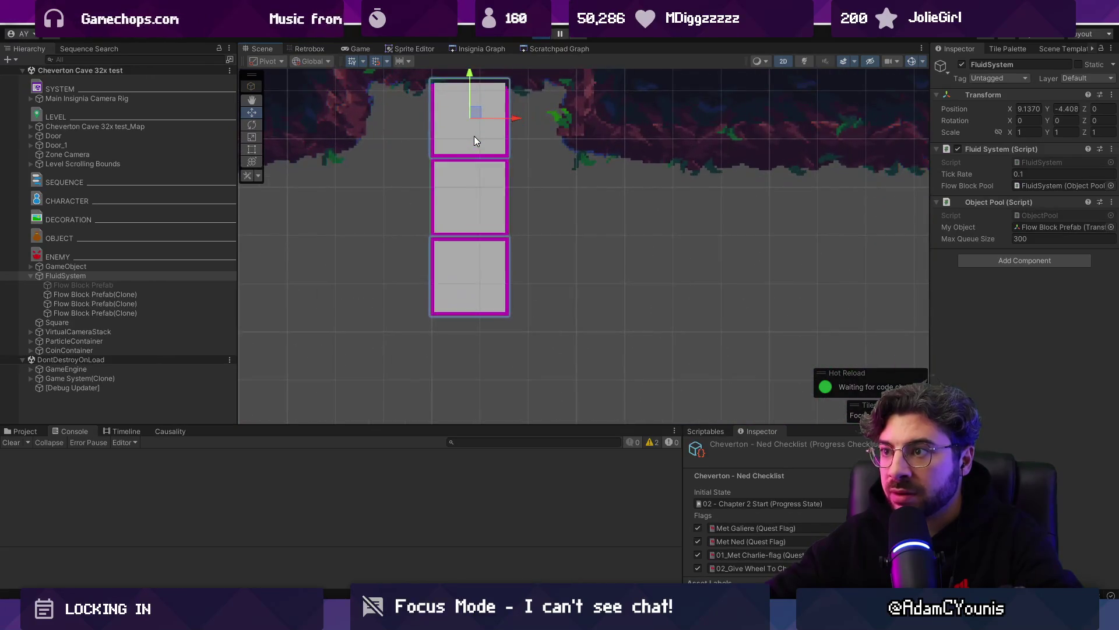
left_click(140, 295)
left_click(541, 34)
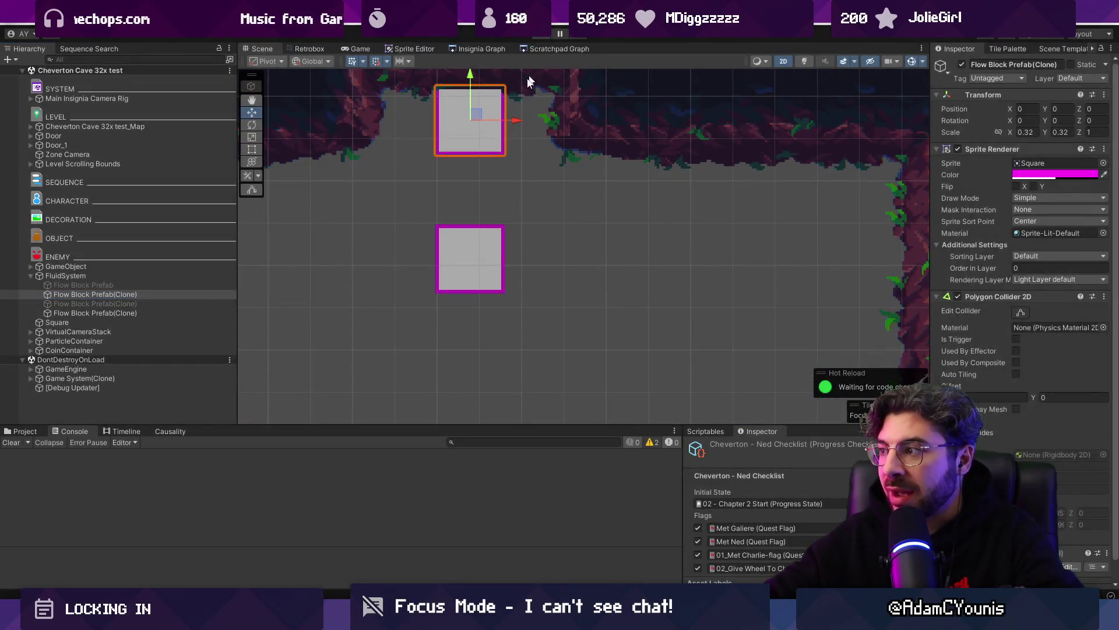
Step: Remove the Polygon Collider 2D from the flow block prefab and play again
right_click(938, 296)
left_click(979, 317)
scroll(668, 201, "down", 3)
left_click(541, 35)
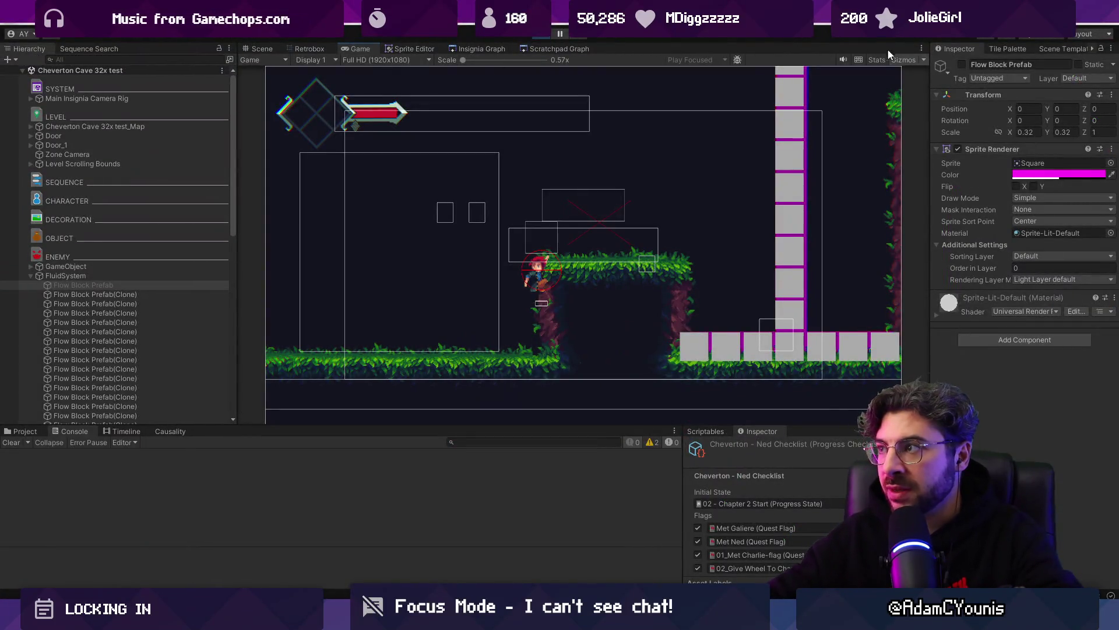
Step: Hide gizmos, jump and slash around the room, then un-maximize the Game view and stop playing
left_click(905, 59)
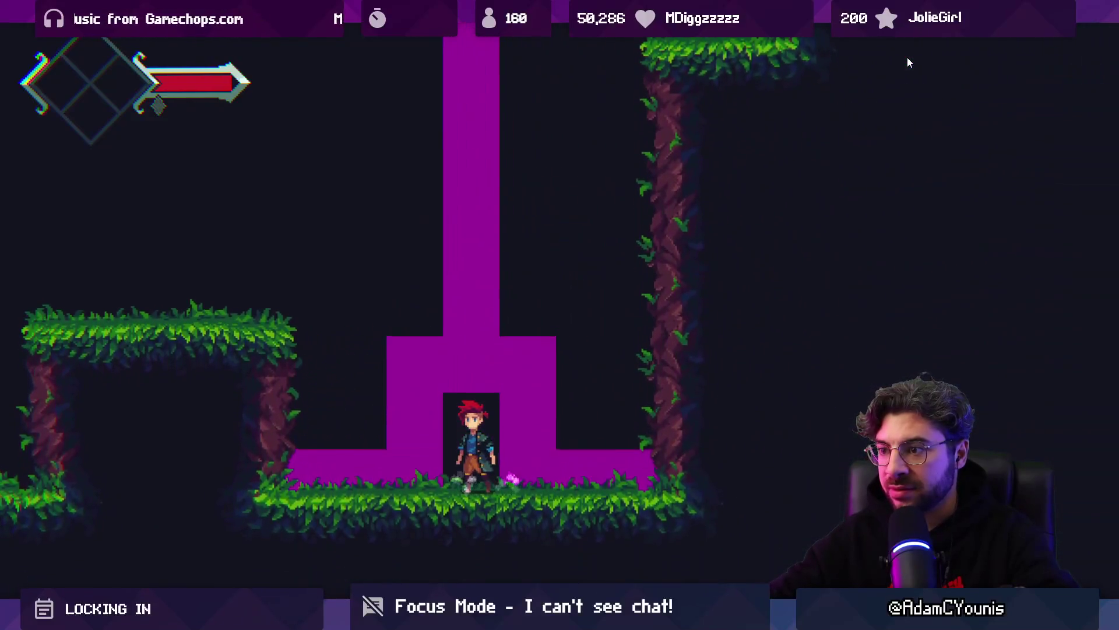
key("space")
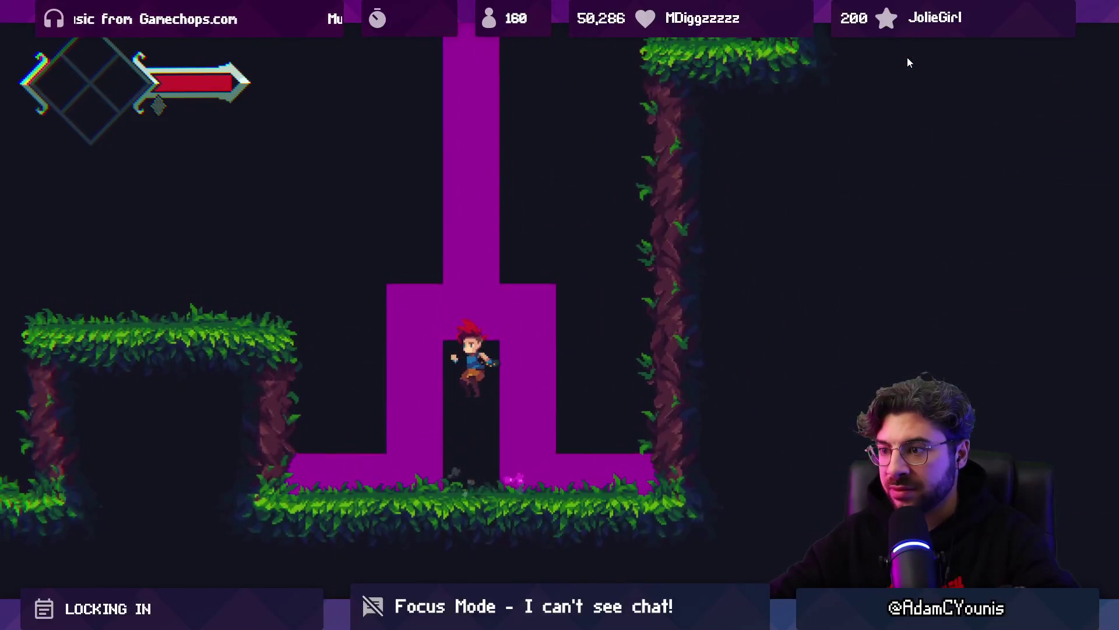
key("space")
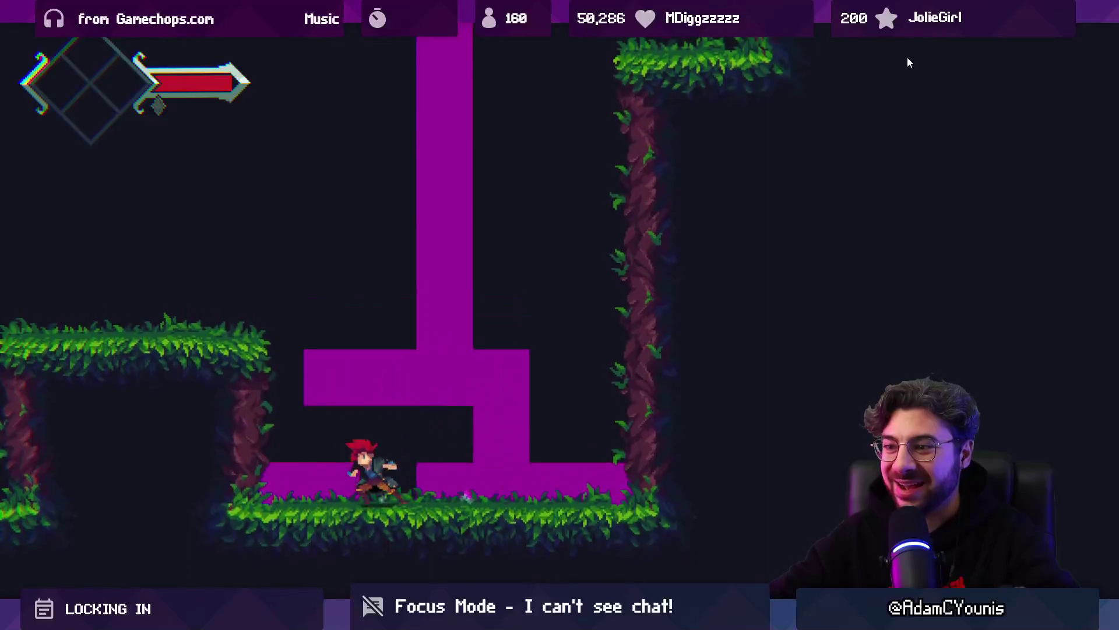
key("space")
key("space")
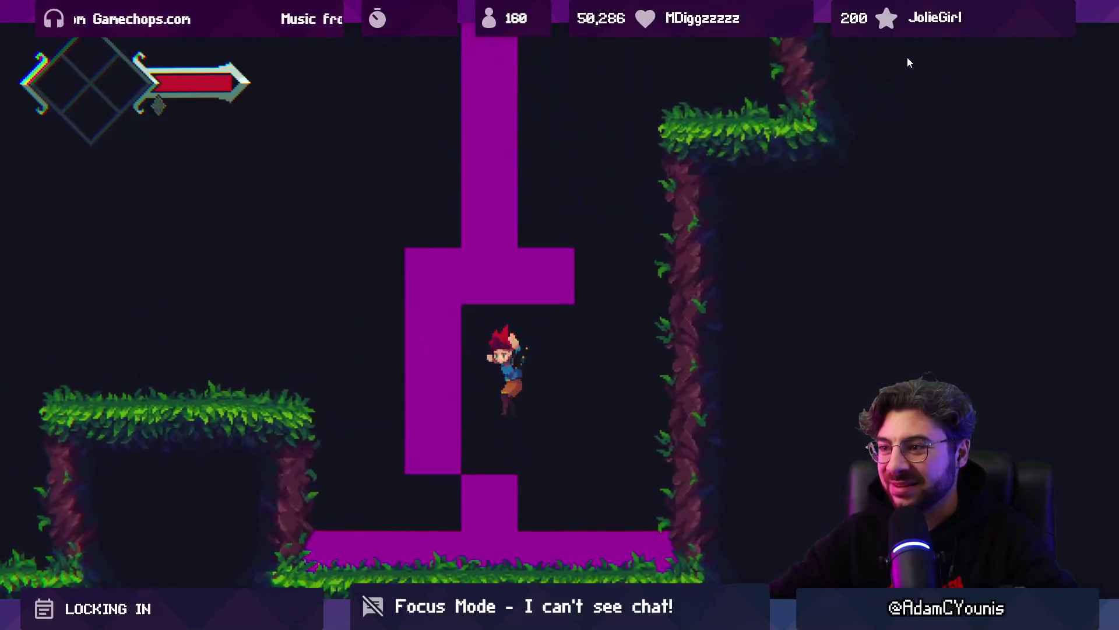
key("Left")
key("x")
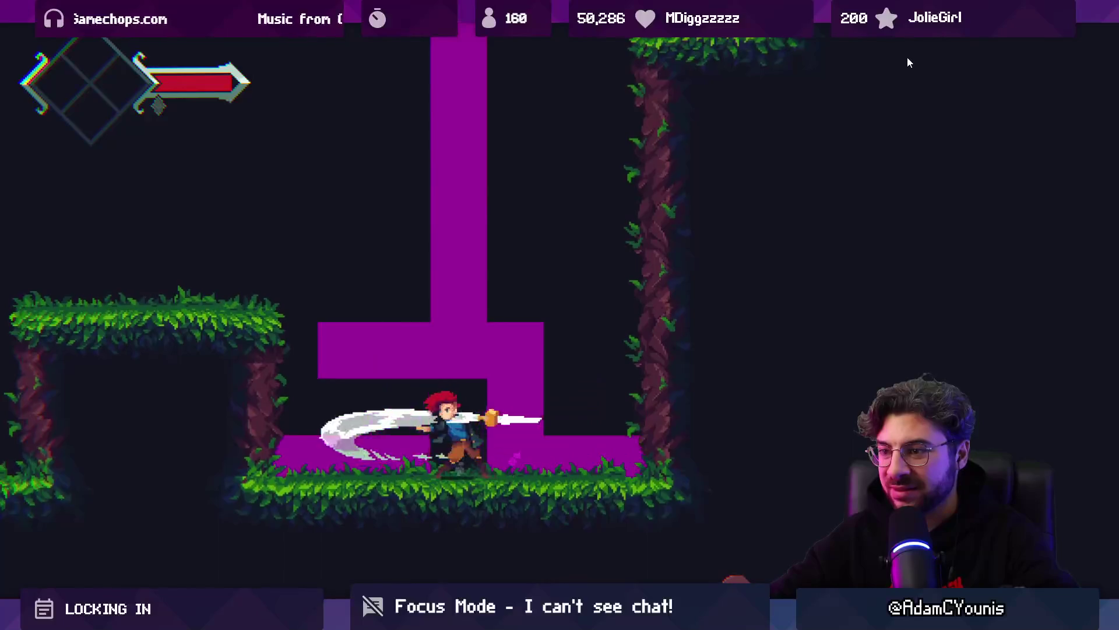
key("Left")
key("space")
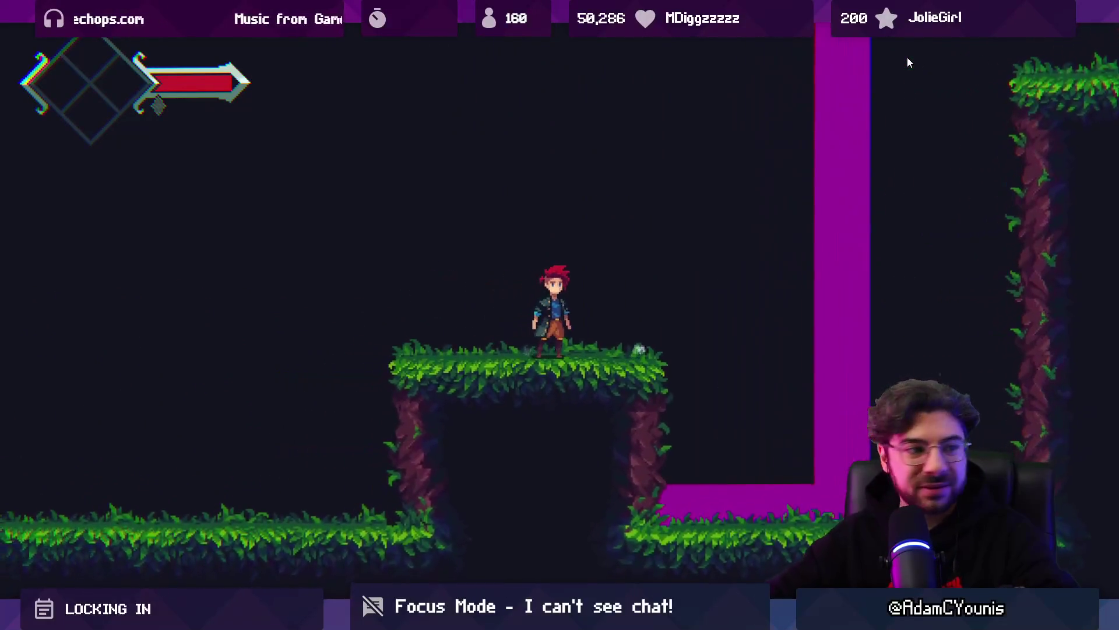
key("shift+space")
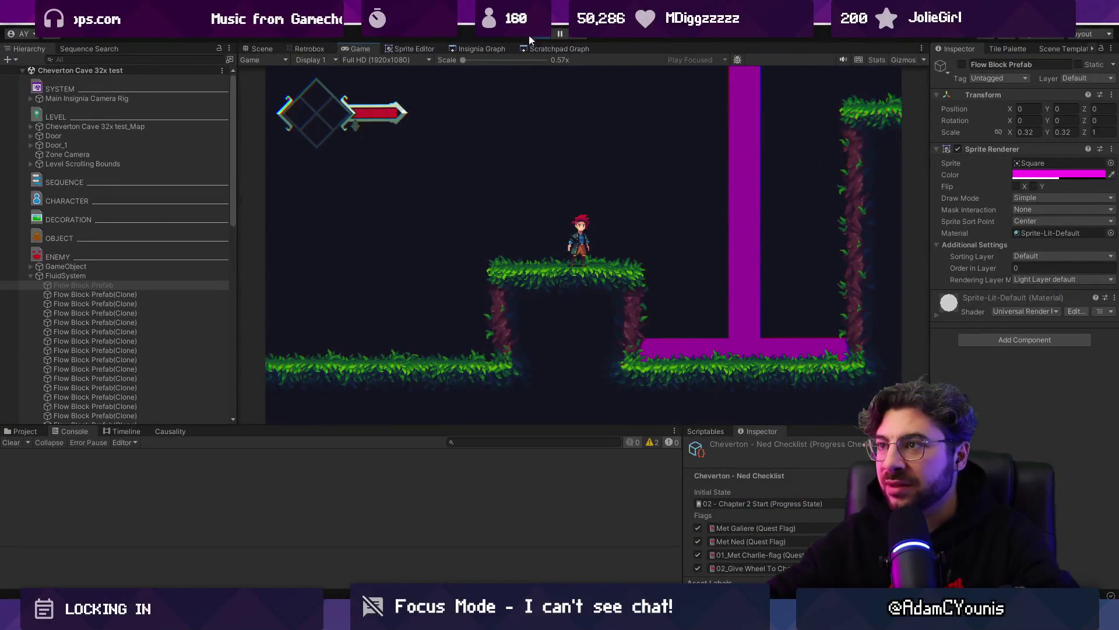
left_click(545, 34)
Step: Frame the cave room and drag Armin up onto the upper platform
mouse_move(541, 228)
left_mouse_down()
mouse_move(487, 84)
mouse_move(487, 142)
left_mouse_up()
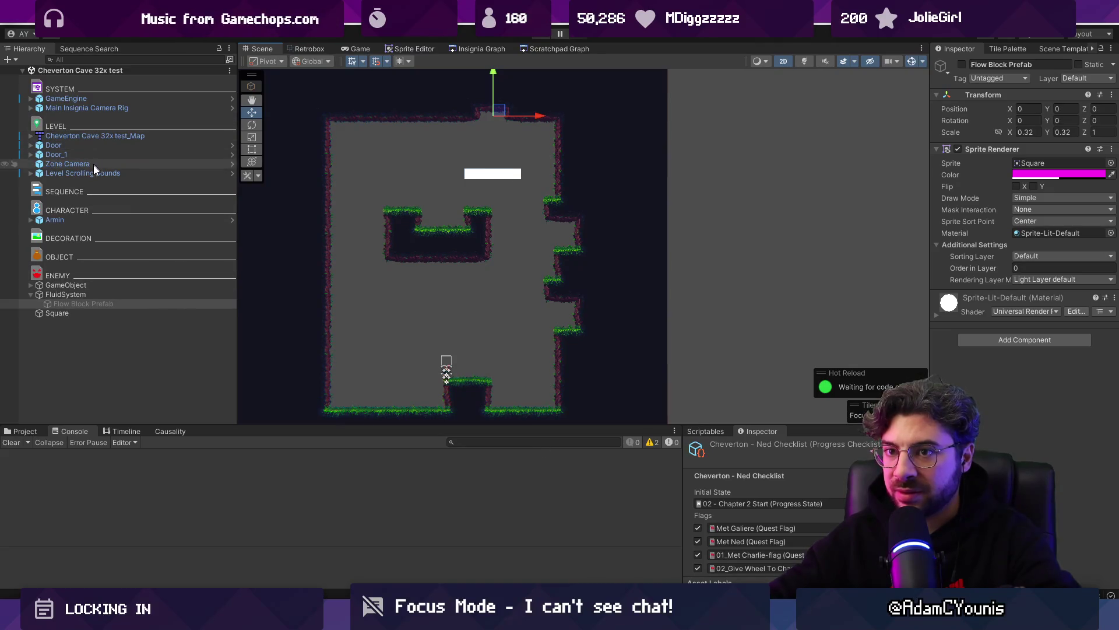
left_click(93, 219)
left_click_drag(470, 359, 480, 200)
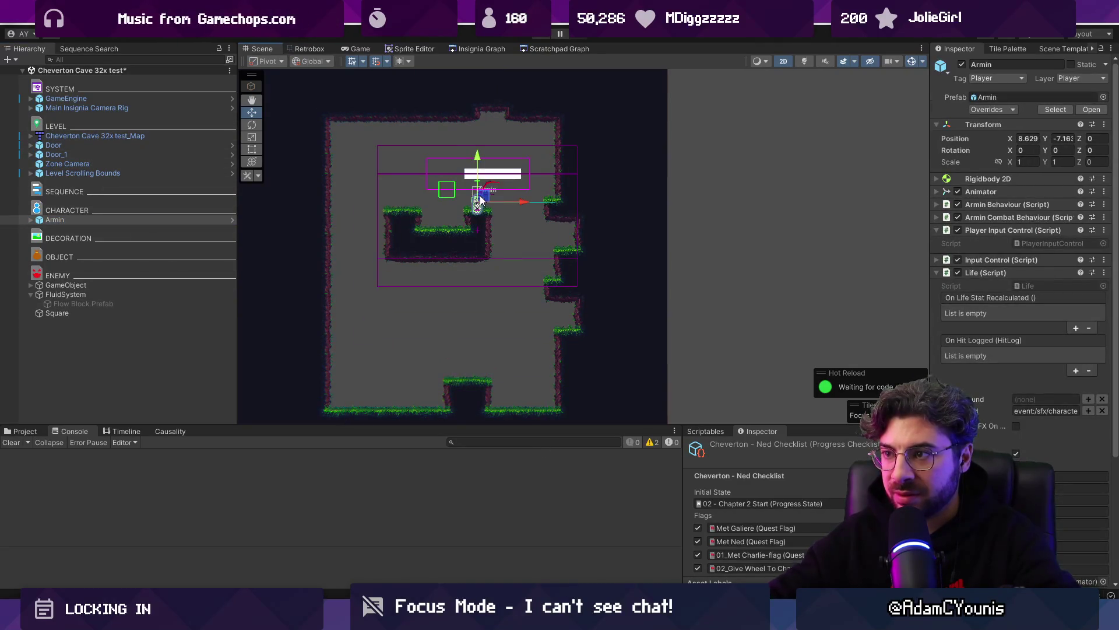
Step: Play-test from the platform, running and jumping across platforms into the neighbouring room and onto the ledge
key("ctrl+p")
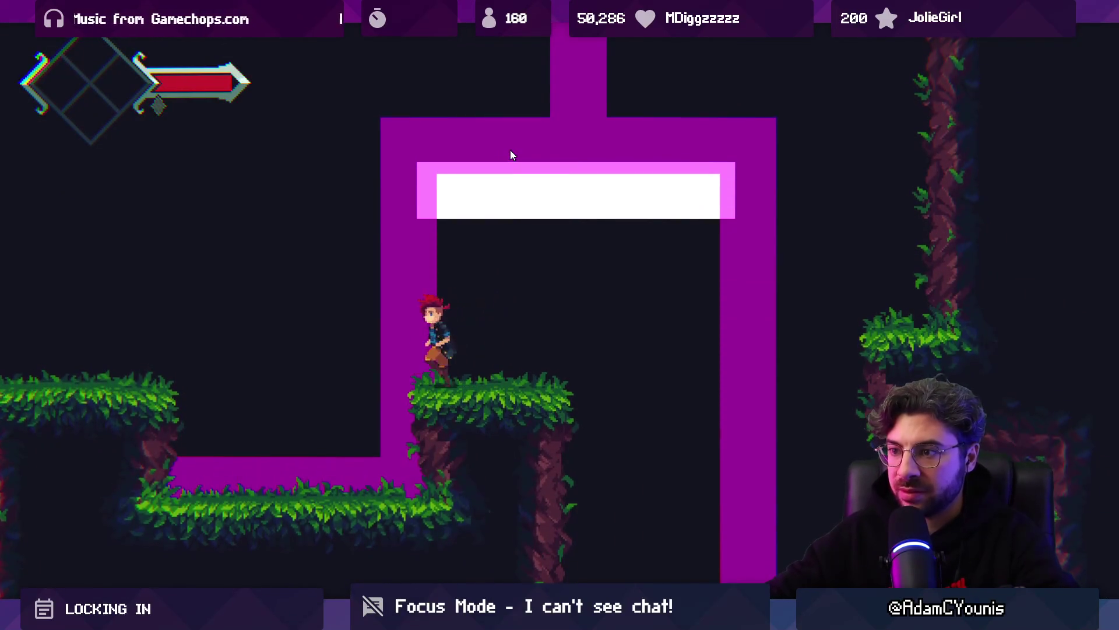
key("Right")
key("space")
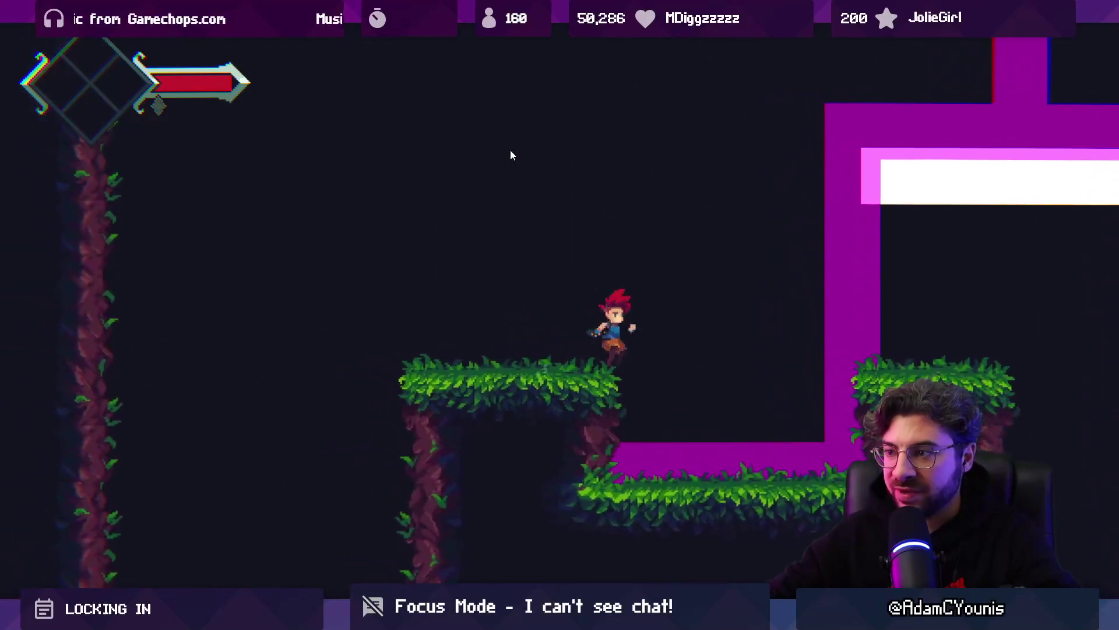
key("space")
key("space")
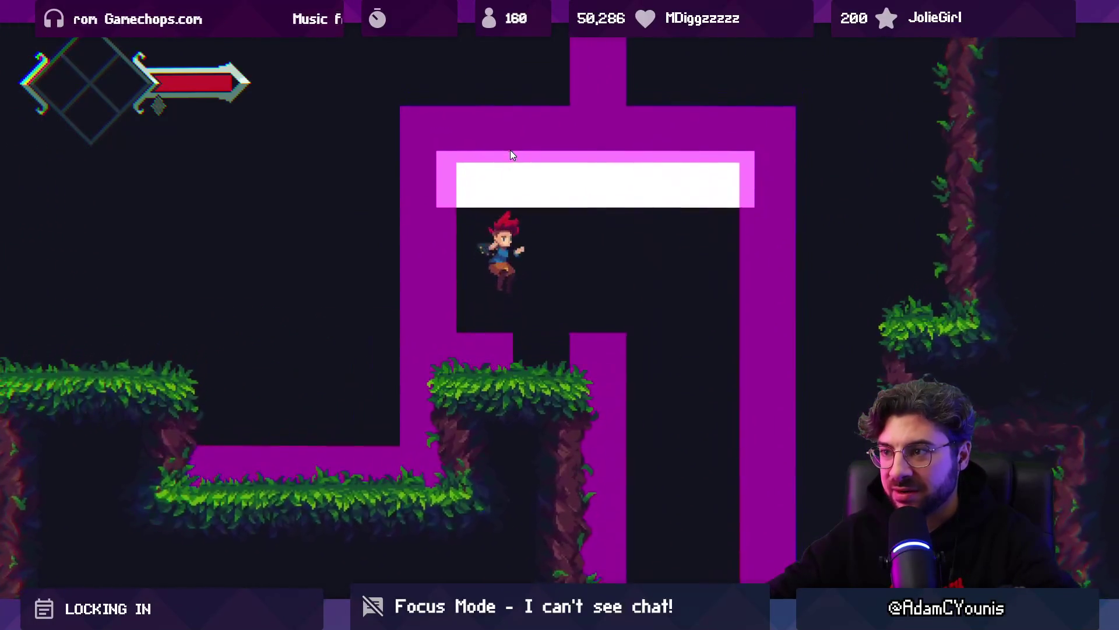
key("Right")
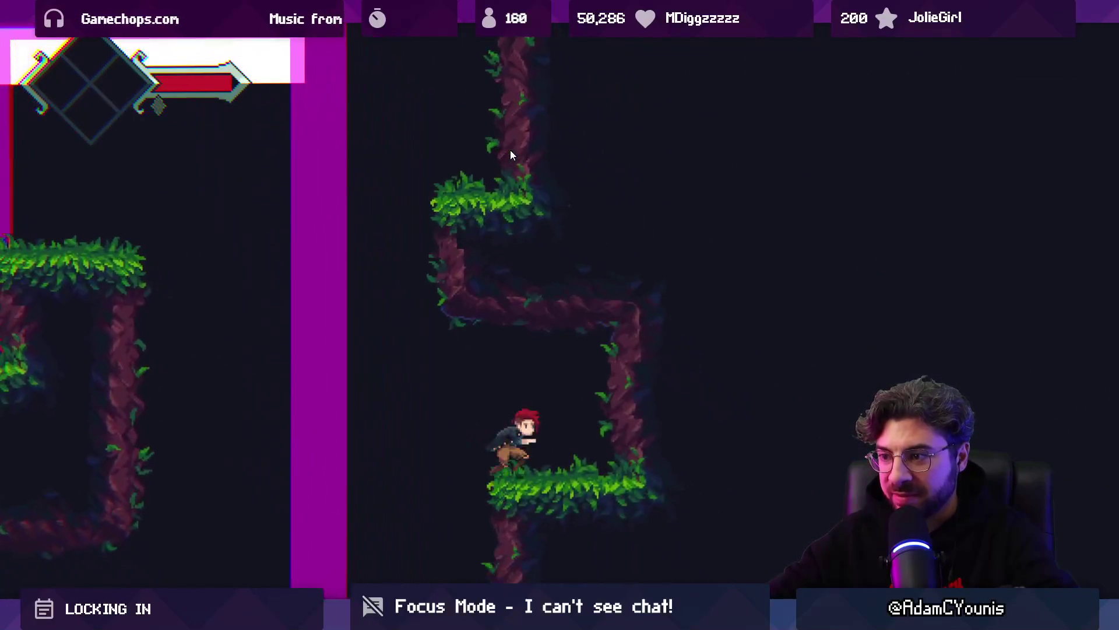
key("Left")
key("space")
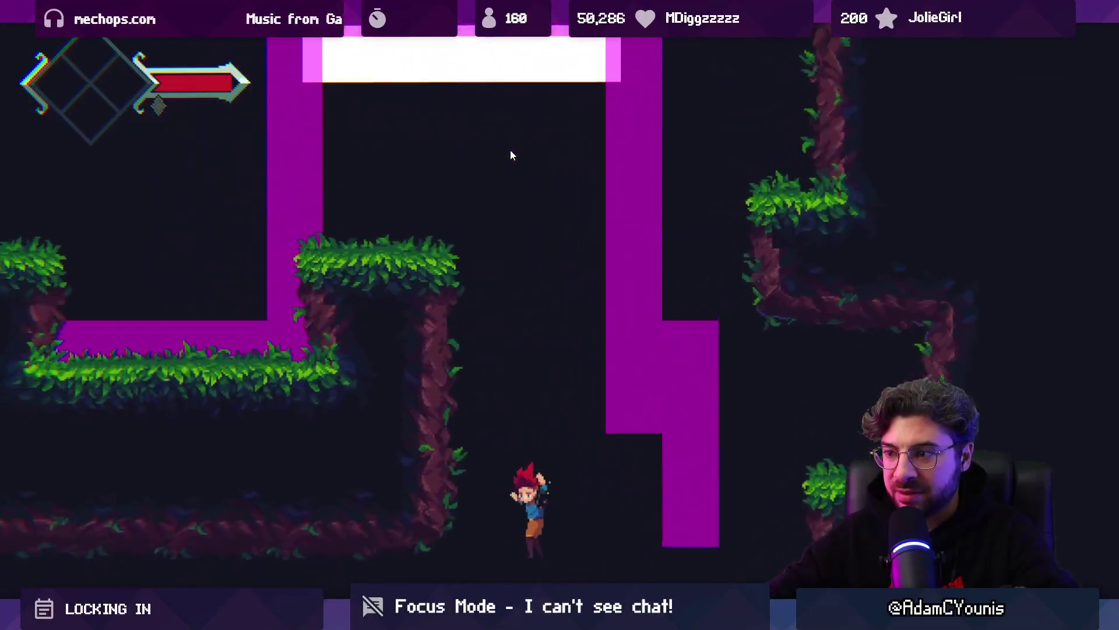
key("Right")
key("space")
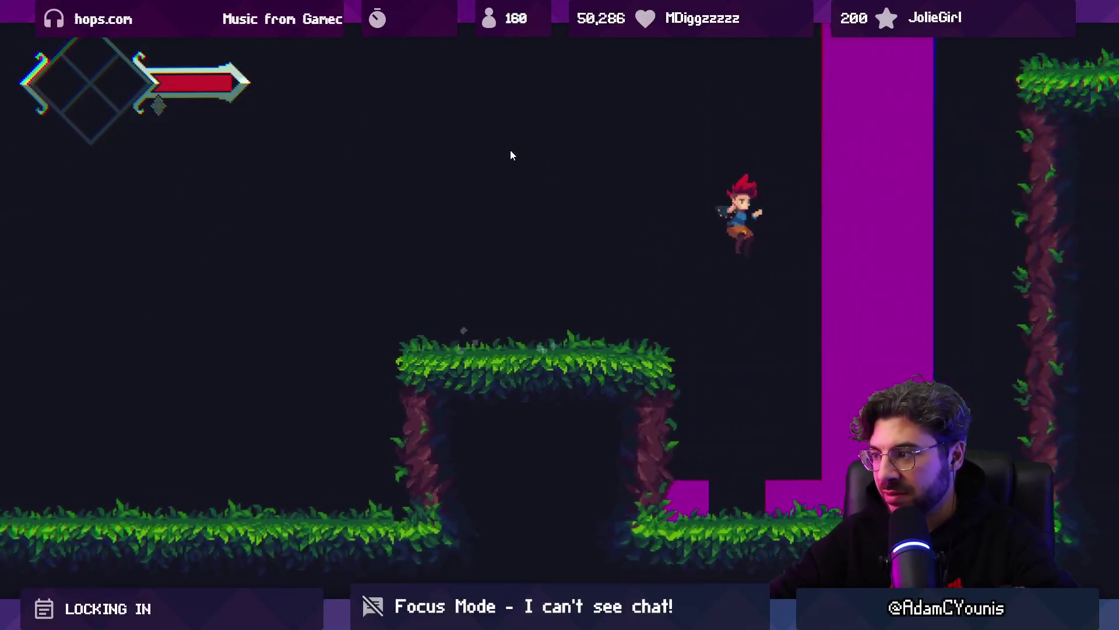
key("Left")
key("space")
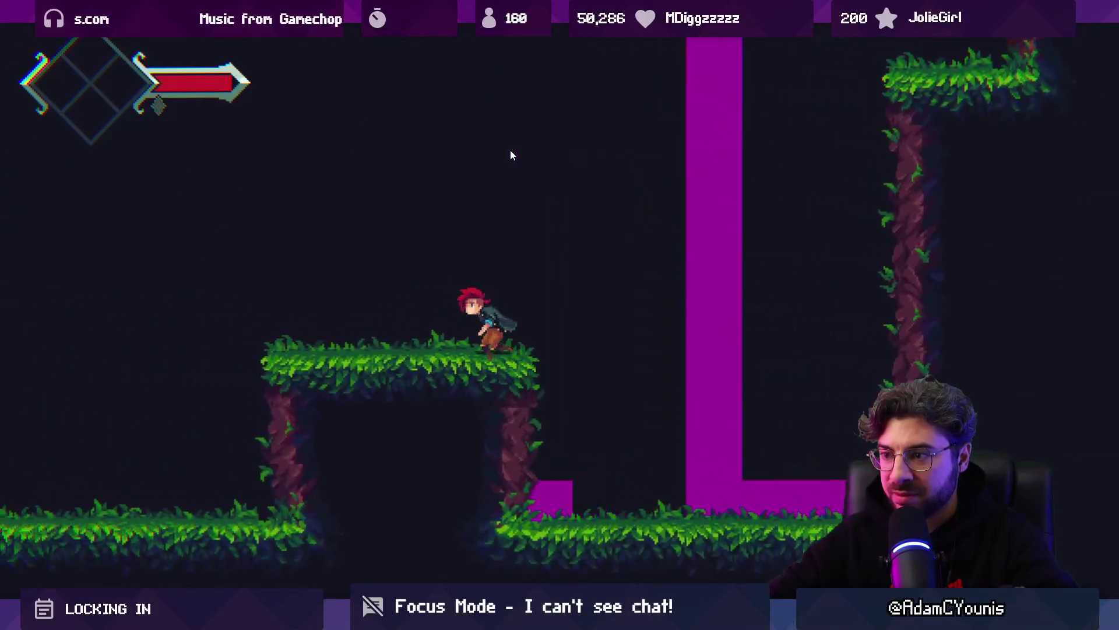
key("Right")
key("space")
key("Left")
key("space")
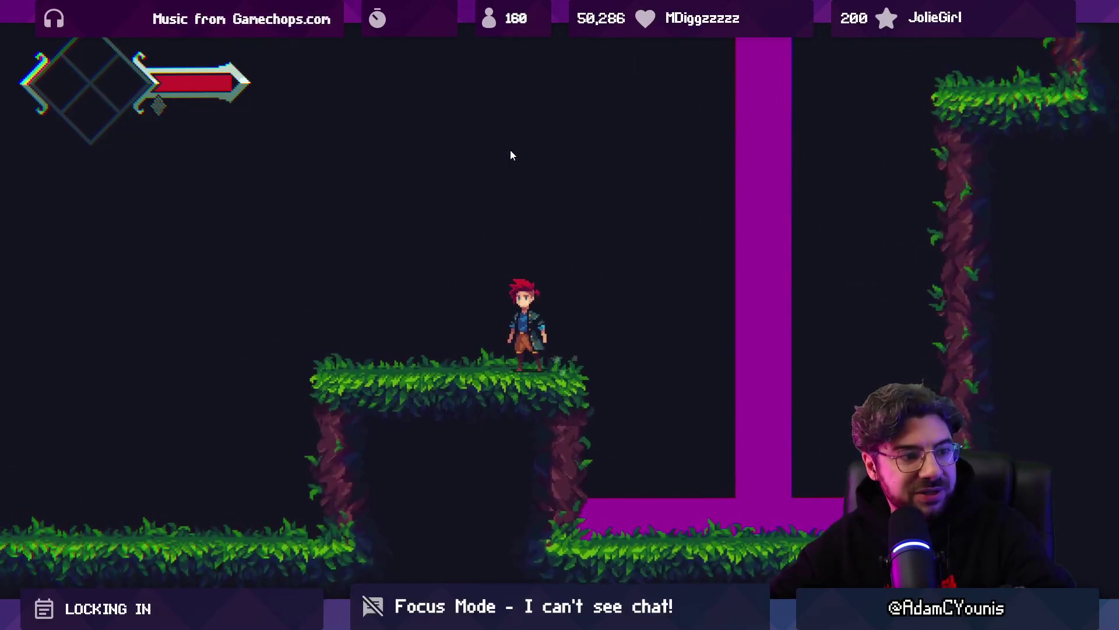
key("Right")
key("space")
key("space")
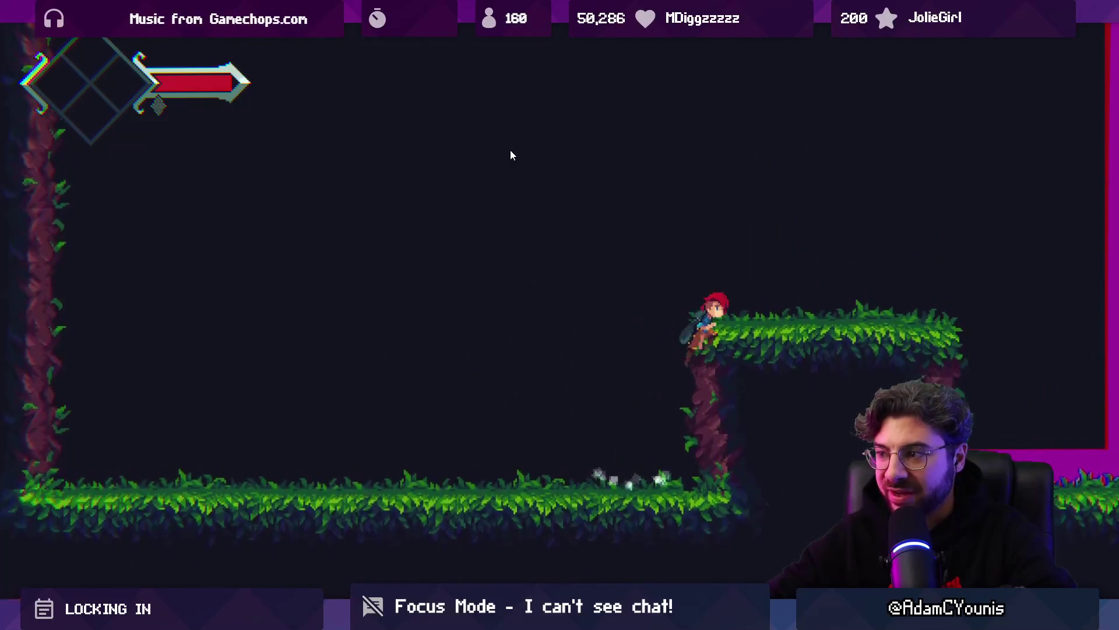
key("Right")
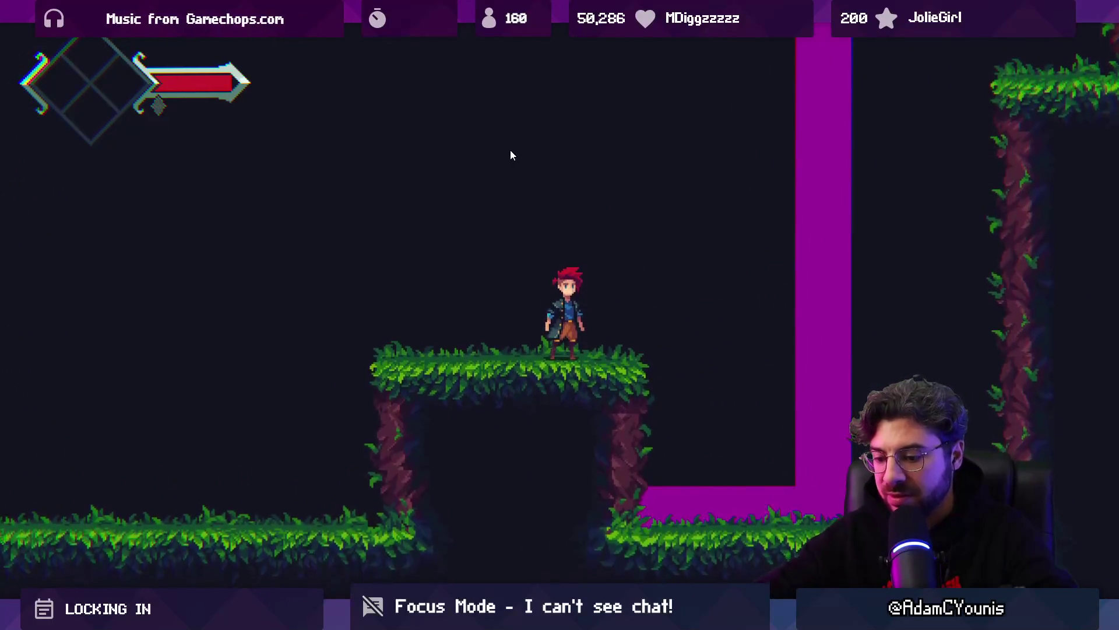
Step: Stop play mode, select the cave map object, and switch to the map in Tiled
key("ctrl+shift+p")
key("ctrl+1")
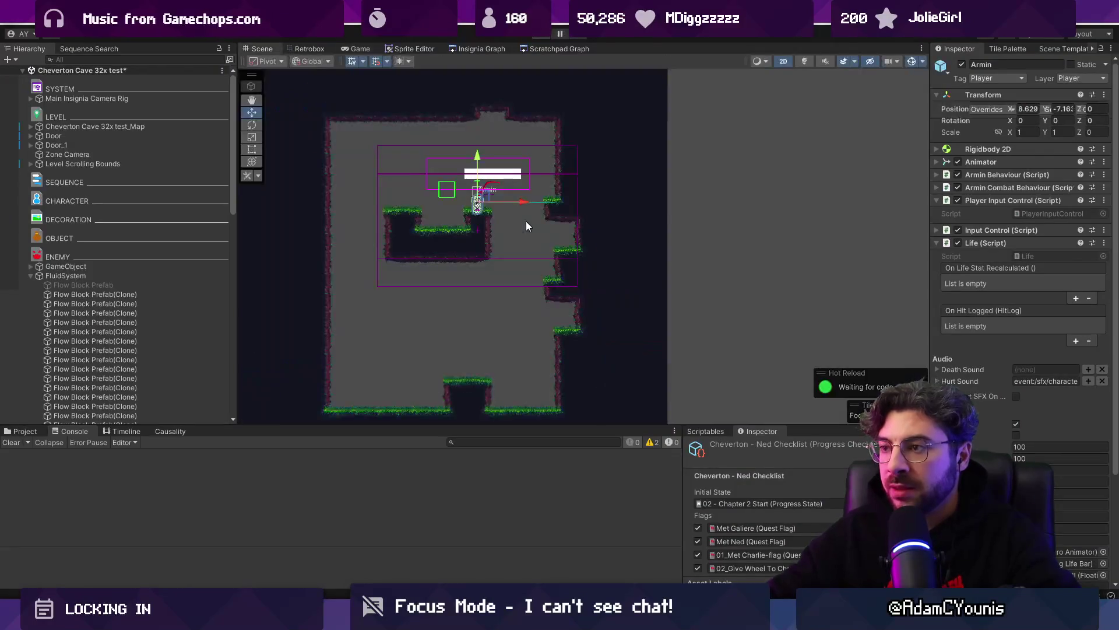
scroll(500, 244, "up", 4)
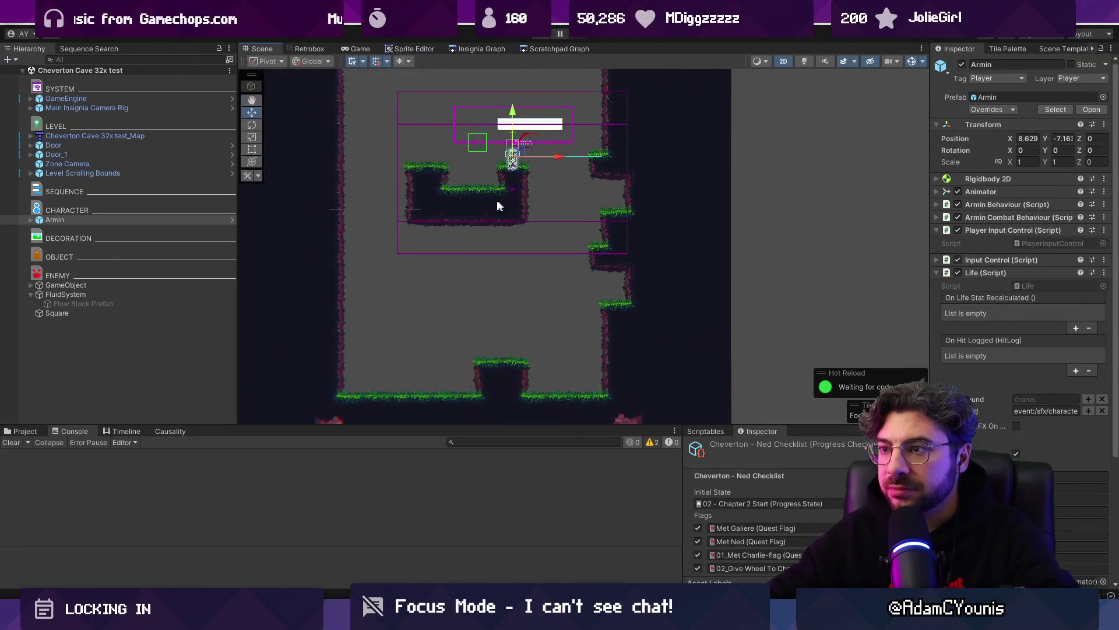
left_click(467, 239)
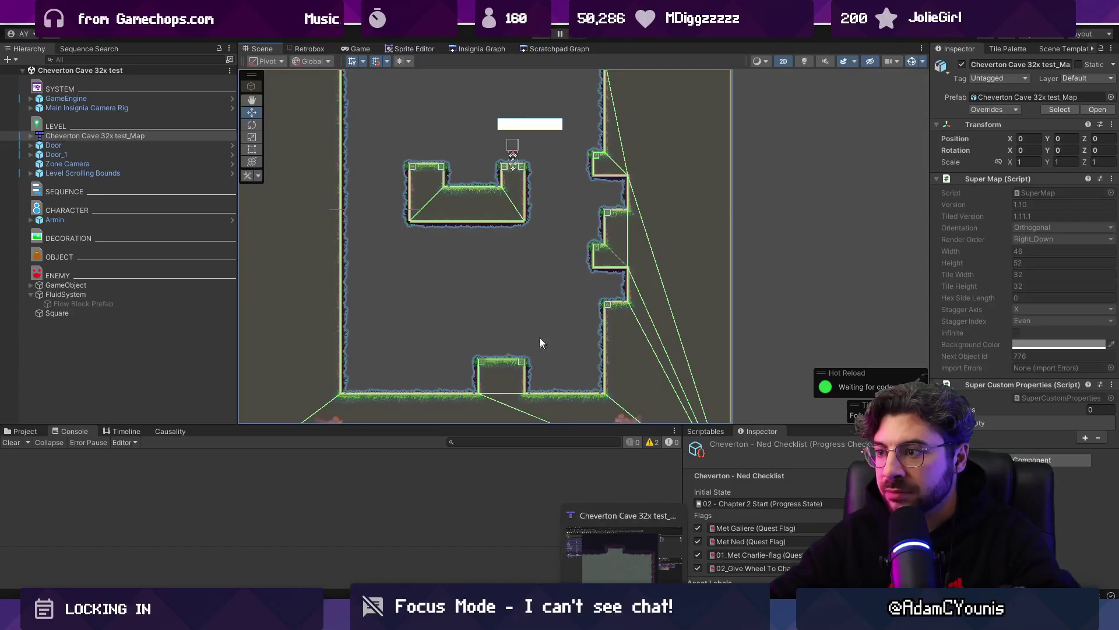
key("alt+Tab")
scroll(527, 298, "down", 3)
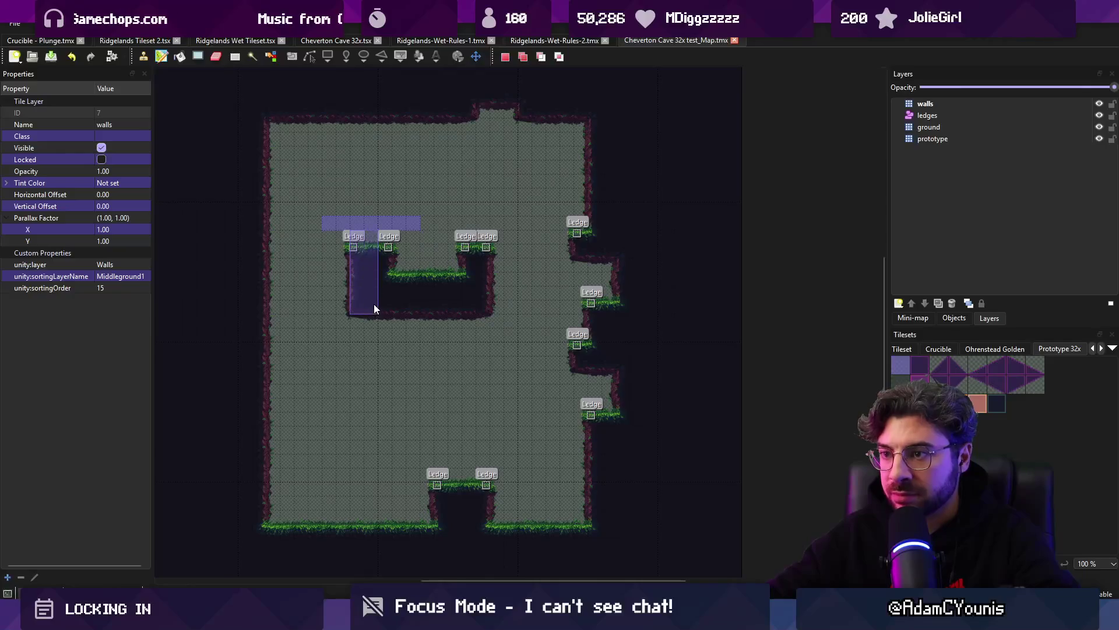
Step: On the prototype layer, remove the left pillar's tiles, stamp tiles to carve a new pit, and save
left_click(933, 138)
key("ctrl+x")
key("ctrl+v")
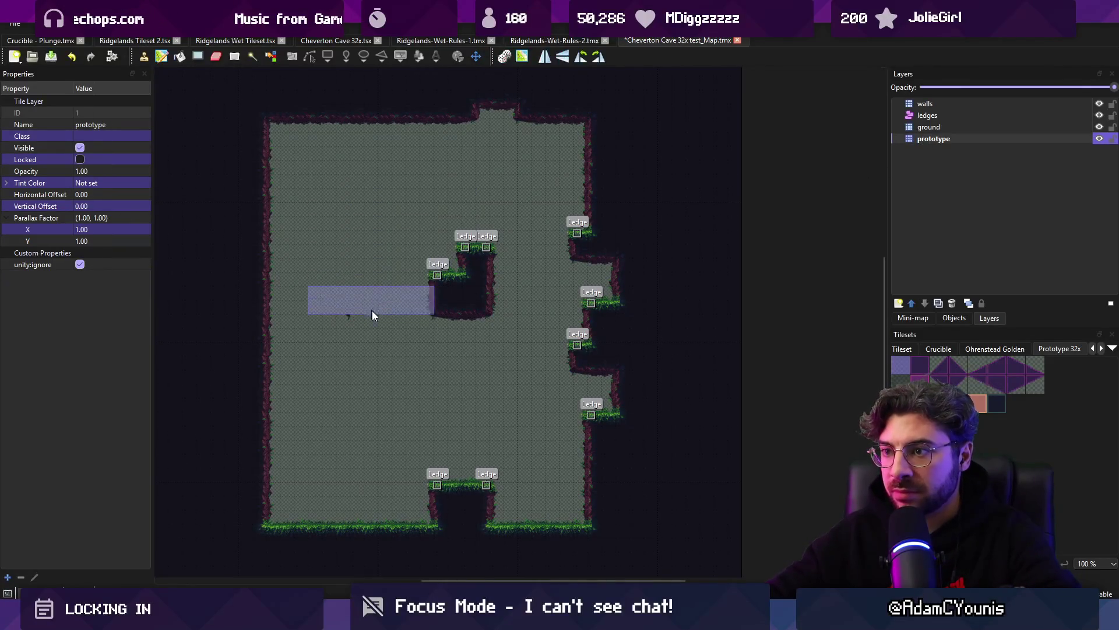
key("b")
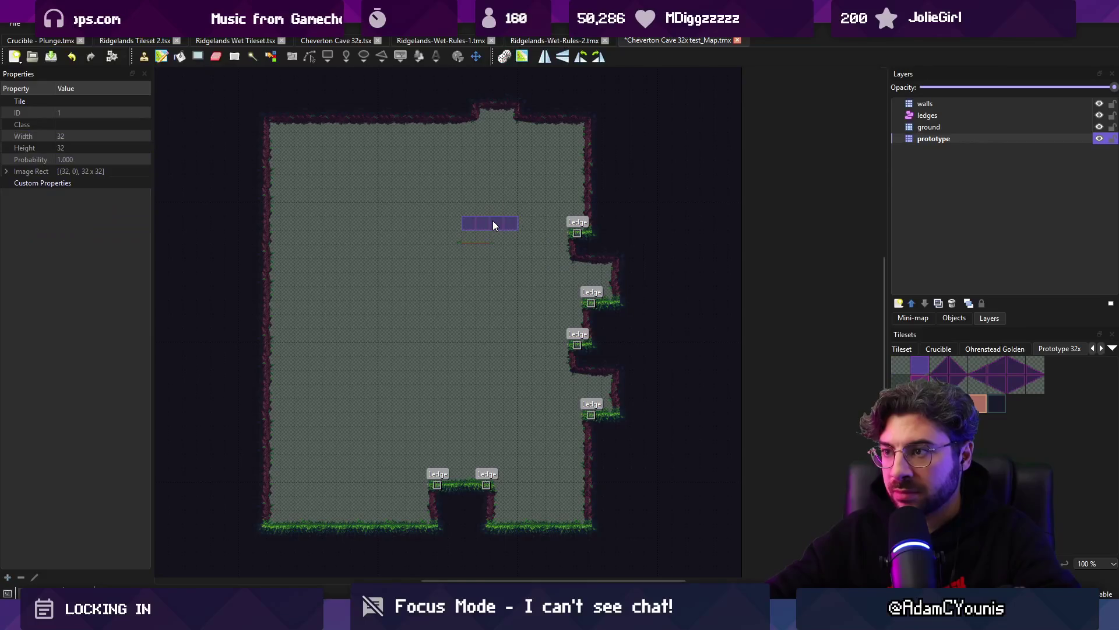
left_click(490, 245)
key("ctrl+s")
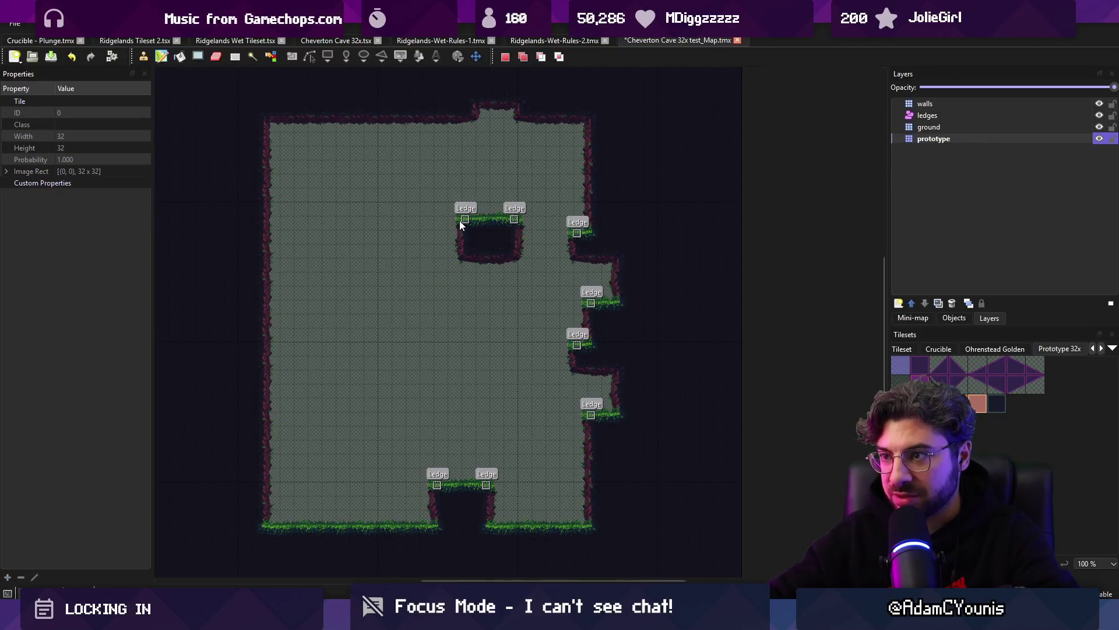
Step: Stamp more prototype tiles to extend the left and middle-right ledges, then start Unity's play mode
key("b")
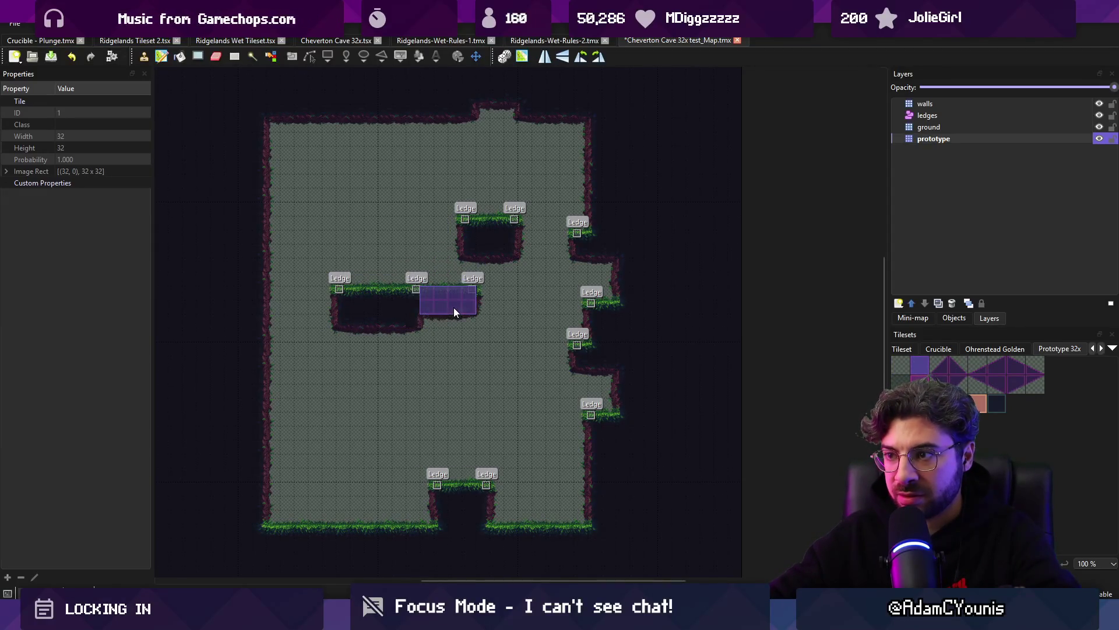
left_click(454, 306)
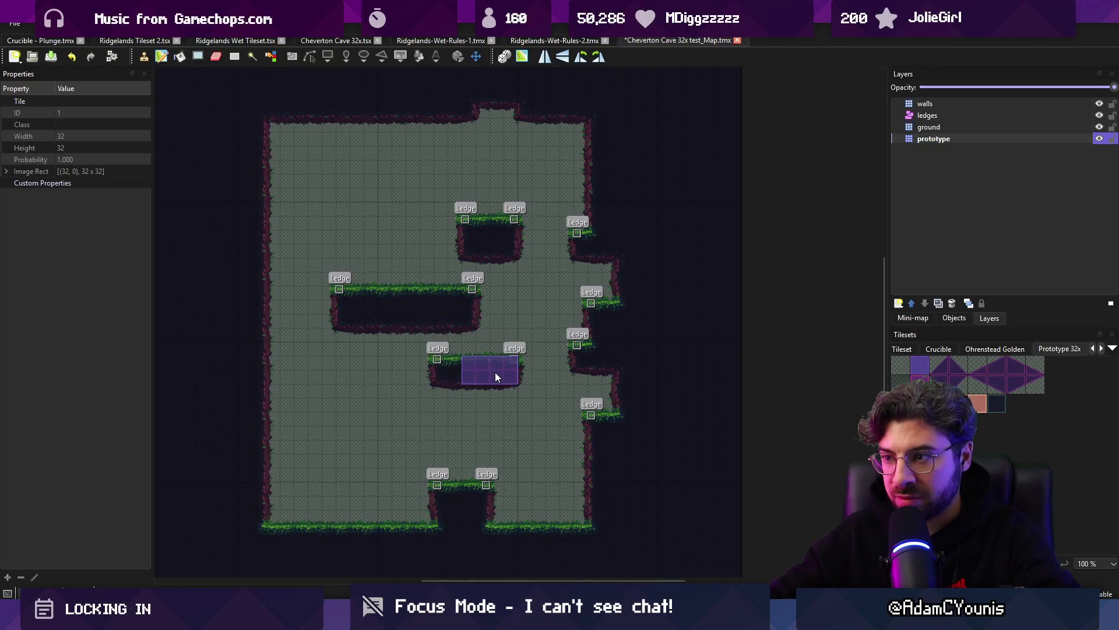
left_click(475, 390)
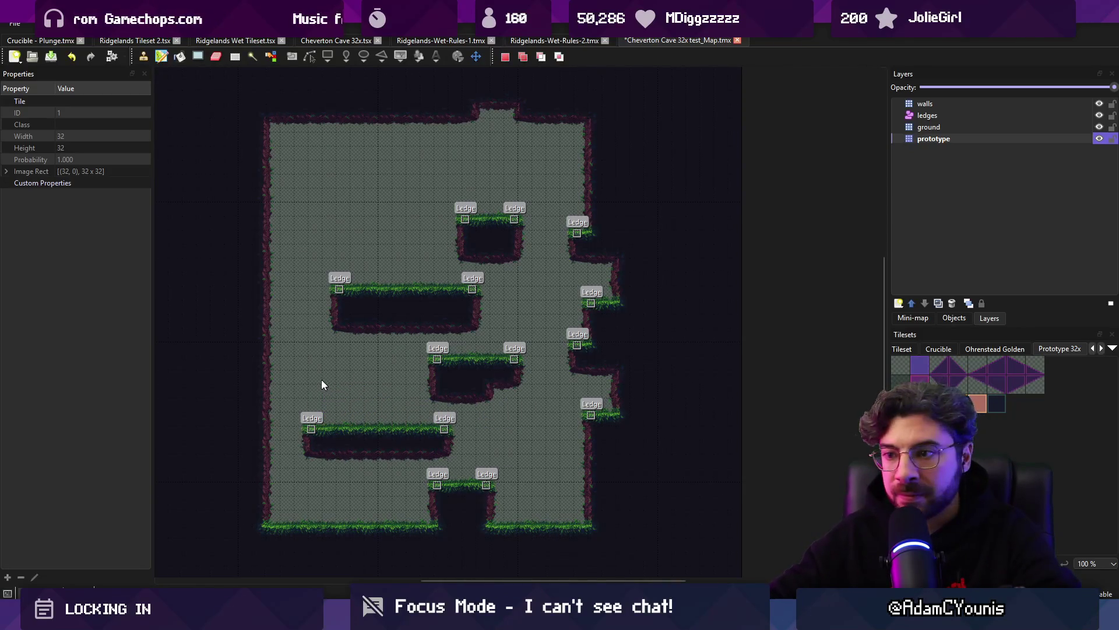
key("b")
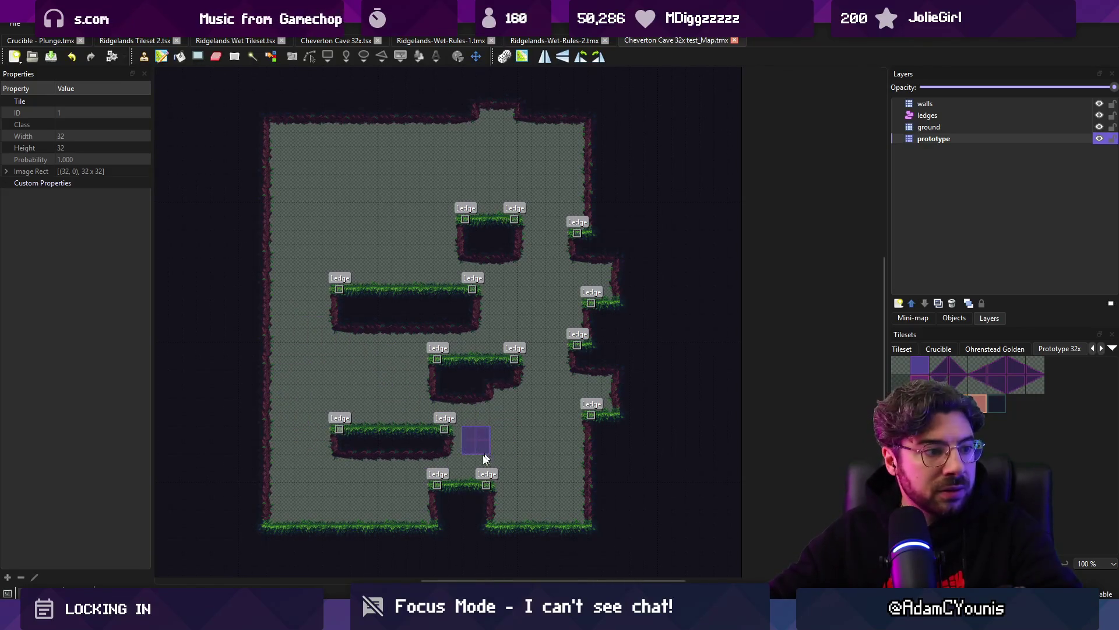
key("alt+Tab")
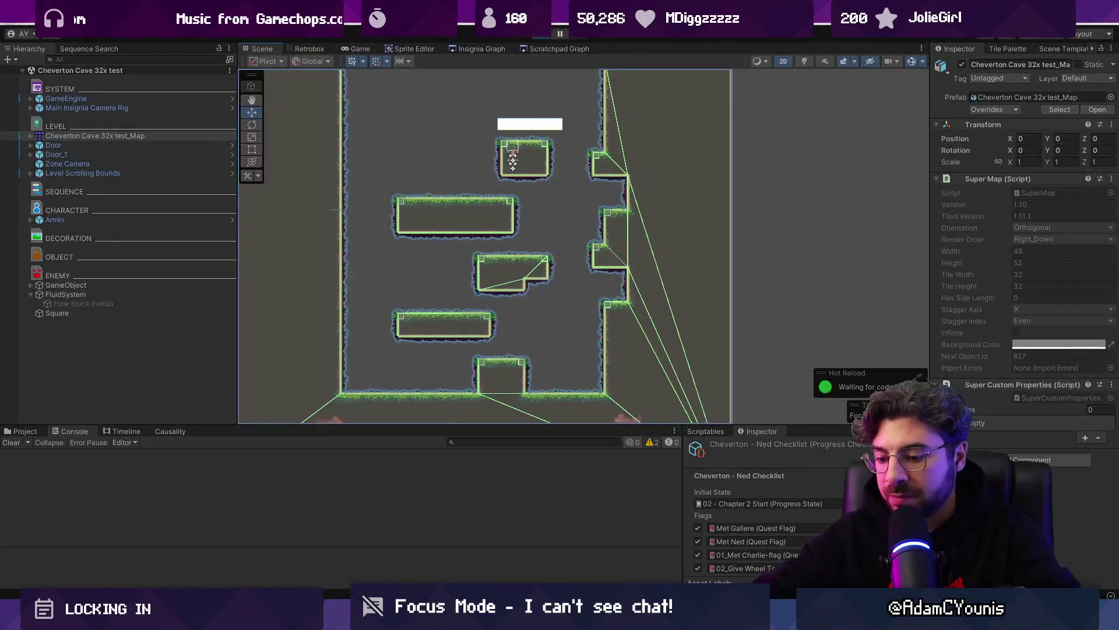
key("ctrl+p")
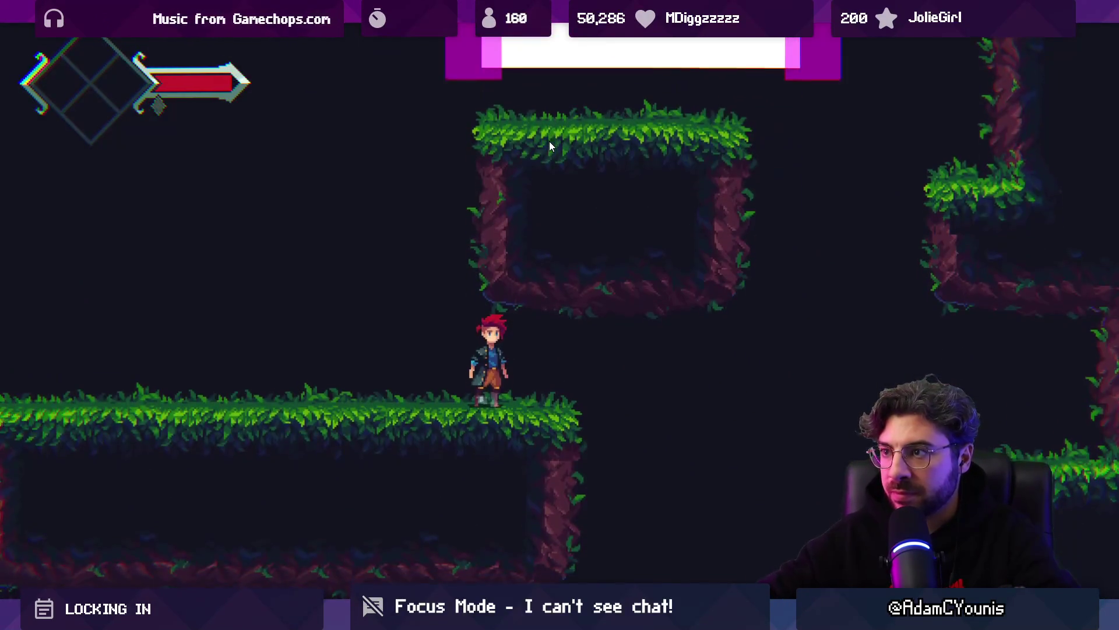
Step: Run right, wall-spin onto the grassy ledge, and jump the gap with a mid-air spin slash
key("Right")
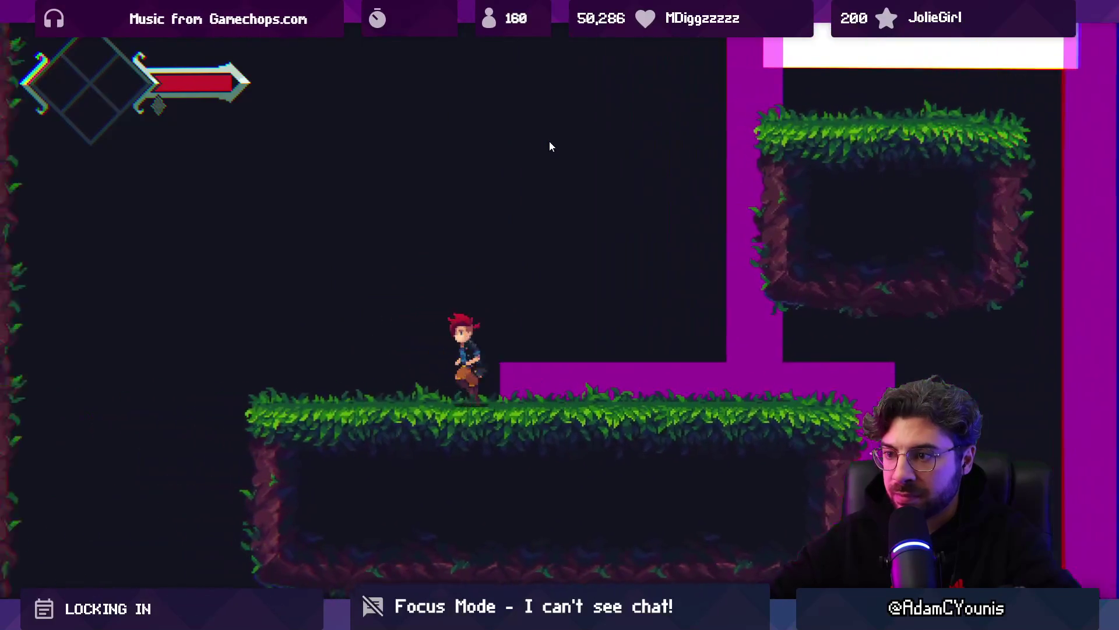
key("Left")
key("space")
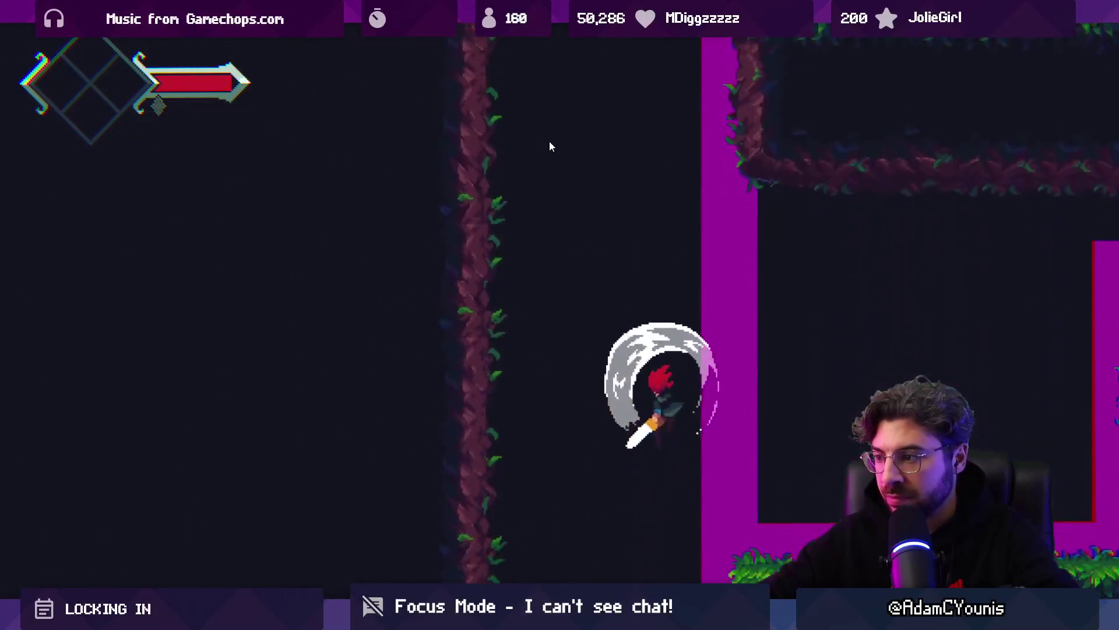
key("space")
key("Left")
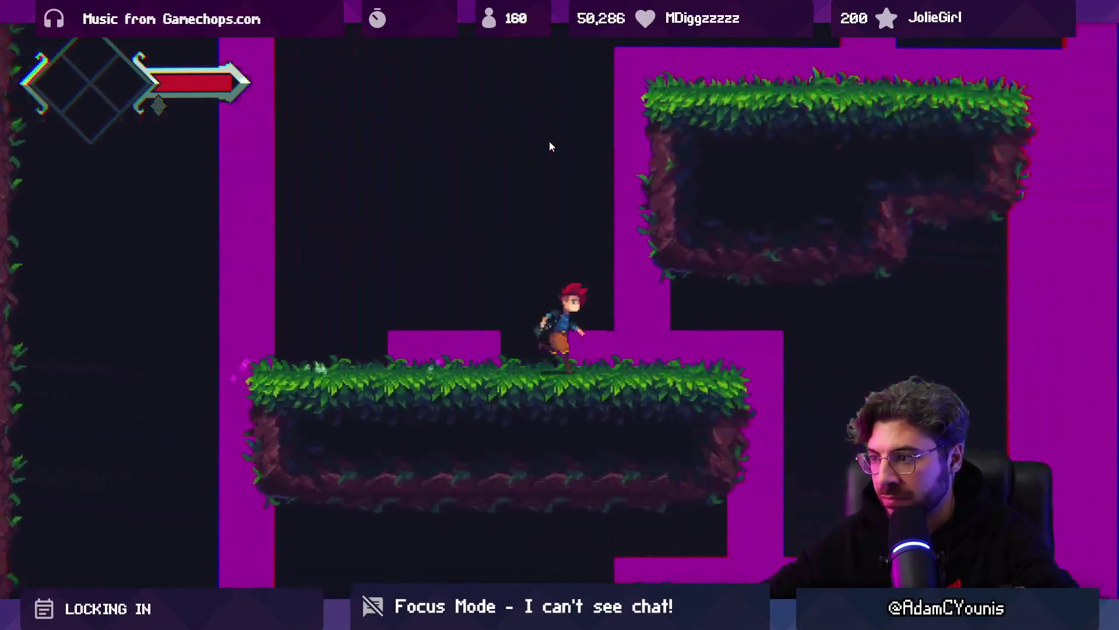
key("Left")
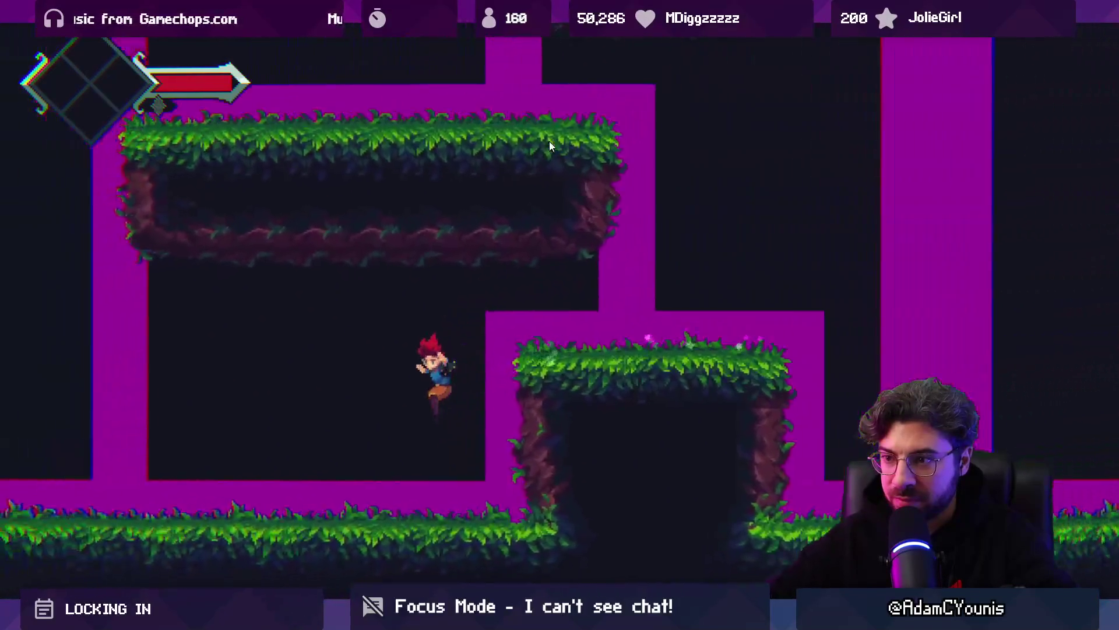
key("Right")
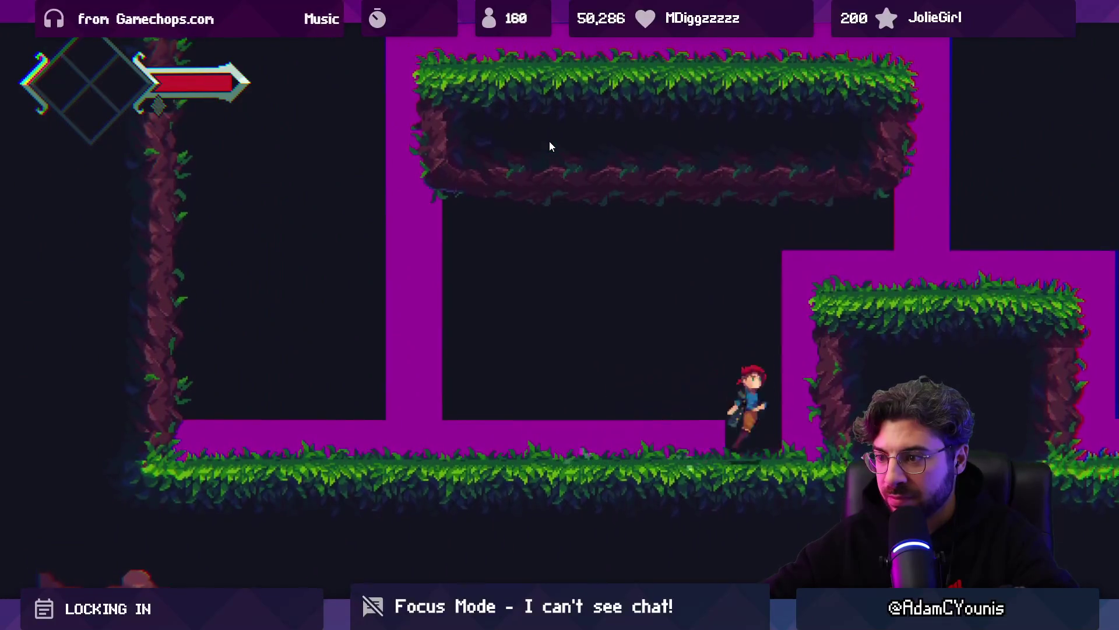
key("space")
key("Right")
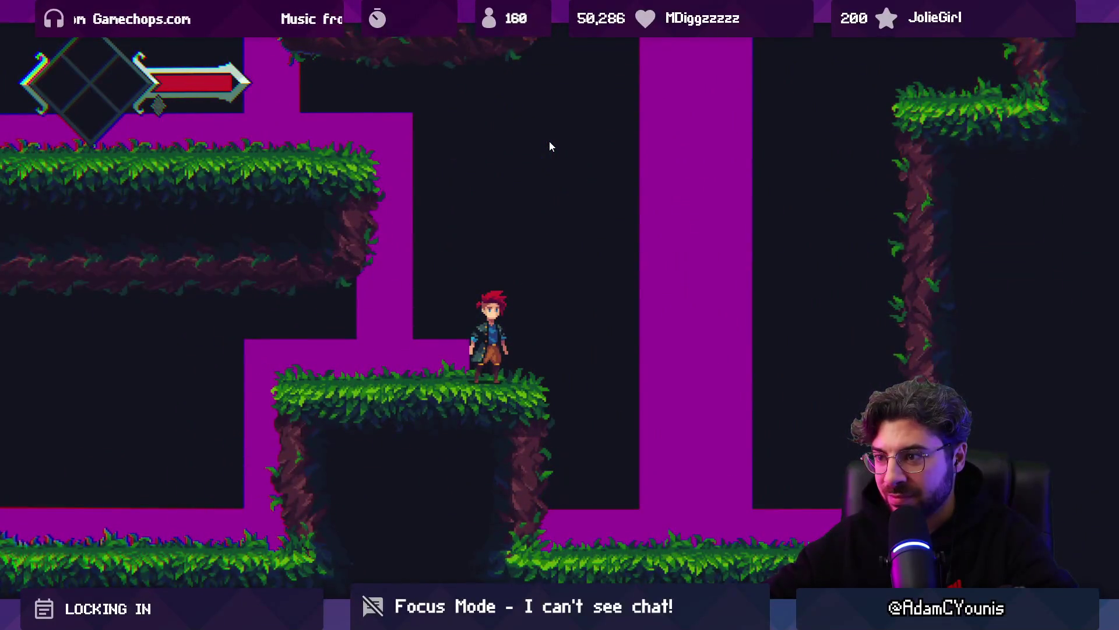
key("space")
key("x")
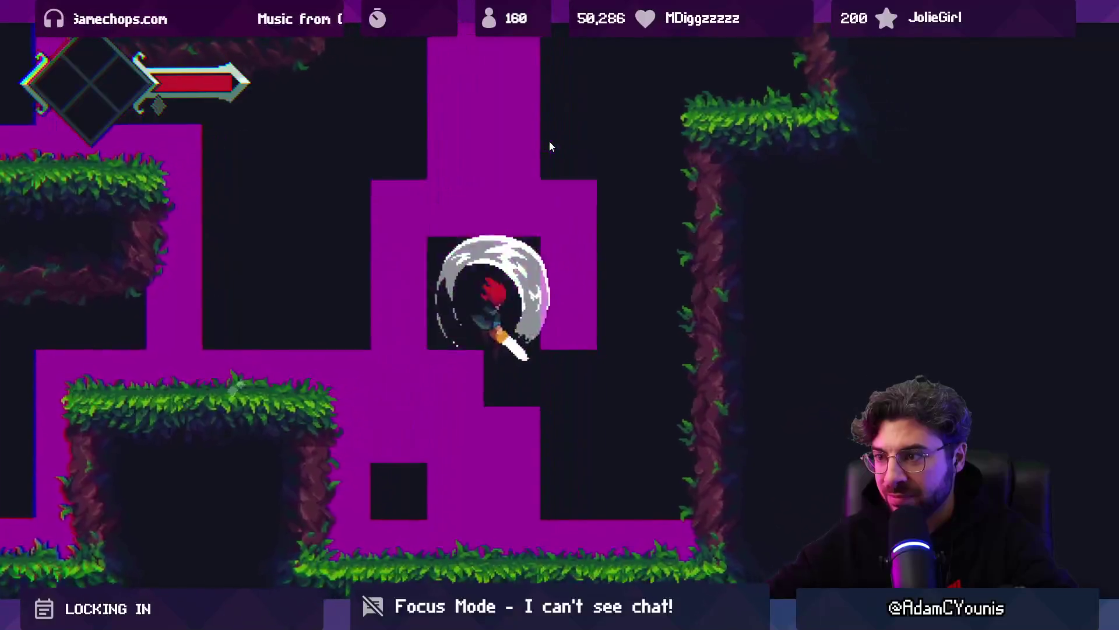
Step: Climb out of the pit, hop across the higher ledges to the lower floor, then stop play mode
key("Left")
key("space")
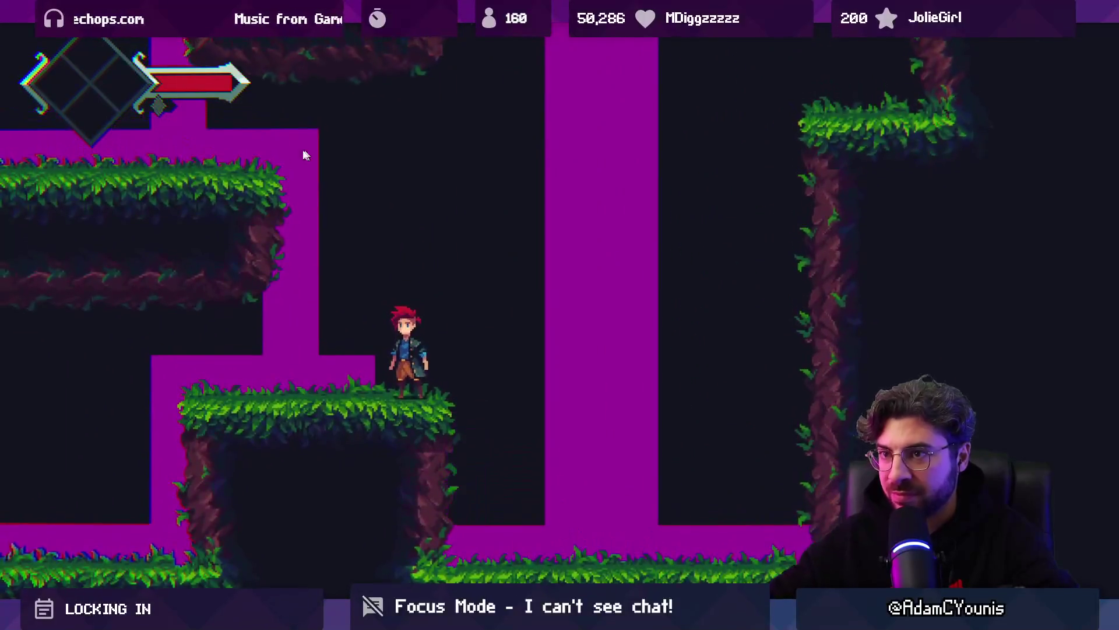
key("space")
key("Left")
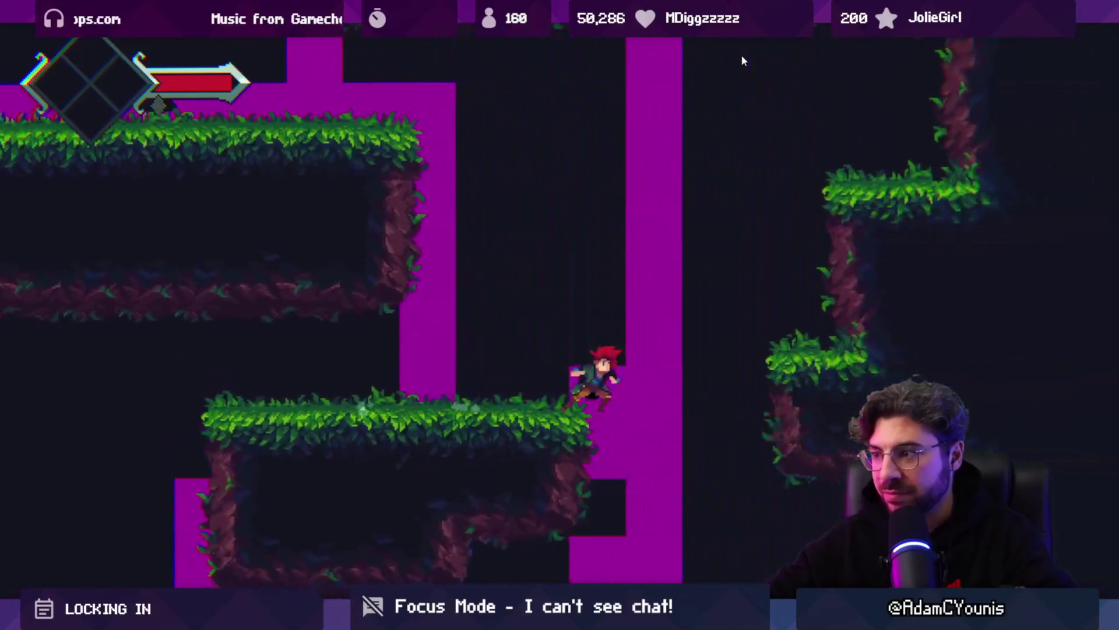
key("space")
key("Left")
key("Left")
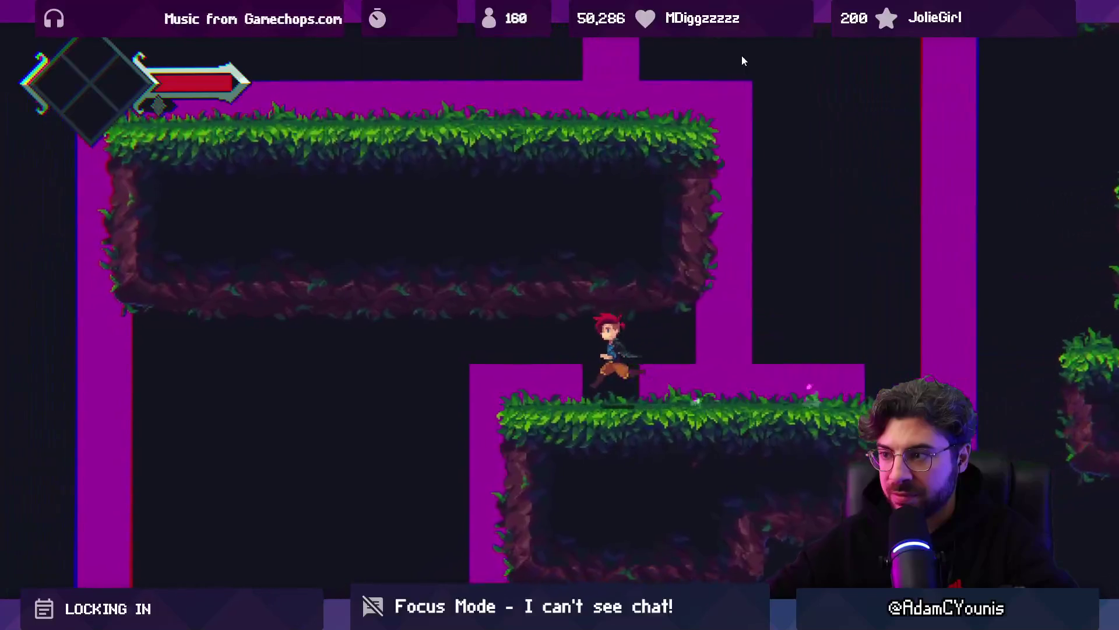
key("Left")
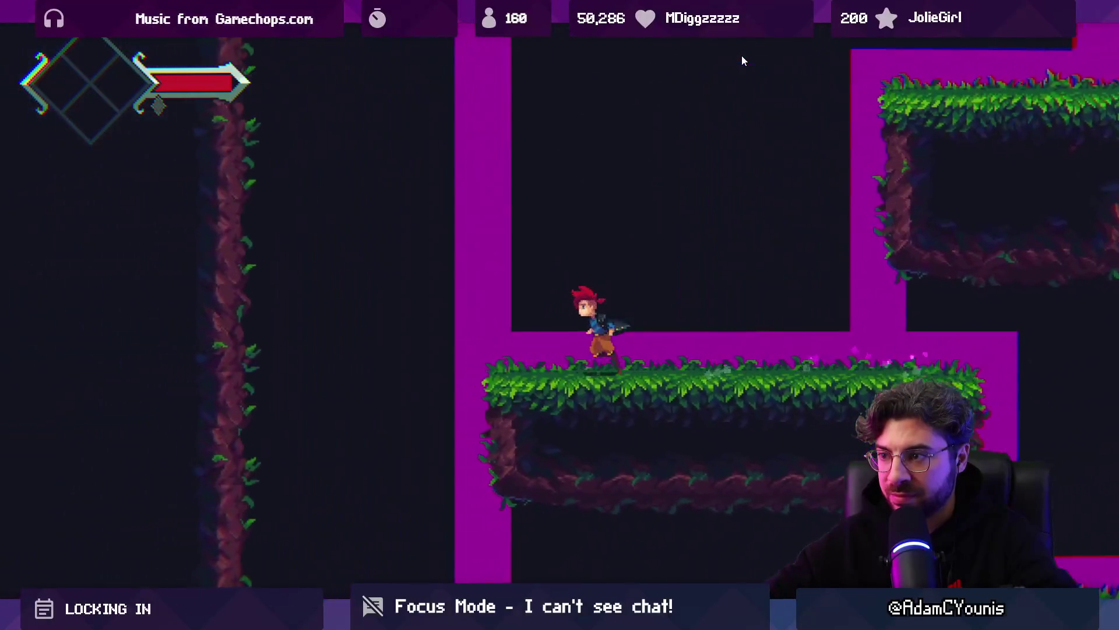
key("Left")
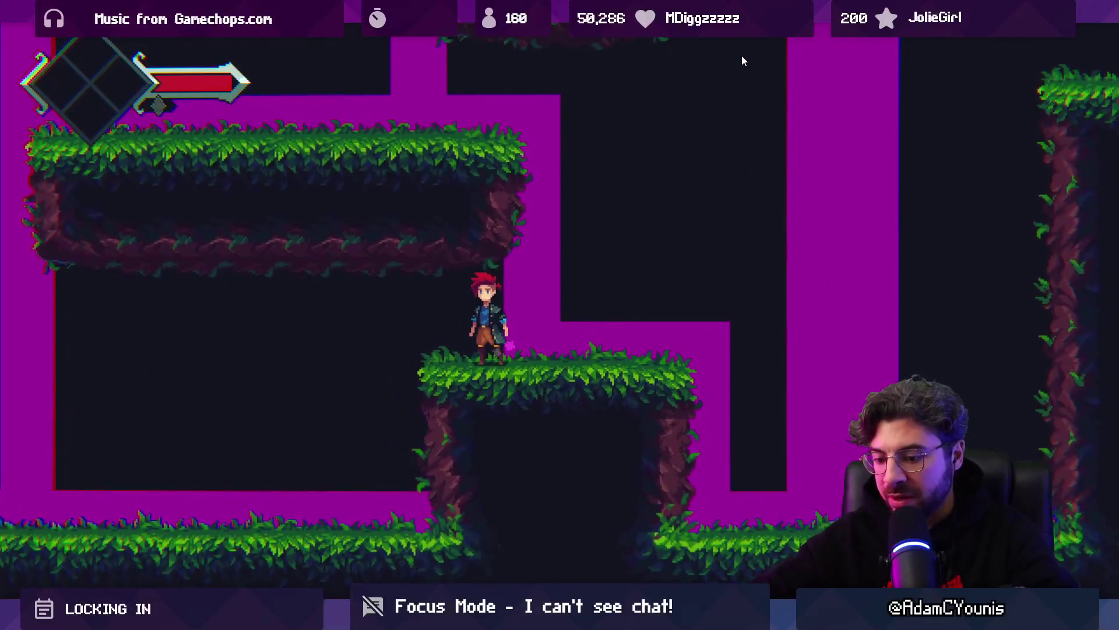
key("ctrl+shift+p")
key("ctrl+p")
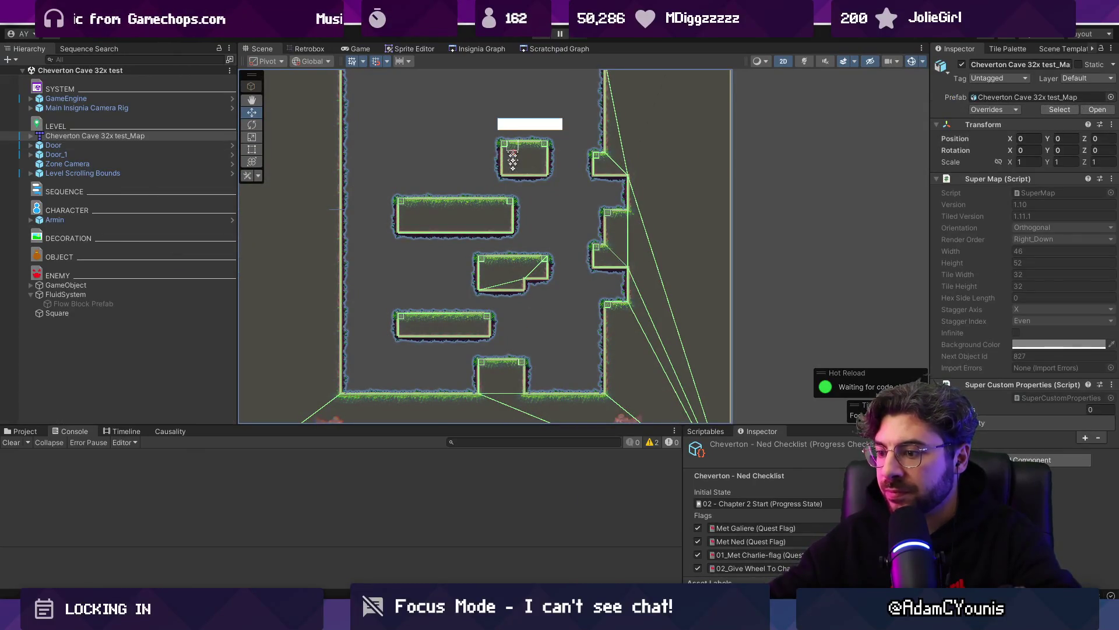
Step: Strike through the in-game renderer task in Figma and drag it out of the Water Flow list
key("alt+Tab")
key("alt+Tab")
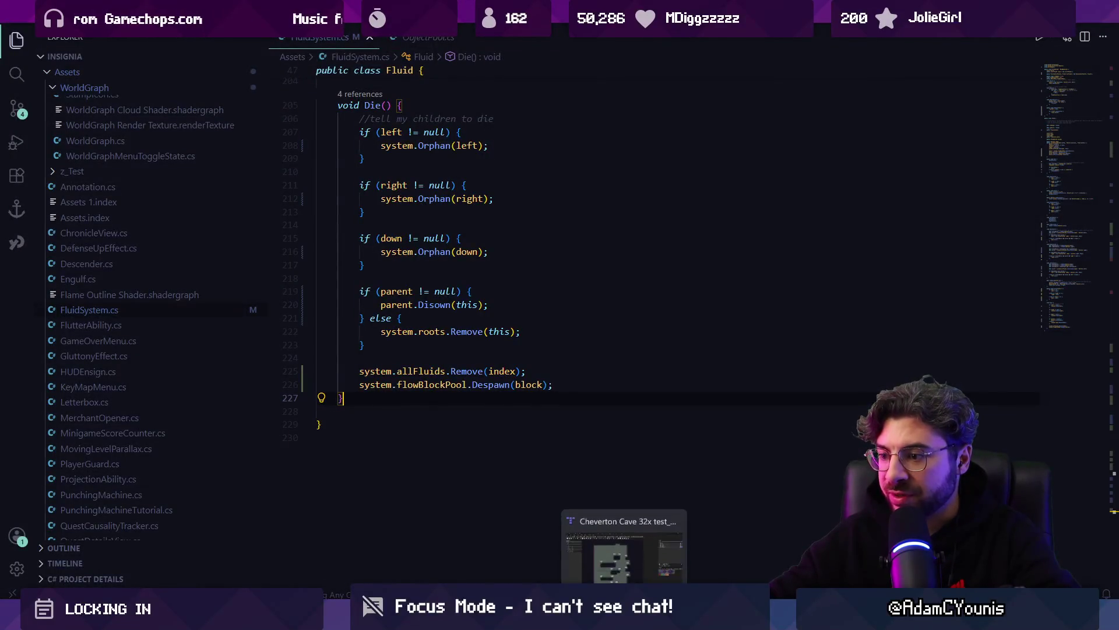
left_click(414, 325)
key("ctrl+shift+x")
scroll(414, 324, "down", 5)
left_click_drag(430, 320, 253, 319)
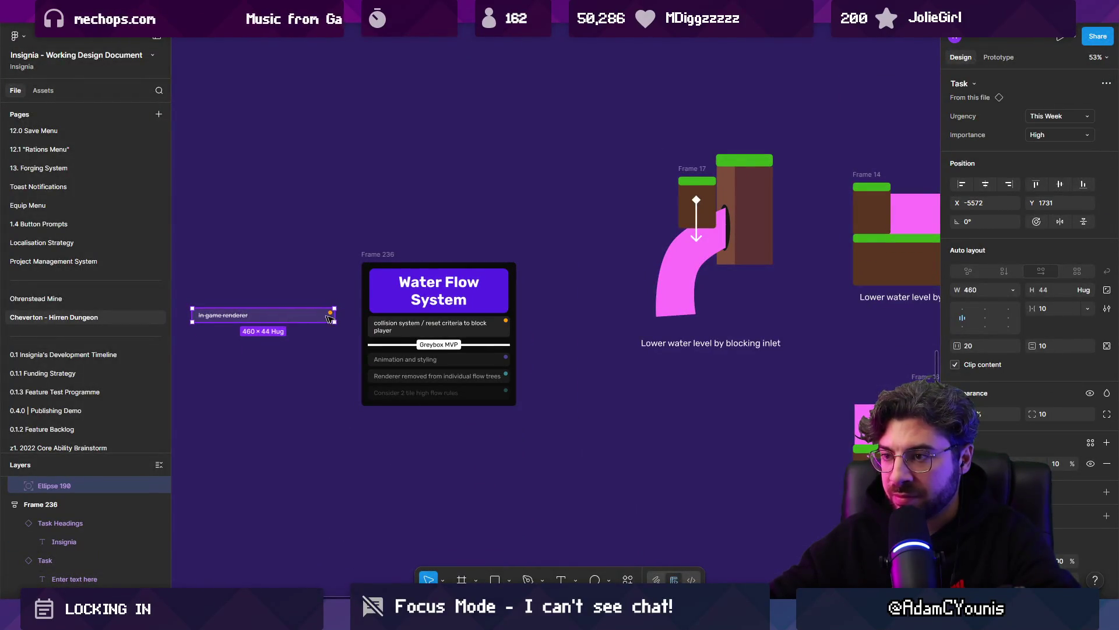
left_click(429, 327)
scroll(430, 329, "up", 5)
Step: Glance back at the Unity test room, then return to the Figma design document
key("alt+Tab")
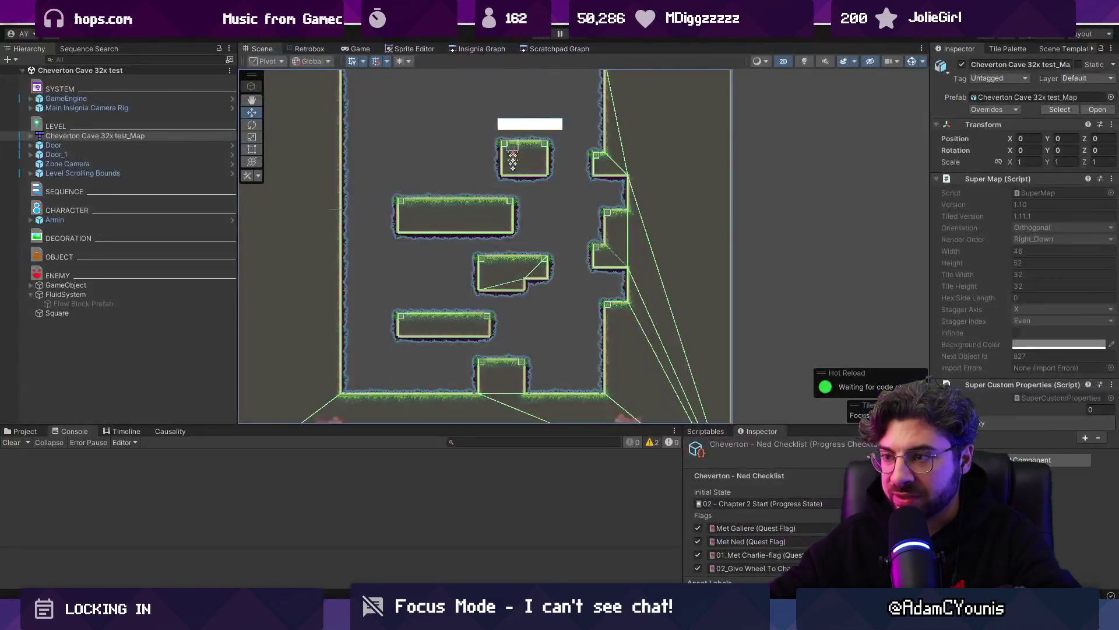
scroll(466, 270, "down", 2)
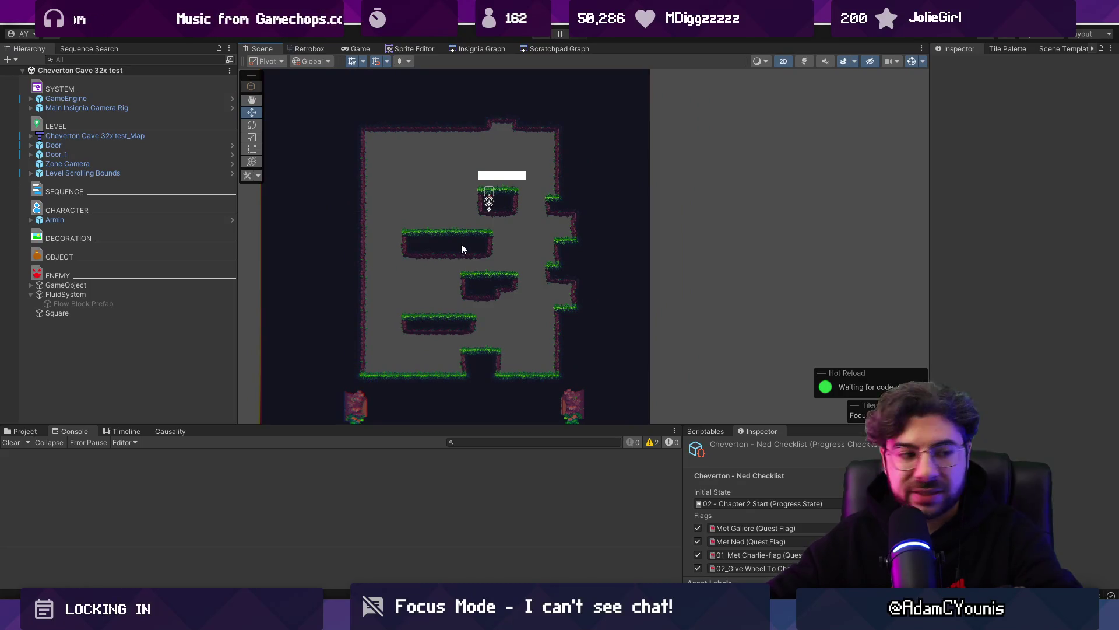
key("alt+Tab")
Step: Duplicate the collision system task and retype the copy as 'Test Puzzles with Entropy Plat…'
scroll(331, 331, "up", 3)
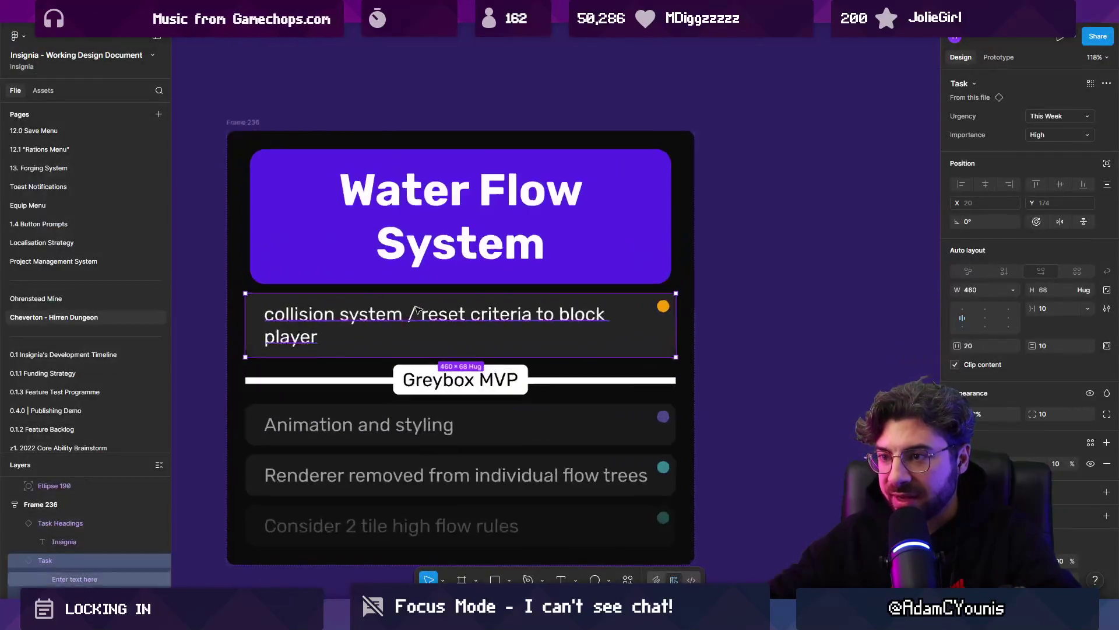
key("ctrl+d")
double_click(328, 318)
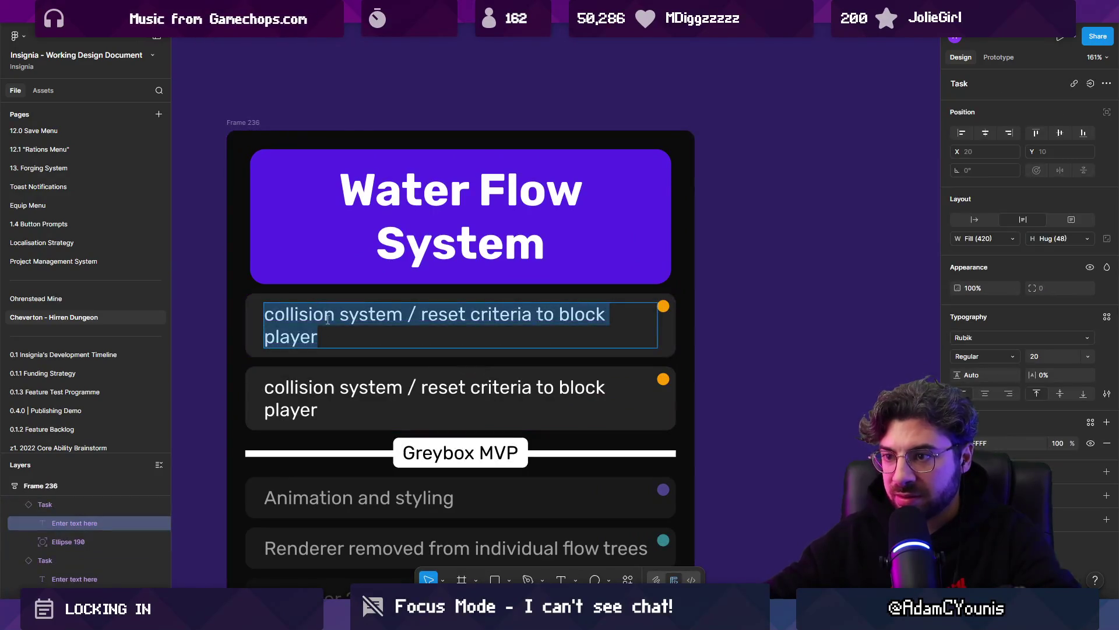
type("Test Puzz")
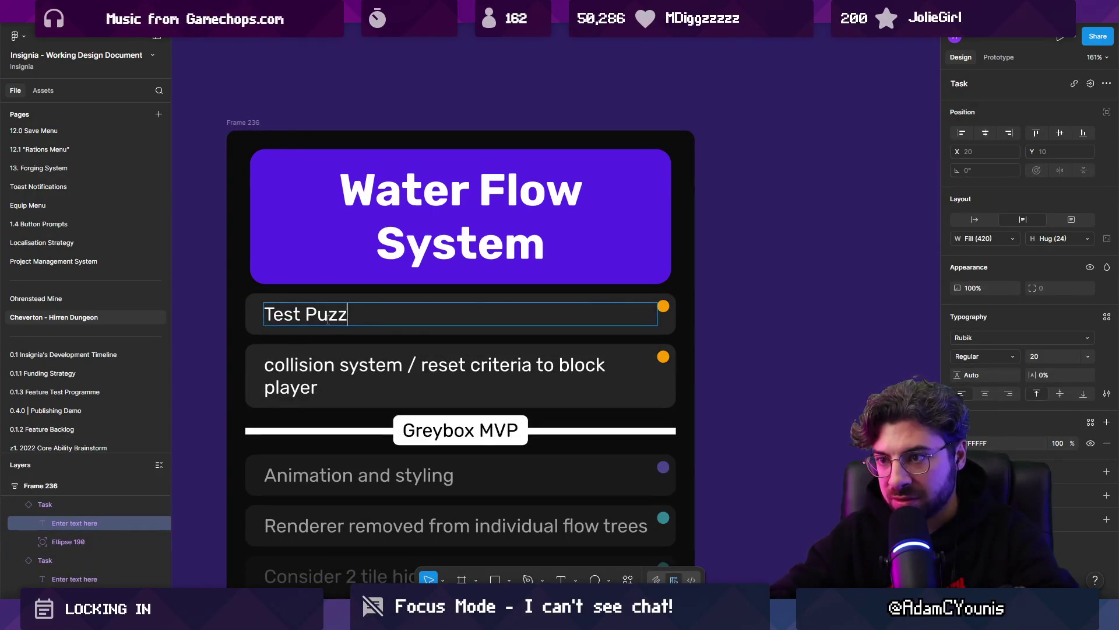
type("nsign Pull")
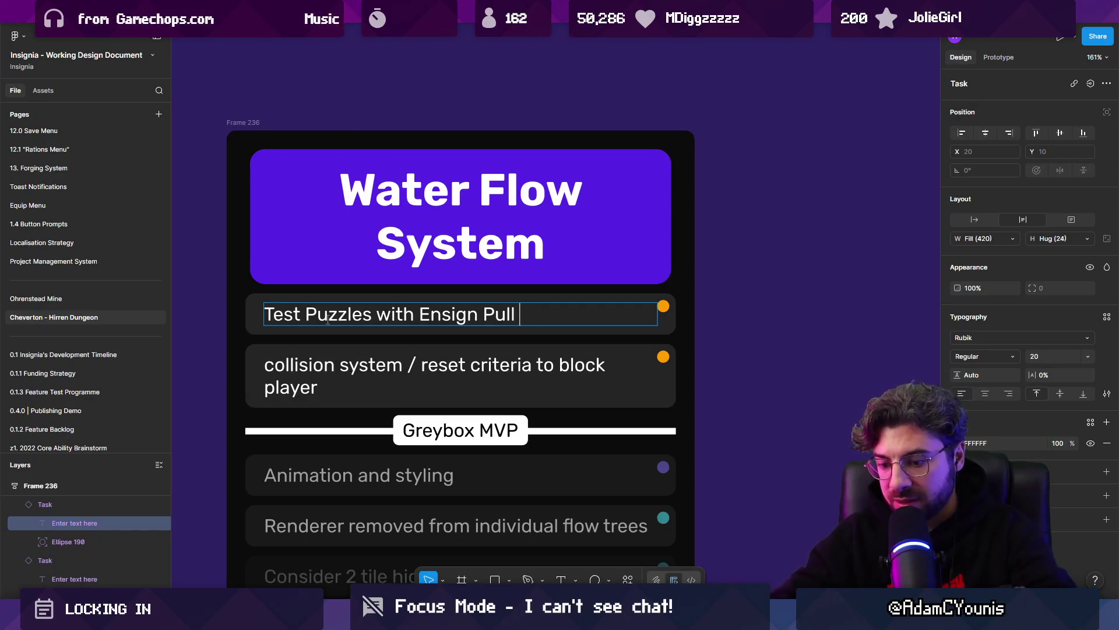
key("ctrl+shift+Left")
key("ctrl+shift+Left")
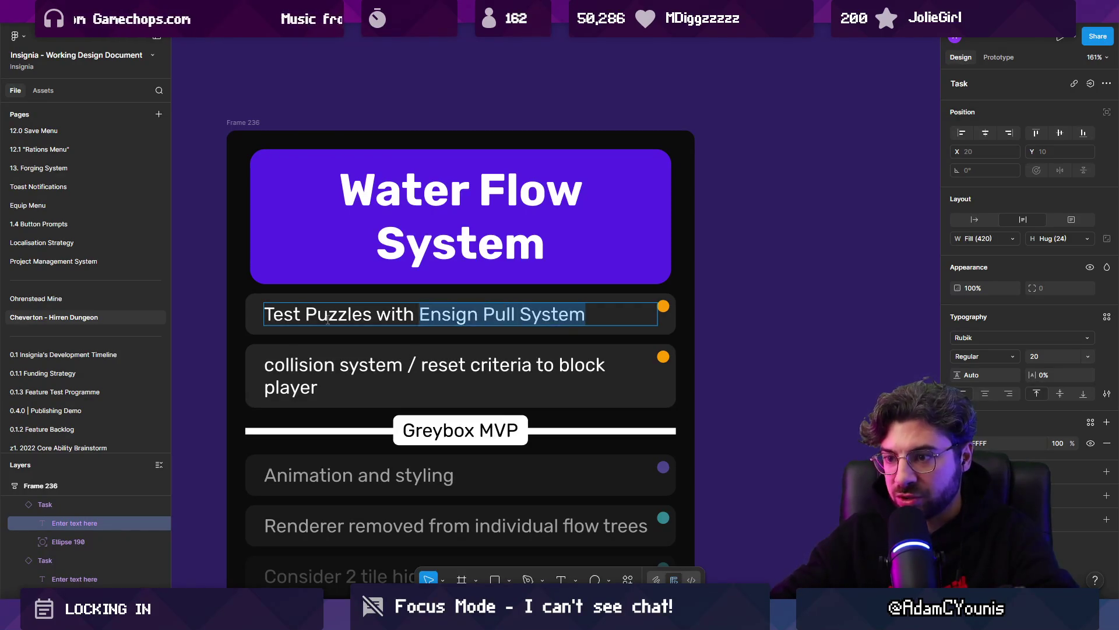
type("Entropy")
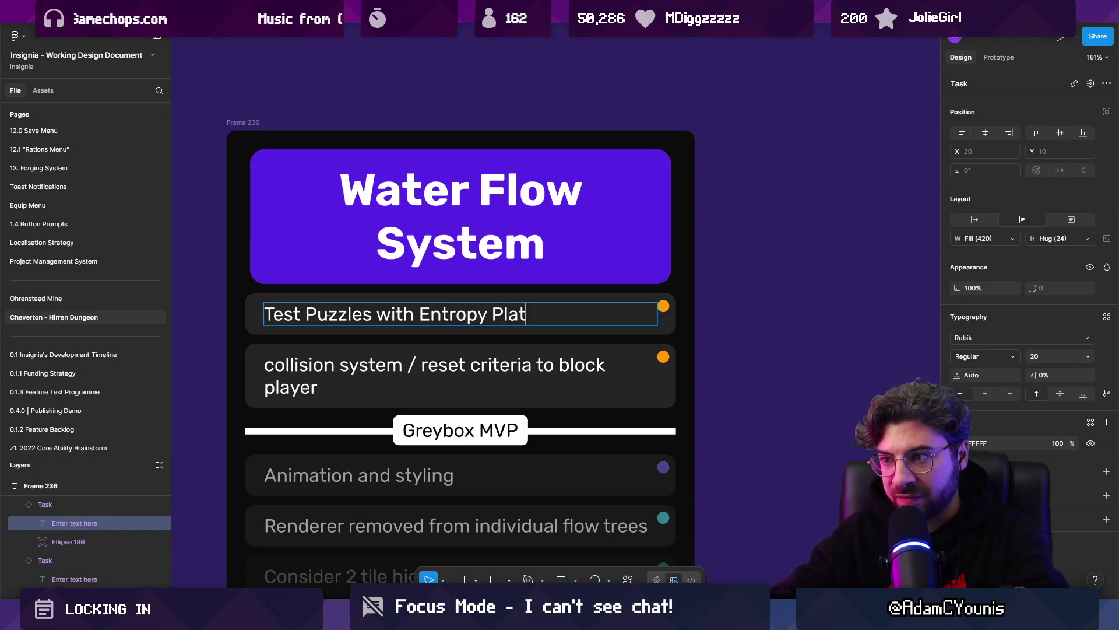
key("Escape")
key("alt+Tab")
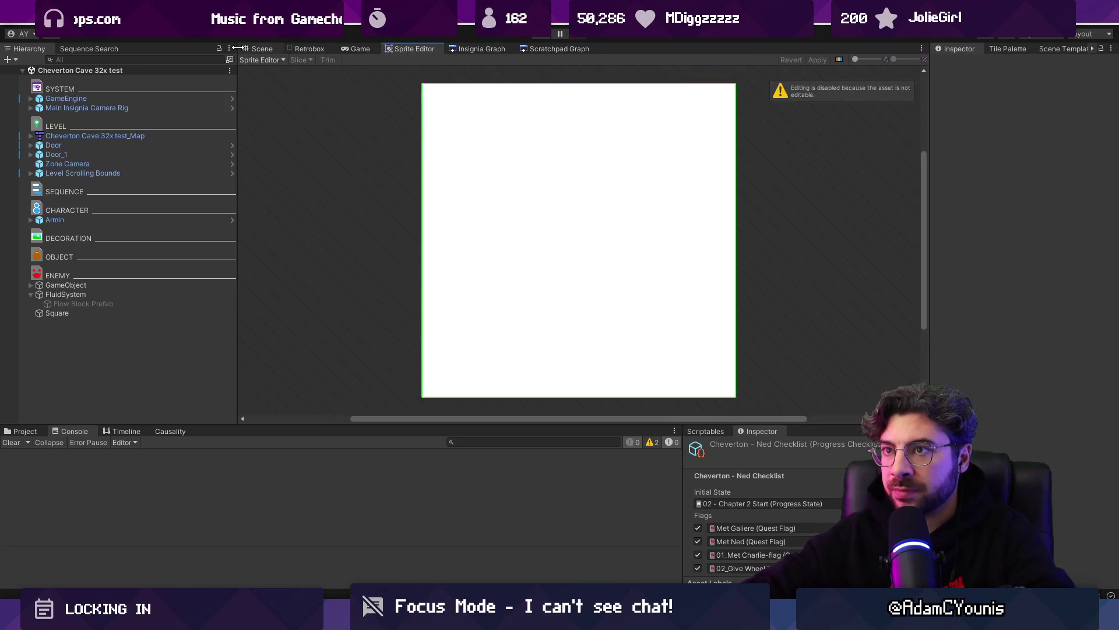
Step: Select and delete the pink marker squares in the test room
scroll(373, 187, "down", 3)
left_click_drag(633, 189, 790, 329)
key("Delete")
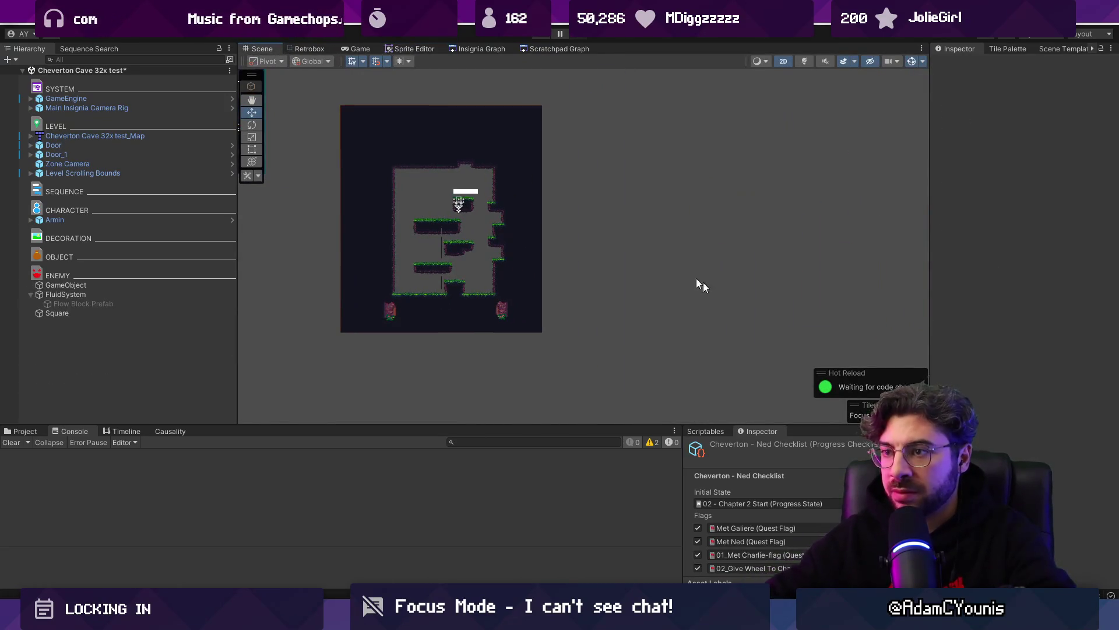
scroll(757, 310, "down", 2)
Step: Load the Entropy Tunnel level from the Insignia Graph and zoom into its cave room
left_click(464, 48)
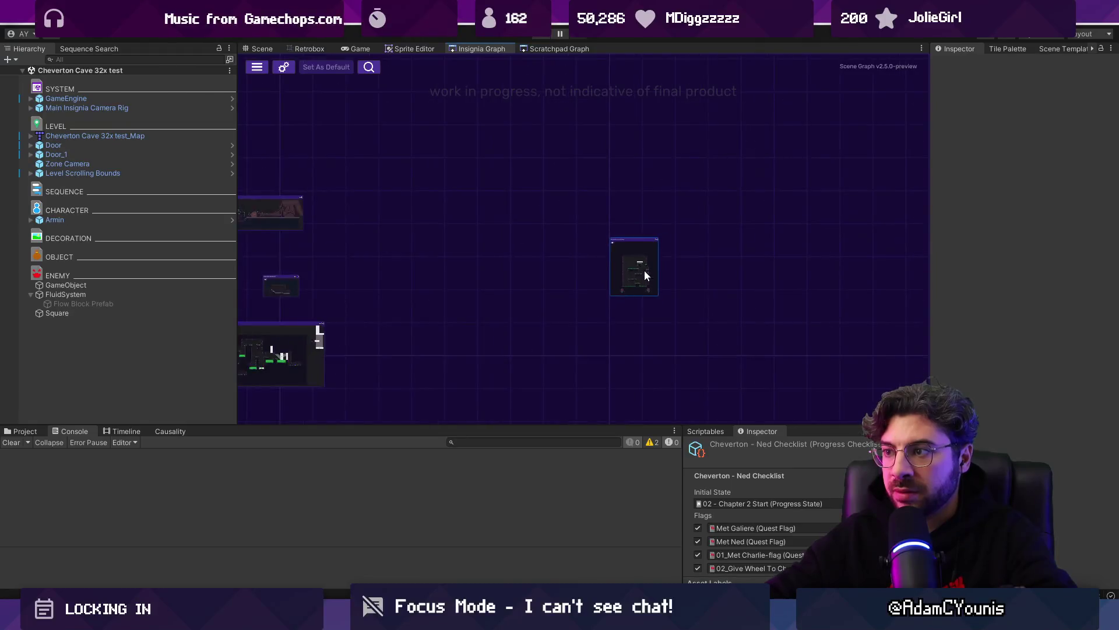
scroll(580, 248, "up", 10)
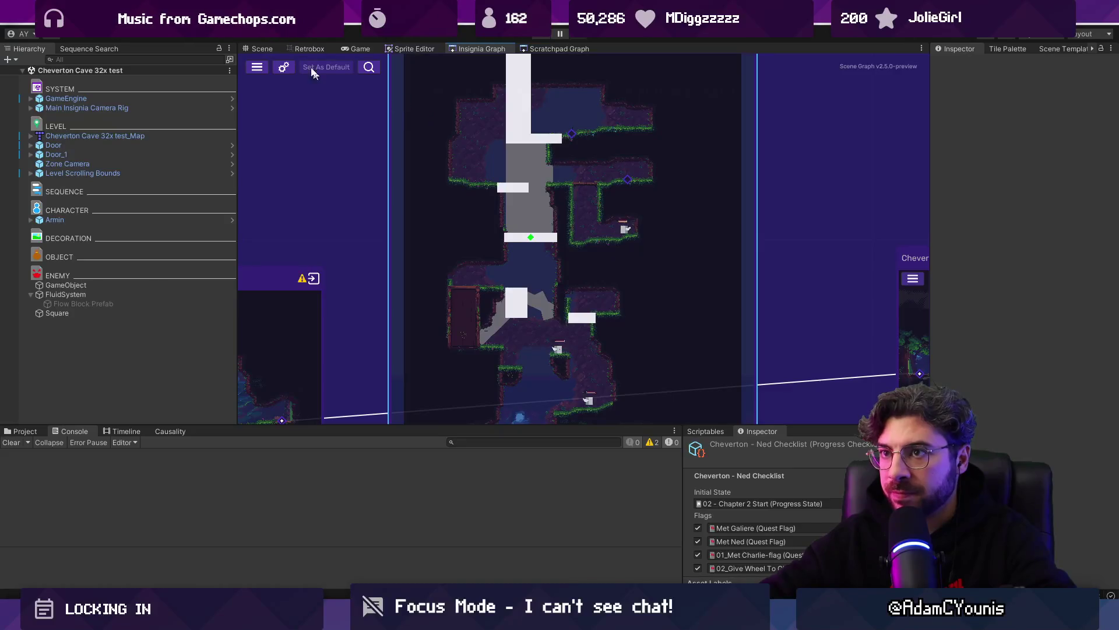
left_click(262, 49)
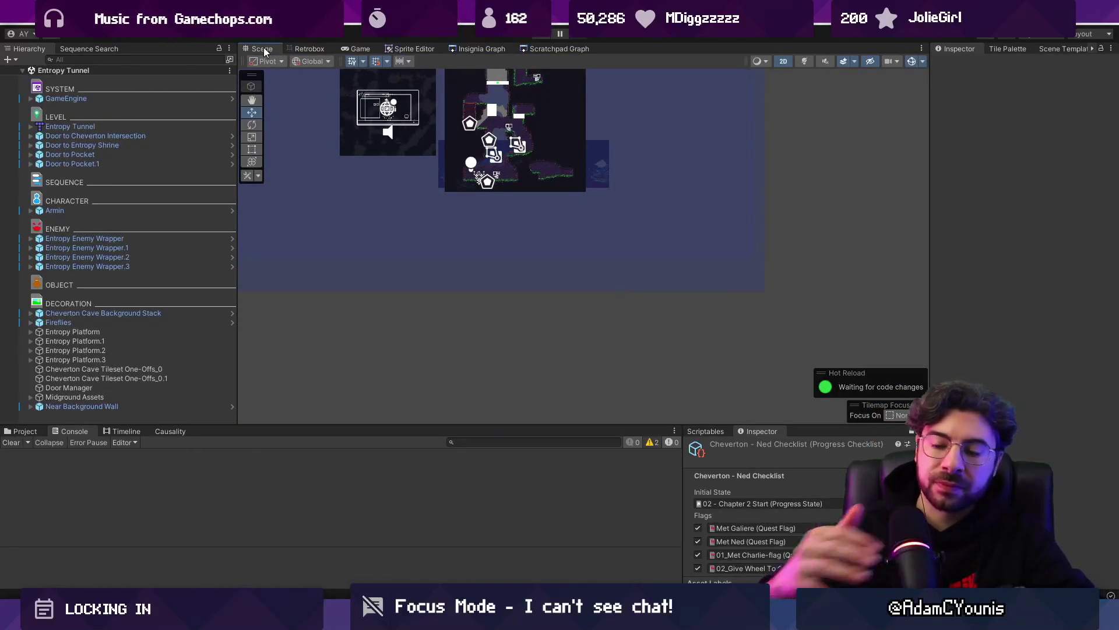
scroll(460, 110, "up", 2)
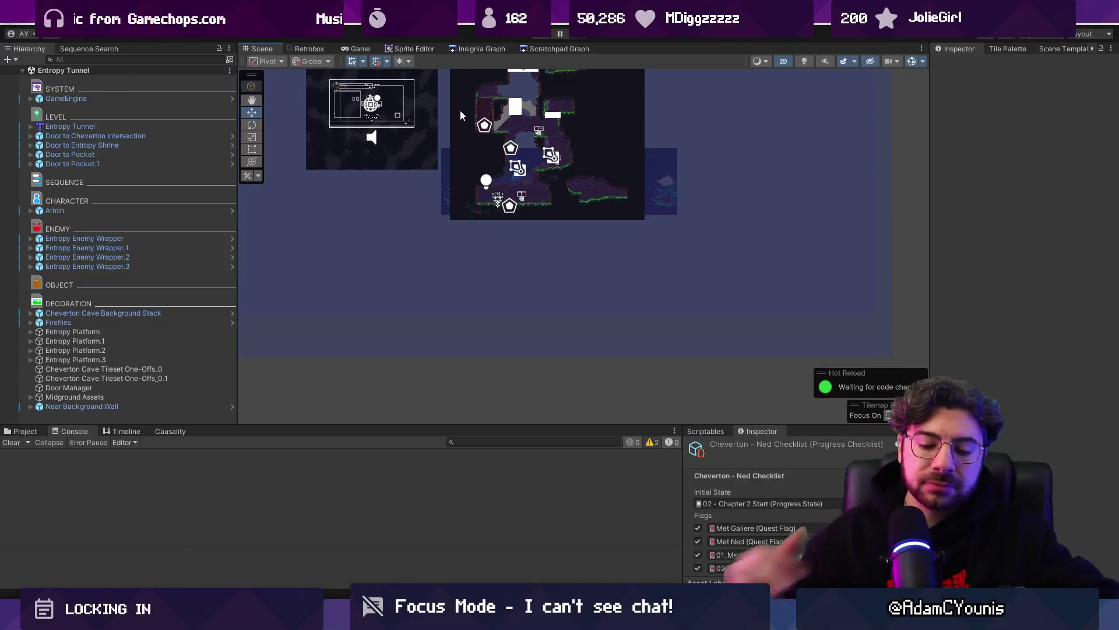
scroll(489, 141, "up", 5)
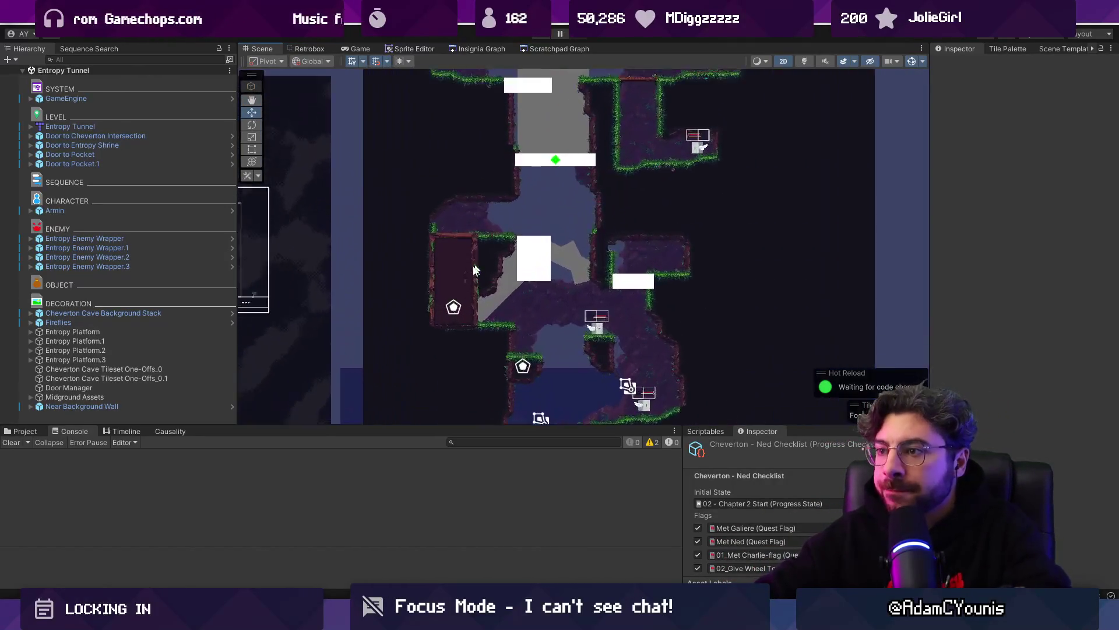
Step: Inspect Entropy Platform.2, its indicator and Entropy Platform.3, undoing an accidental duplicate
left_click(458, 279)
left_click(105, 351)
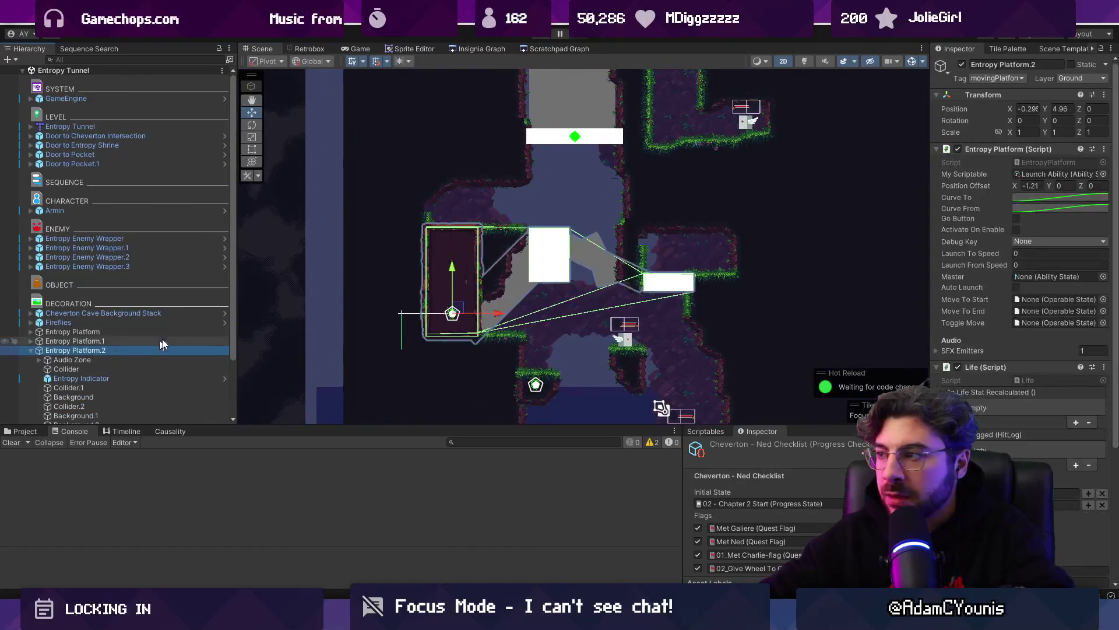
scroll(485, 261, "down", 3)
left_click_drag(532, 166, 487, 197)
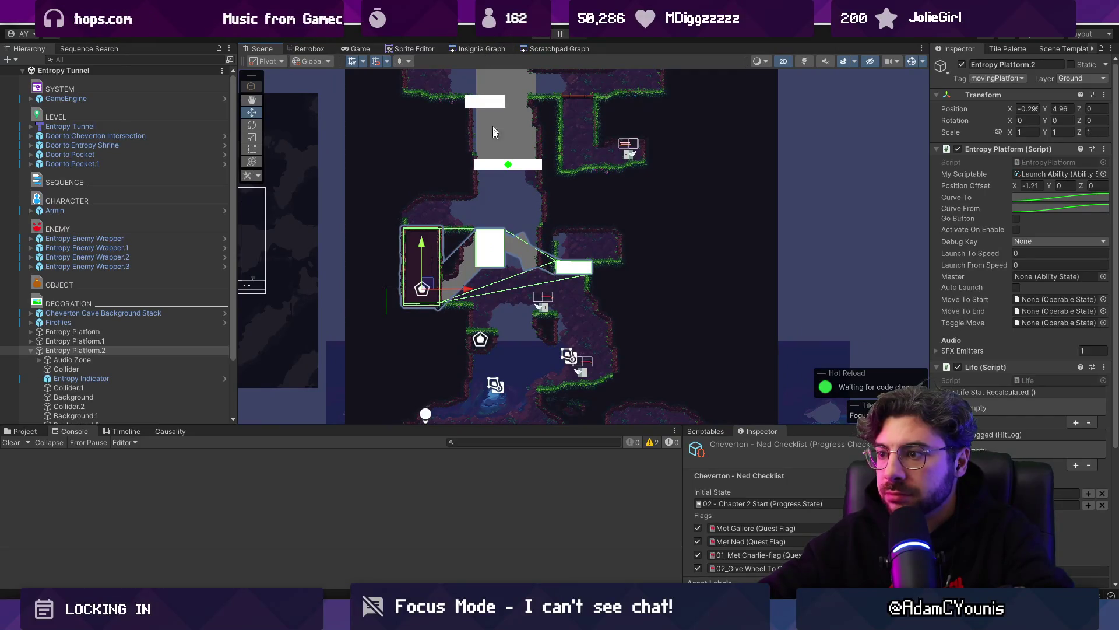
left_click(479, 341)
scroll(118, 372, "down", 2)
left_click(117, 344)
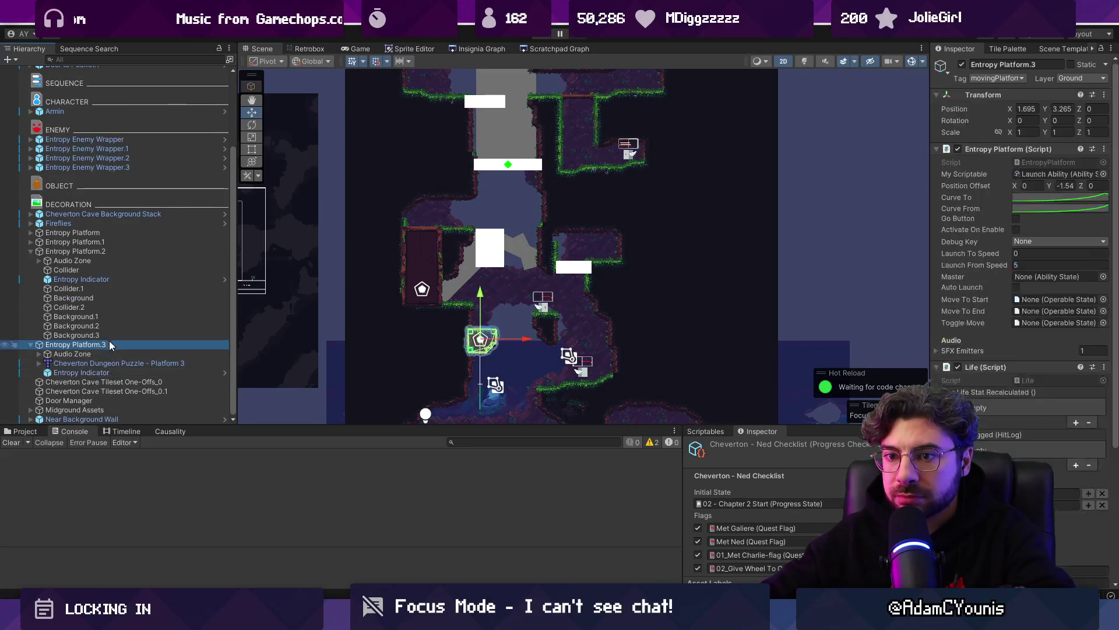
scroll(408, 275, "down", 1)
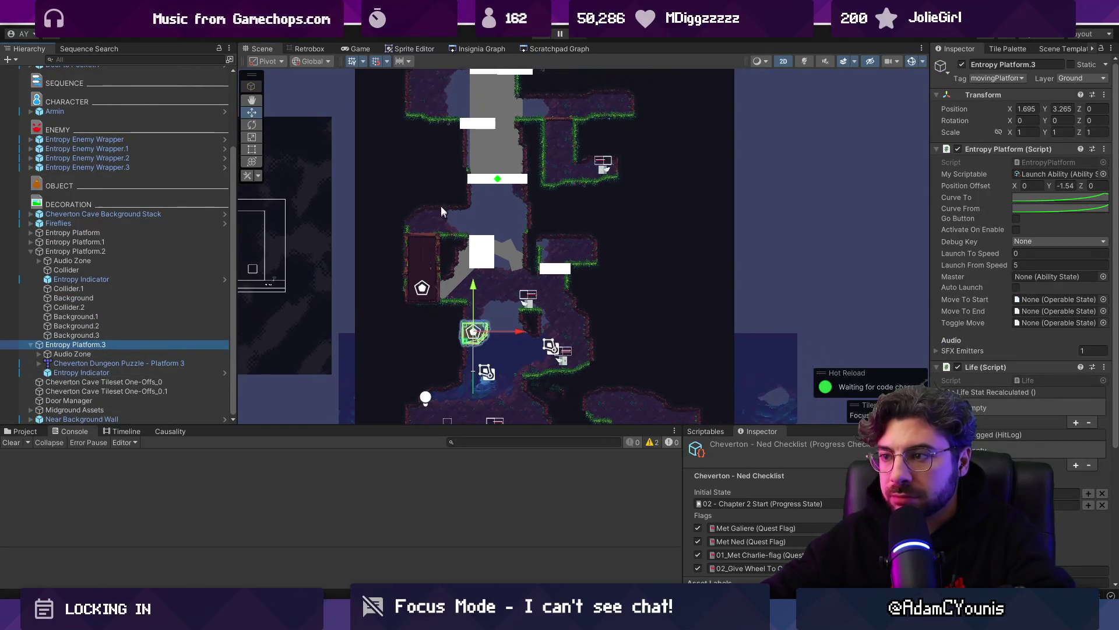
key("ctrl+d")
key("ctrl+z")
Step: Open the Cheverton Cave 32x test scene from the graph and drag Entropy Platform.2 into the room
left_click(485, 51)
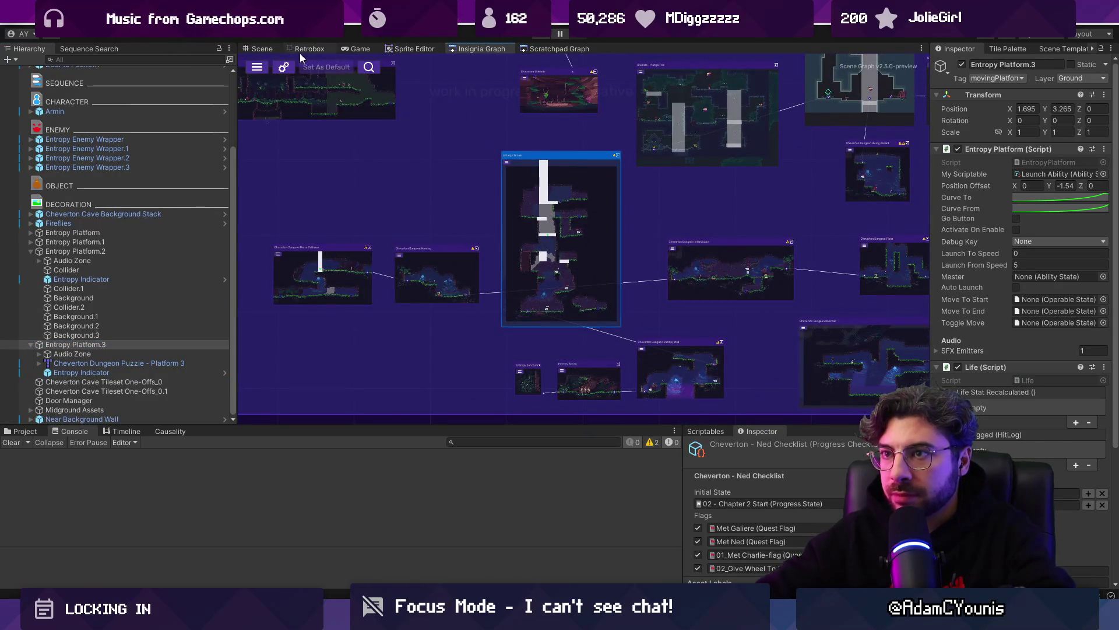
left_click(263, 49)
left_click(434, 264)
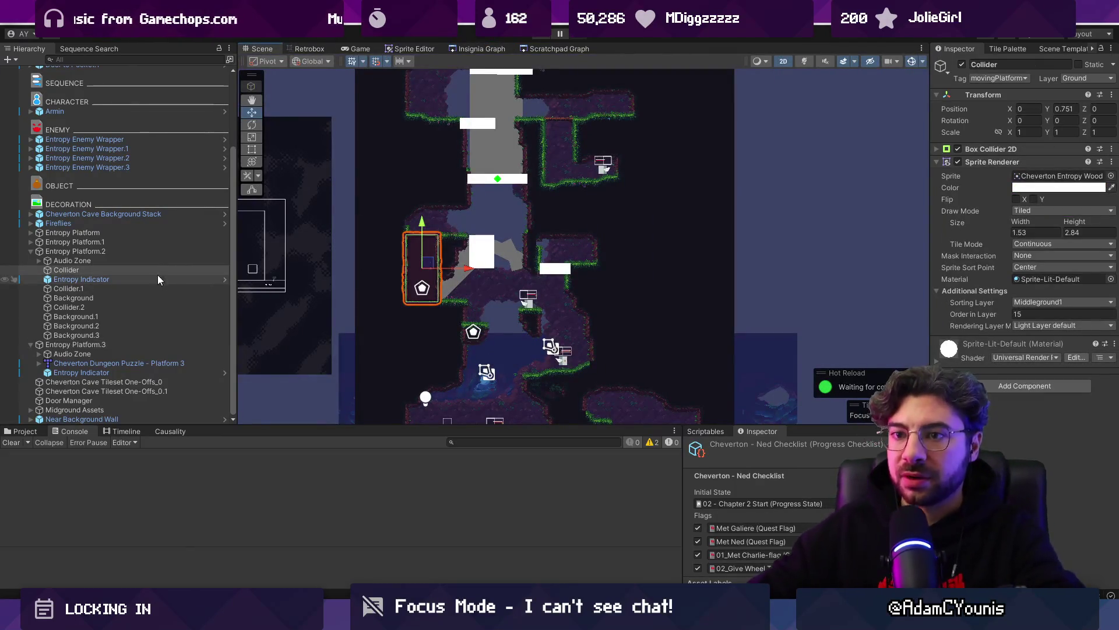
left_click(151, 252)
left_click(481, 50)
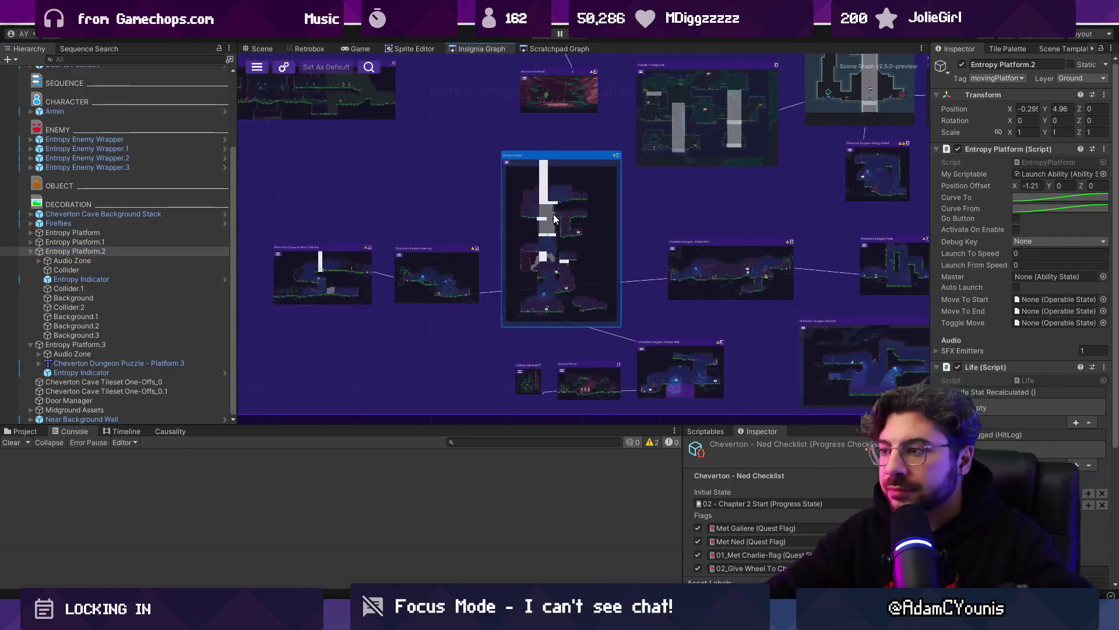
scroll(534, 194, "down", 5)
scroll(578, 225, "down", 2)
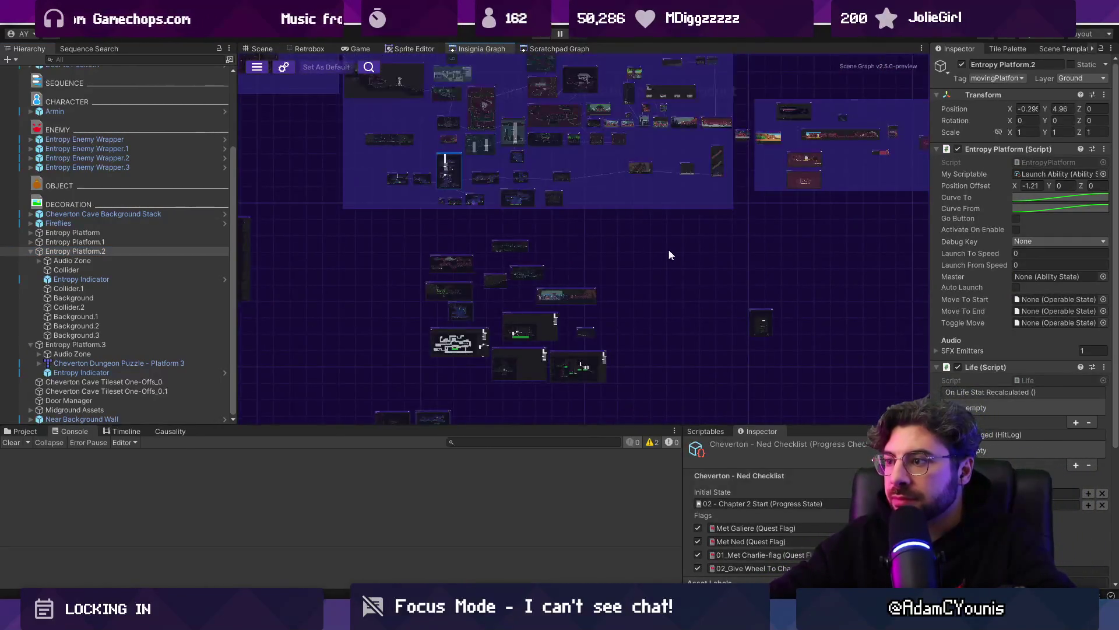
scroll(754, 325, "up", 5)
double_click(711, 303)
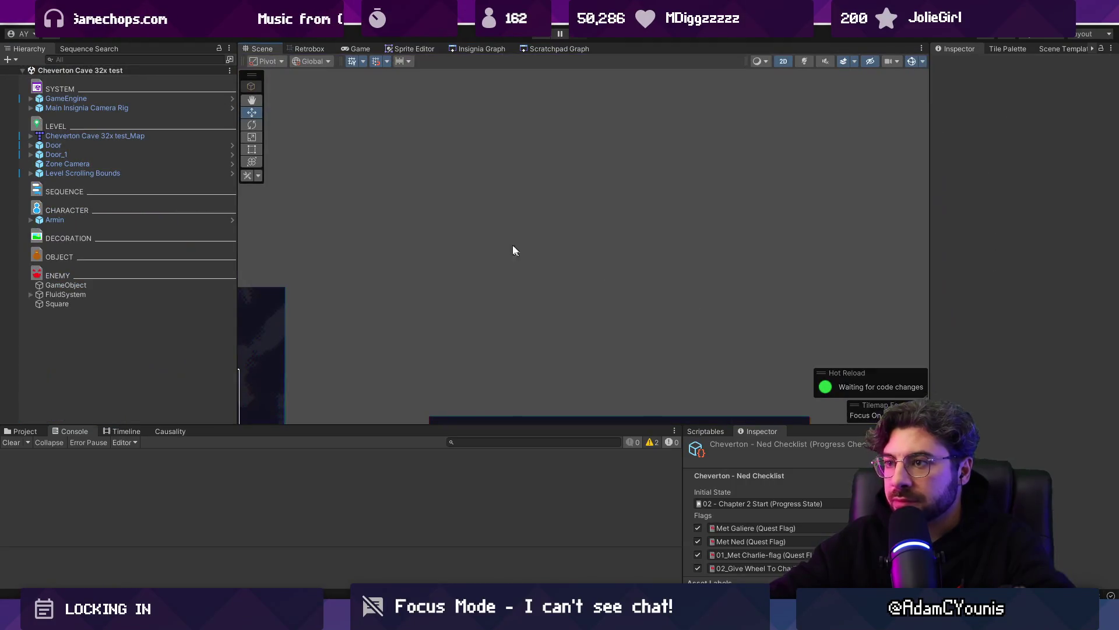
scroll(496, 218, "up", 1)
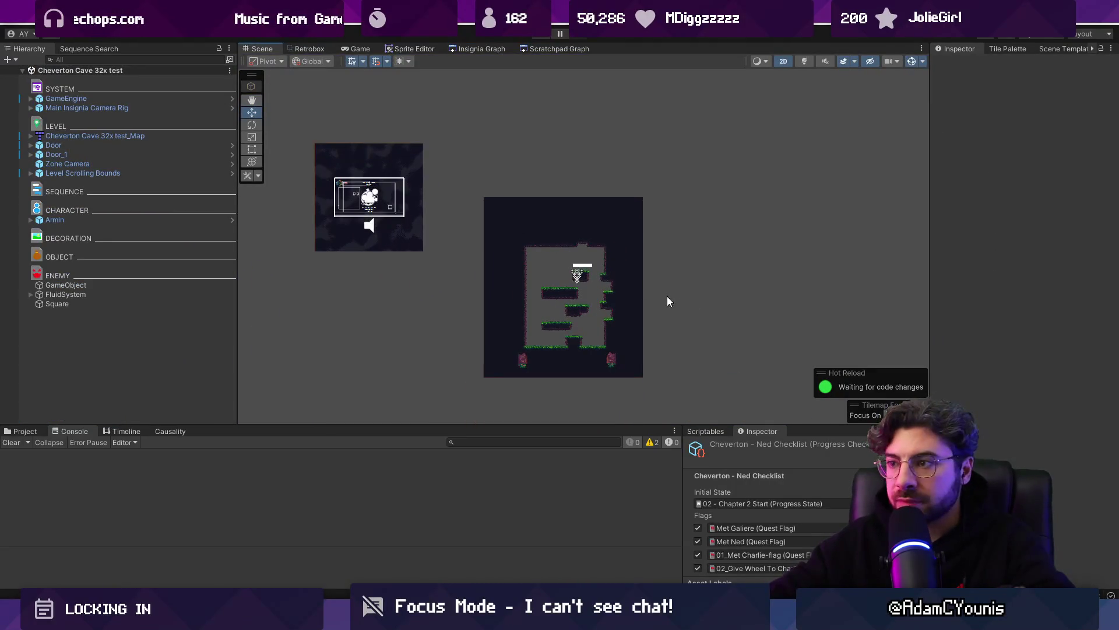
left_click_drag(480, 140, 533, 265)
scroll(533, 265, "up", 3)
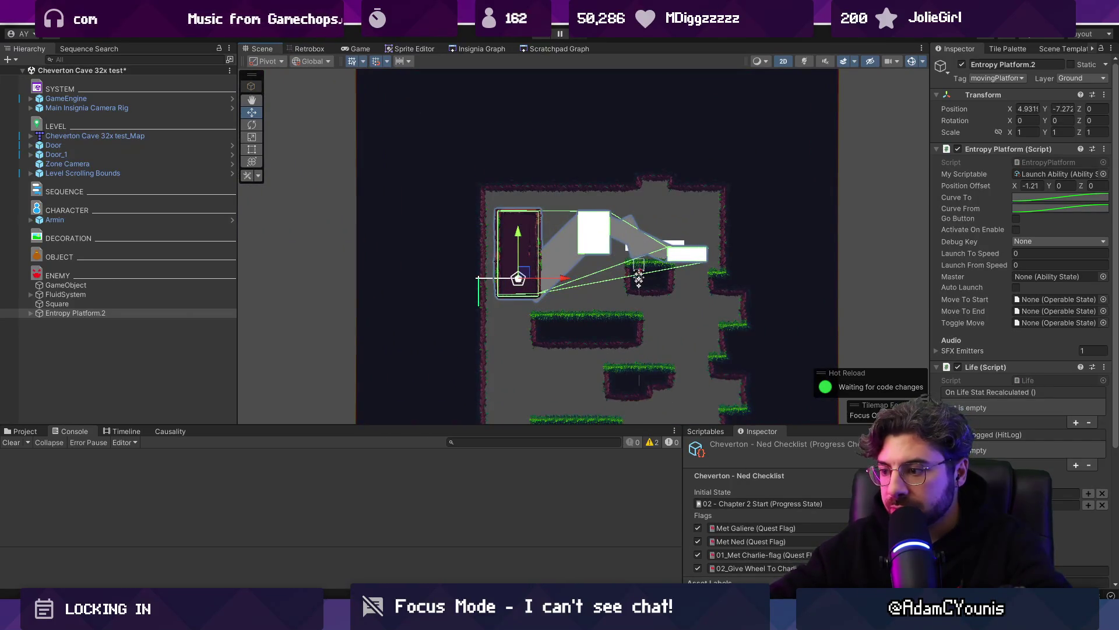
Step: Erase the cave's interior ledge tiles in Tiled, then lower the platform further into the room
key("alt+Tab")
key("ctrl+x")
key("ctrl+v")
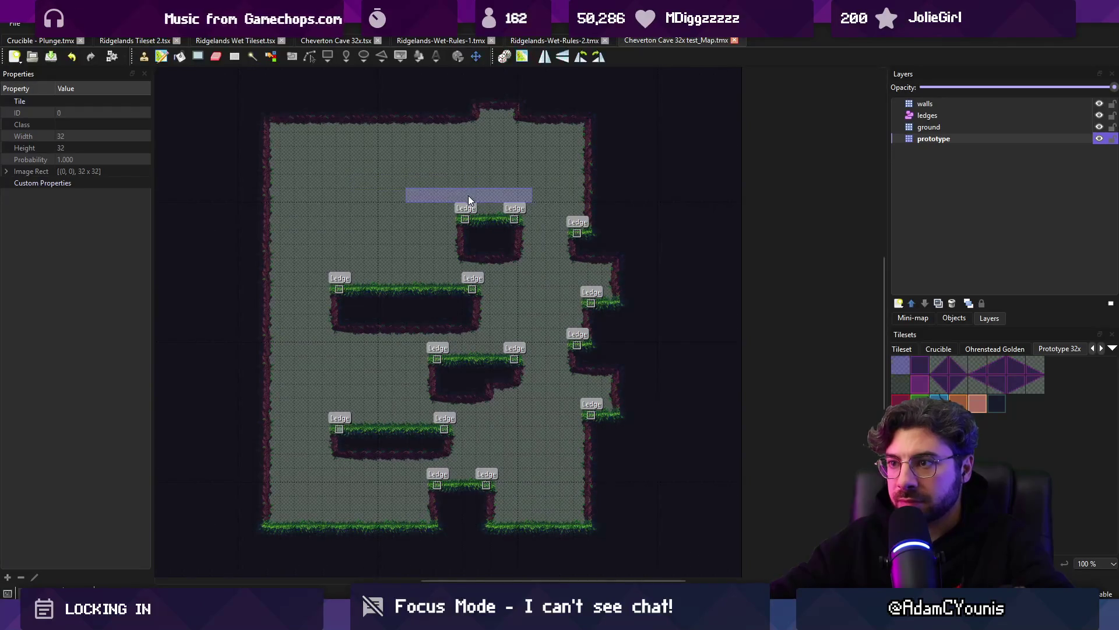
key("ctrl+z")
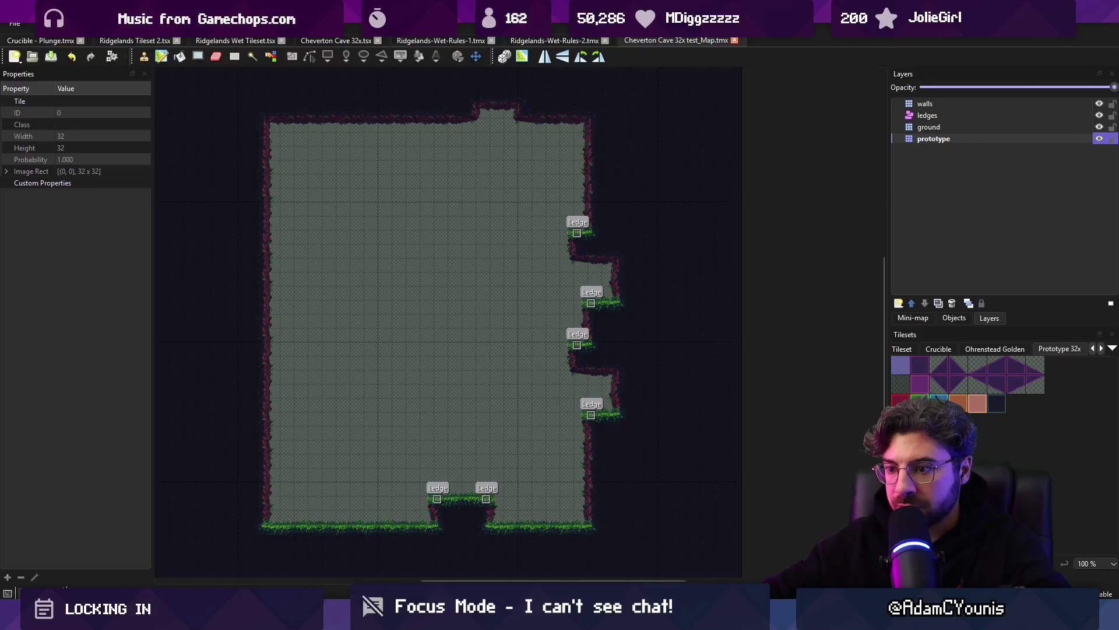
key("alt+Tab")
mouse_move(427, 235)
left_mouse_down()
mouse_move(471, 295)
mouse_move(438, 337)
left_mouse_up()
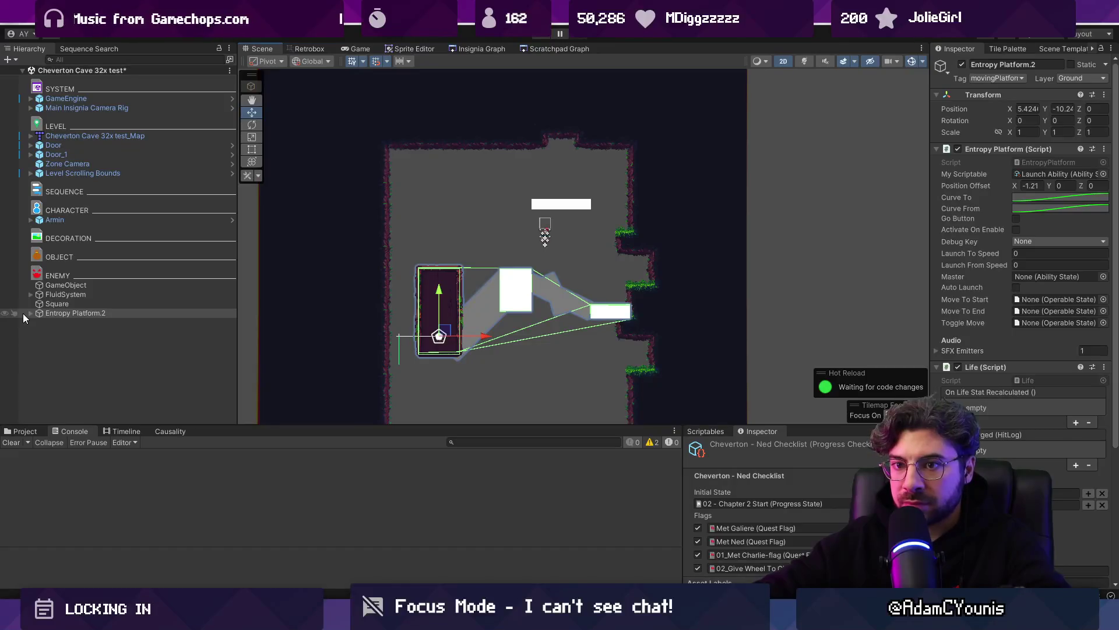
Step: Delete the extra Collider.1 through Background.3 children of Entropy Platform.2
left_click(31, 313)
left_click(64, 331)
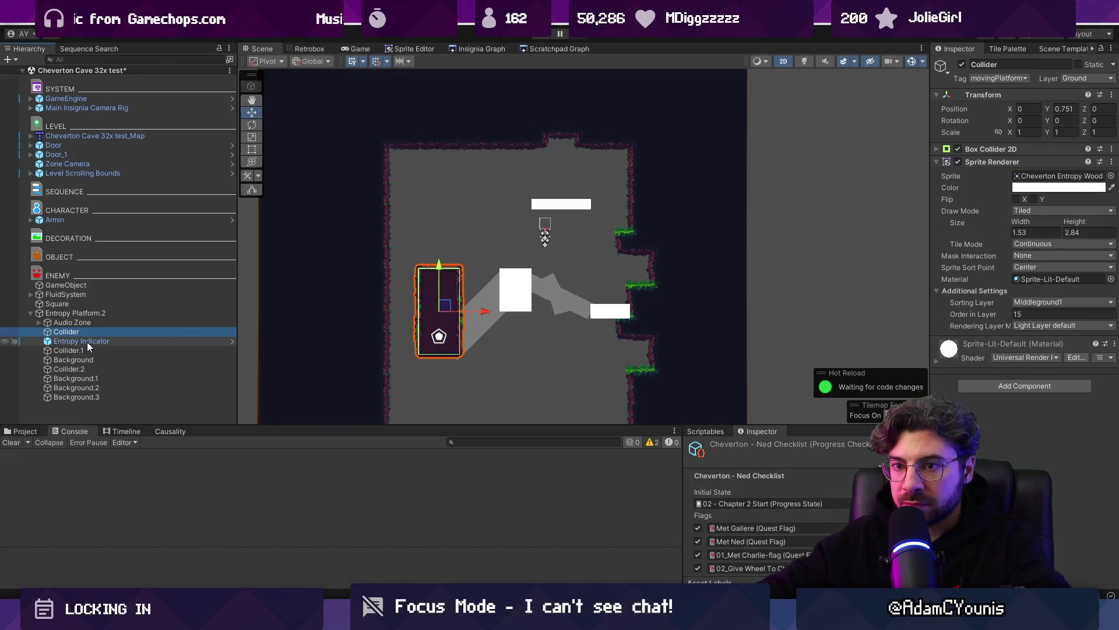
left_click(81, 349)
left_click(99, 397, "shift")
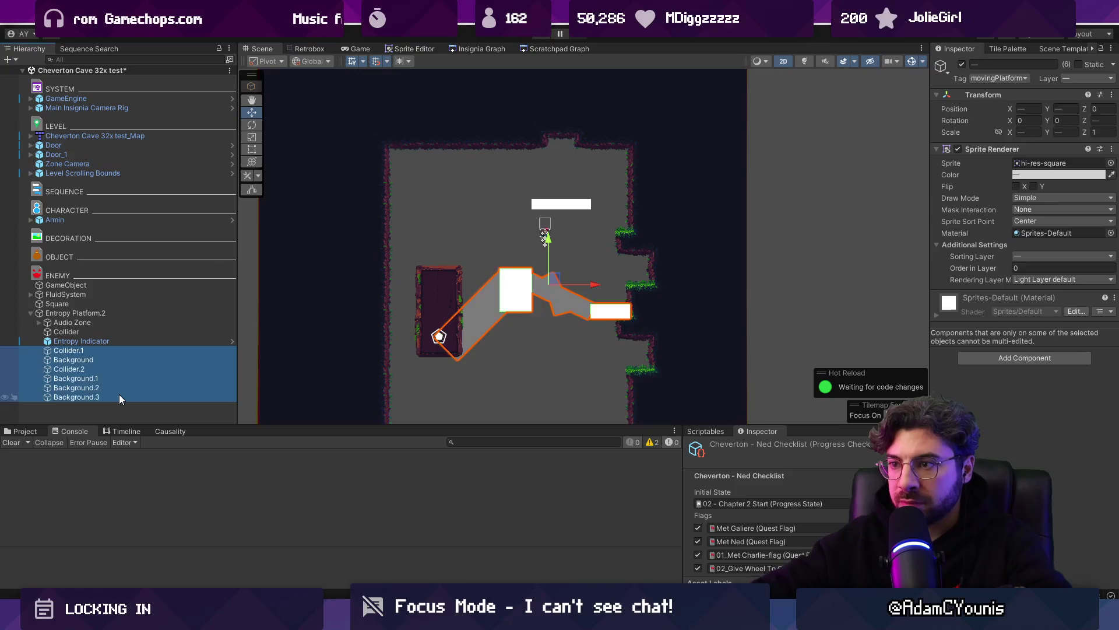
key("Delete")
Step: Widen and flatten the platform sprite, reset its Box Collider 2D, and shrink it to 3.67 × 0.78
left_click(105, 339)
left_click(104, 330)
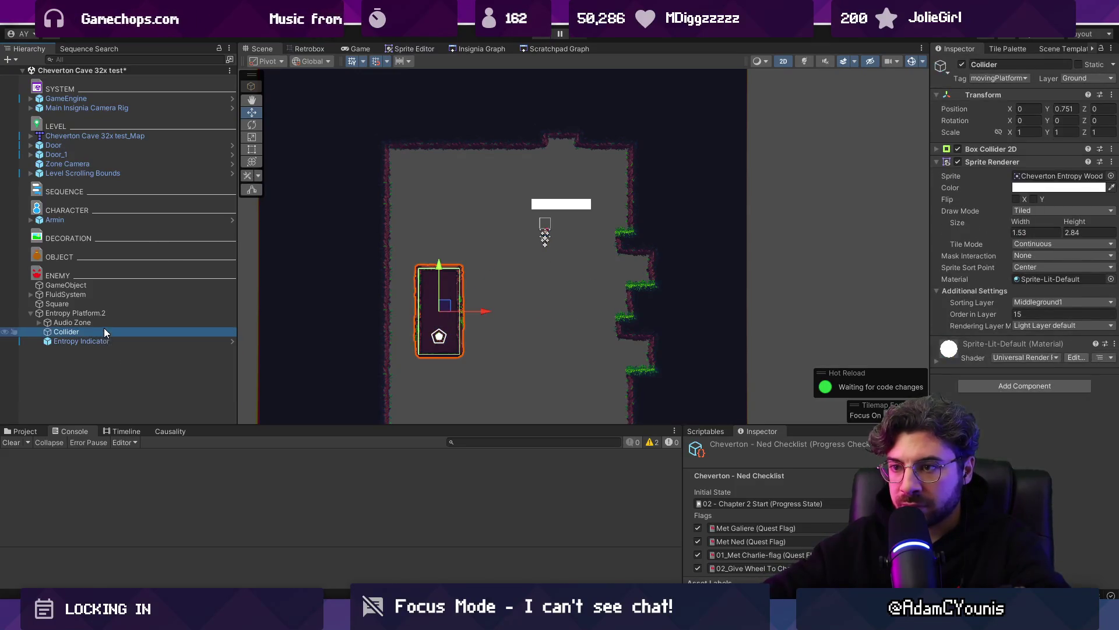
left_click_drag(462, 309, 547, 309)
scroll(484, 312, "up", 3)
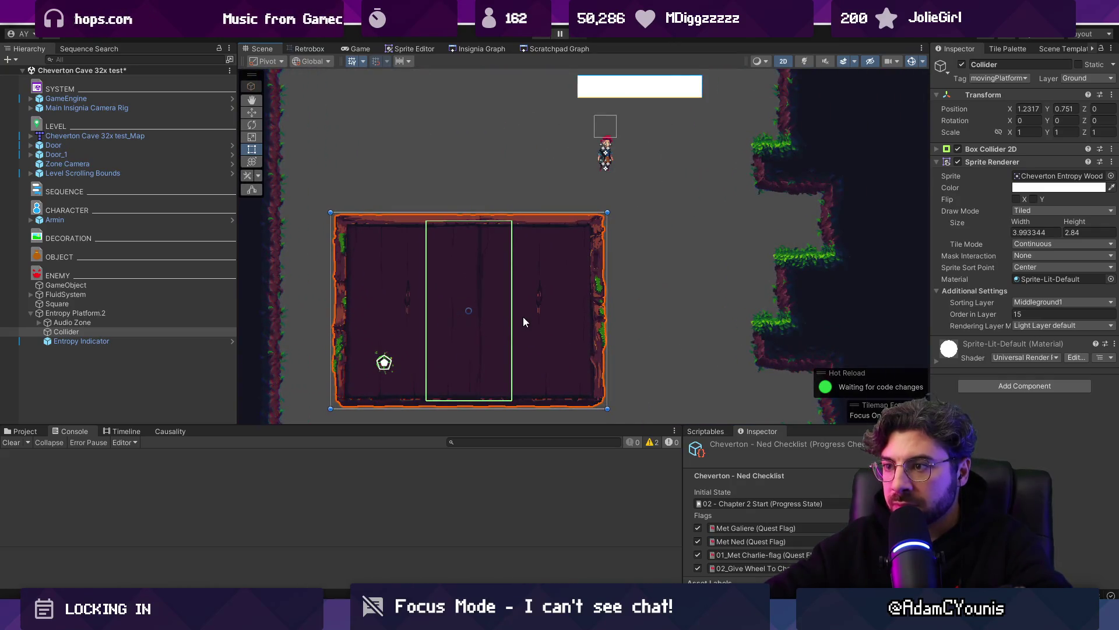
left_click(1018, 149)
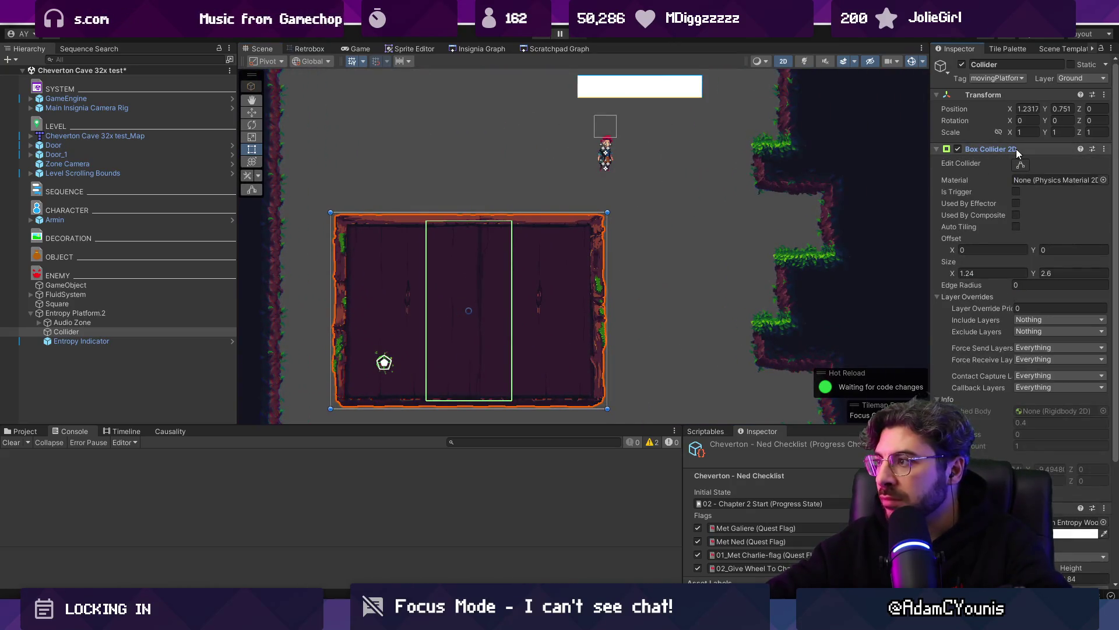
right_click(1021, 152)
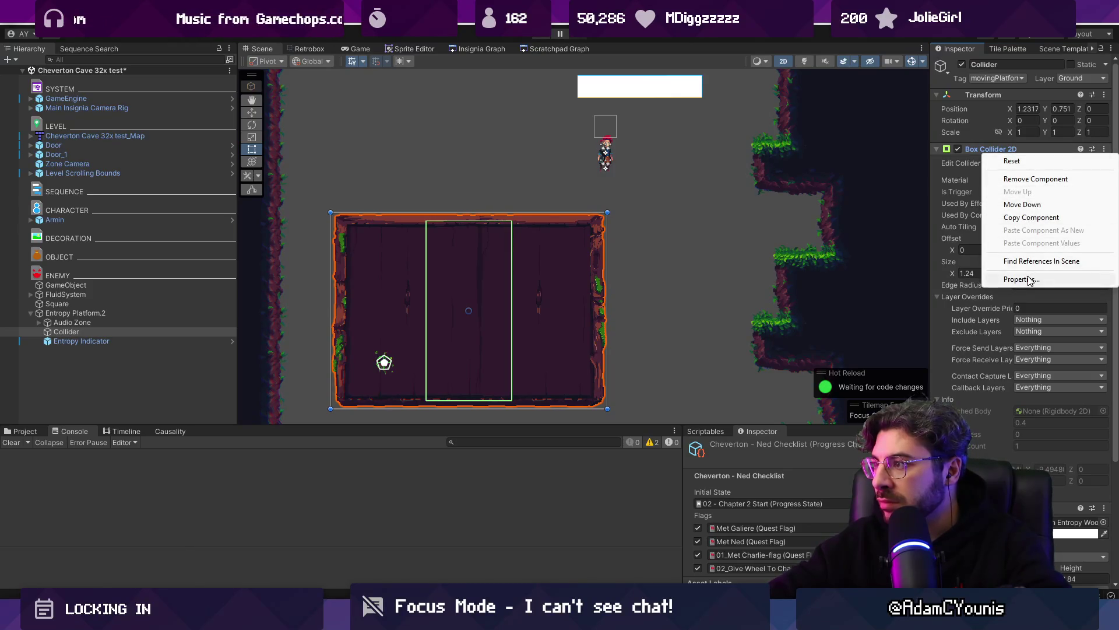
left_click(1044, 162)
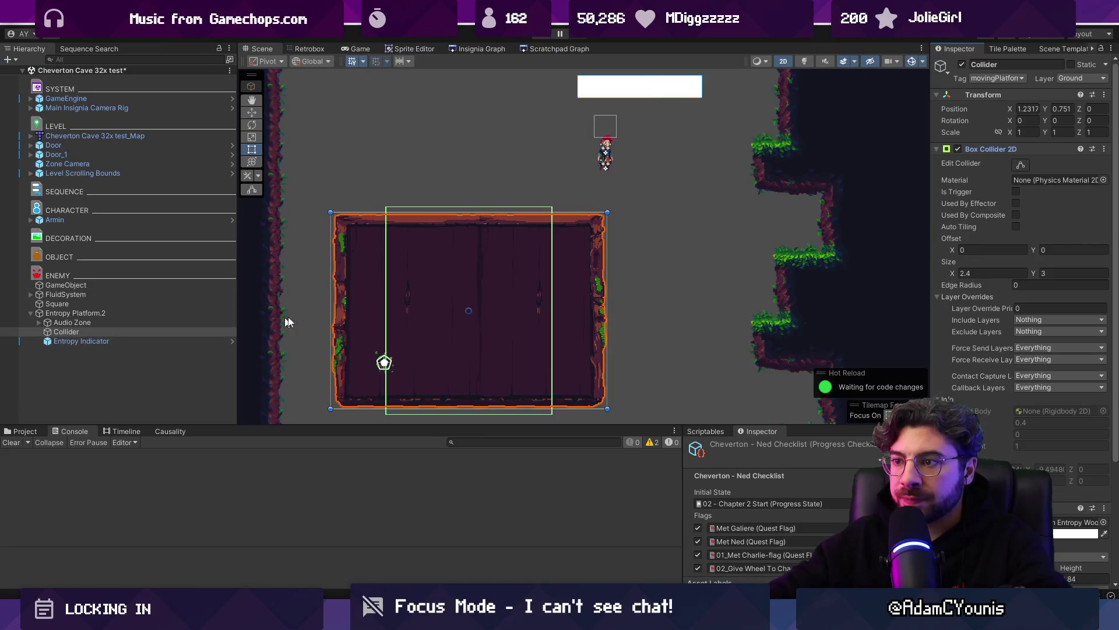
scroll(260, 322, "down", 1)
left_click_drag(374, 397, 375, 282)
scroll(375, 282, "up", 1)
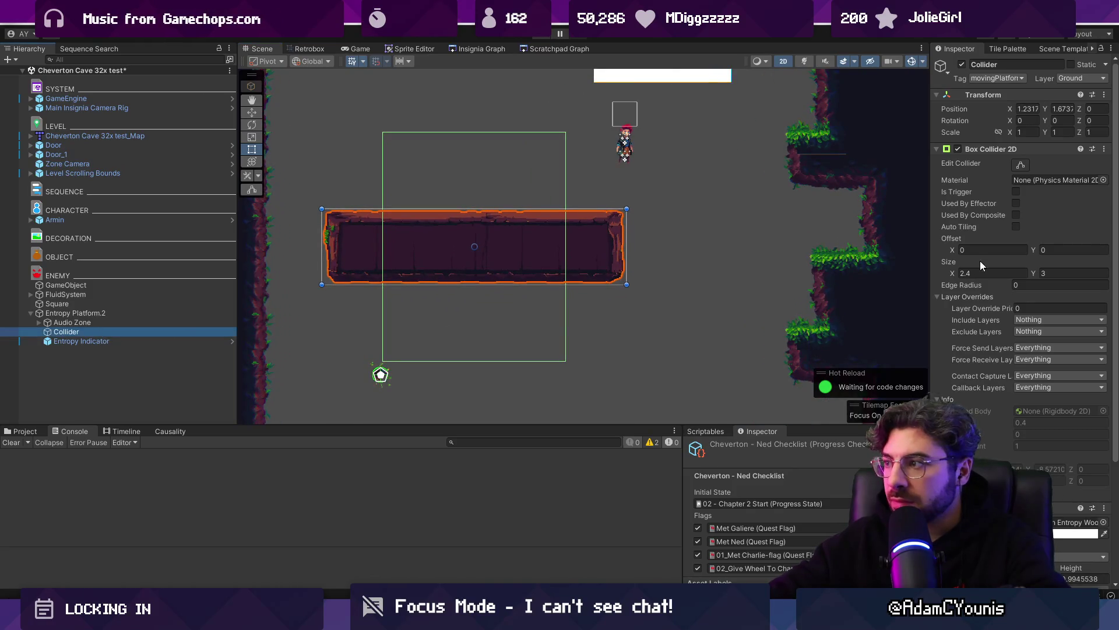
left_click_drag(1038, 274, 989, 266)
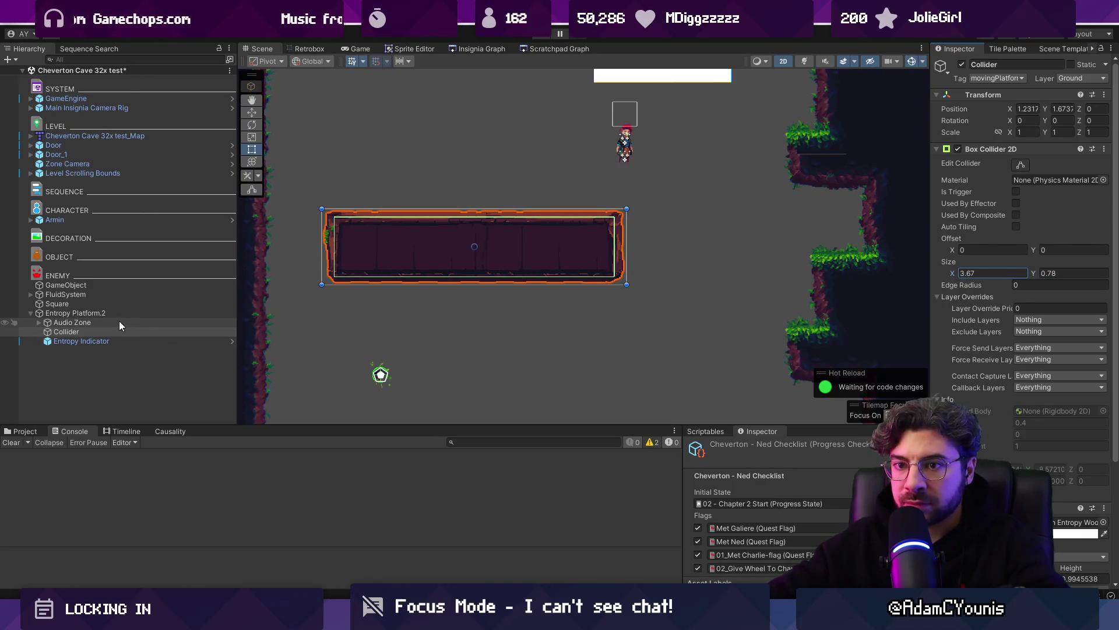
Step: Move the Entropy Indicator up onto the platform and set the Collider position to 0,0
left_click(121, 341)
left_click(104, 331)
left_click(107, 342)
left_click_drag(389, 372, 481, 250)
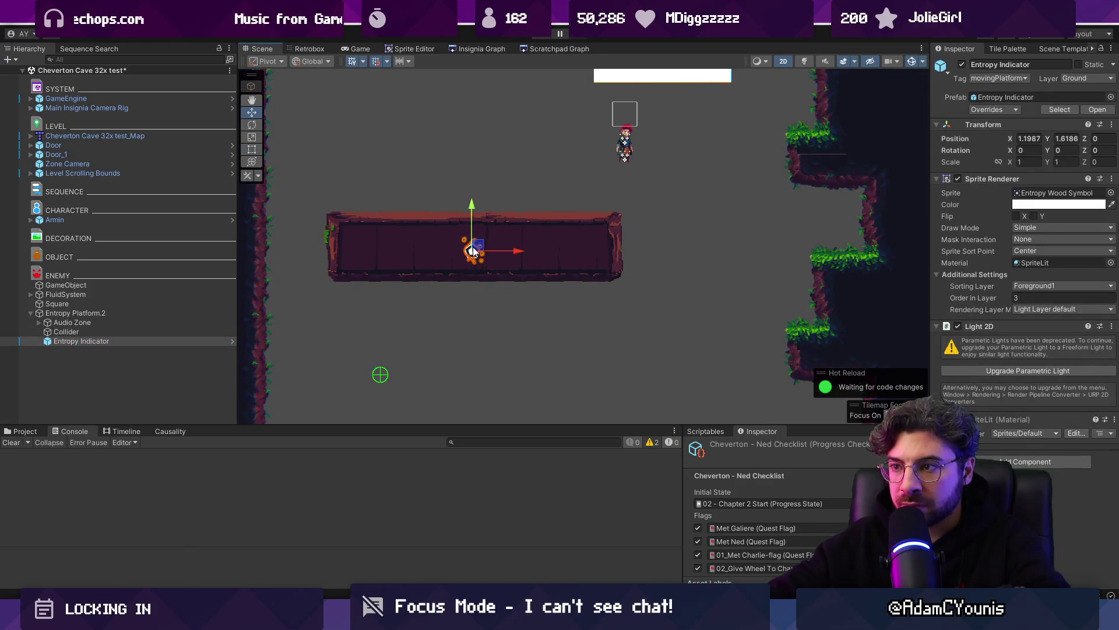
left_click(88, 332)
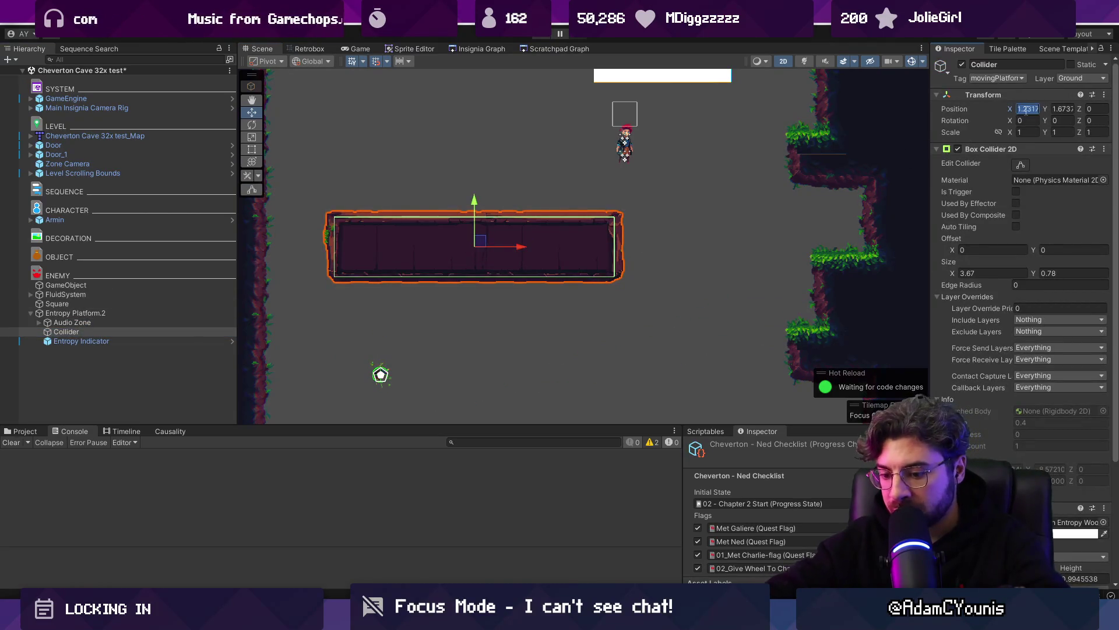
type("0")
key("Tab")
type("0")
Step: Toggle the Audio Zone's polygon collider off and back on
left_click(94, 322)
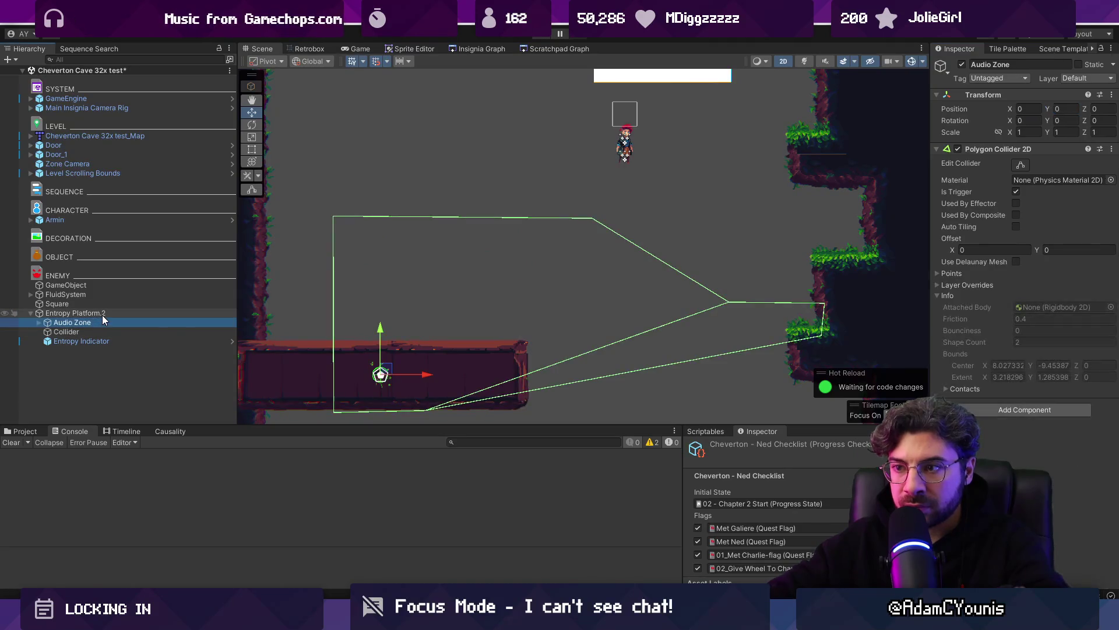
scroll(346, 311, "down", 1)
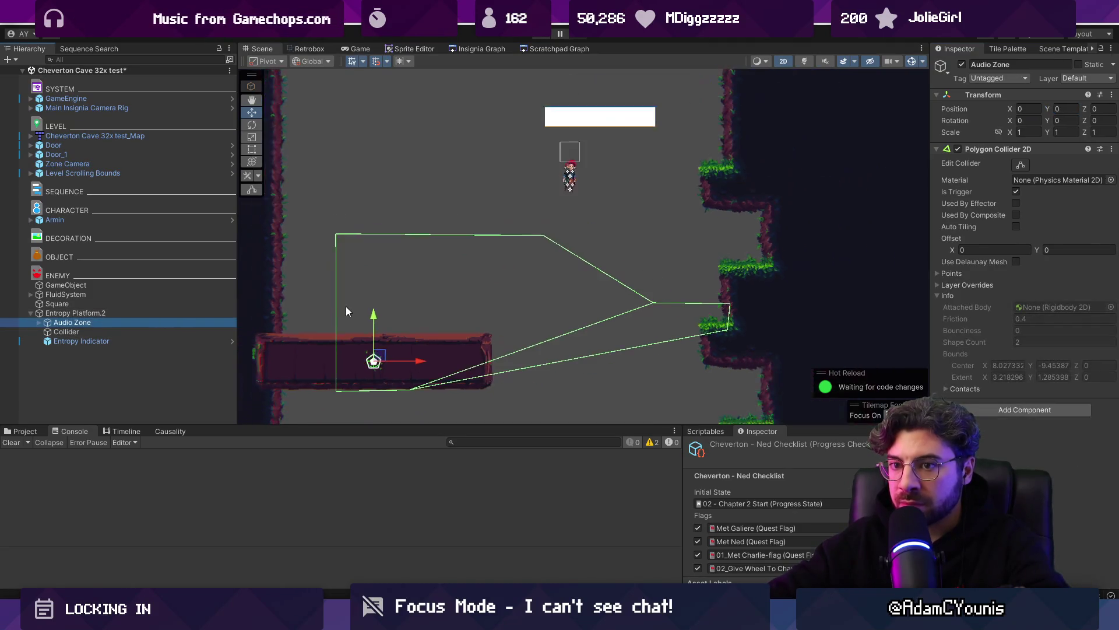
left_click(958, 149)
left_click(958, 149)
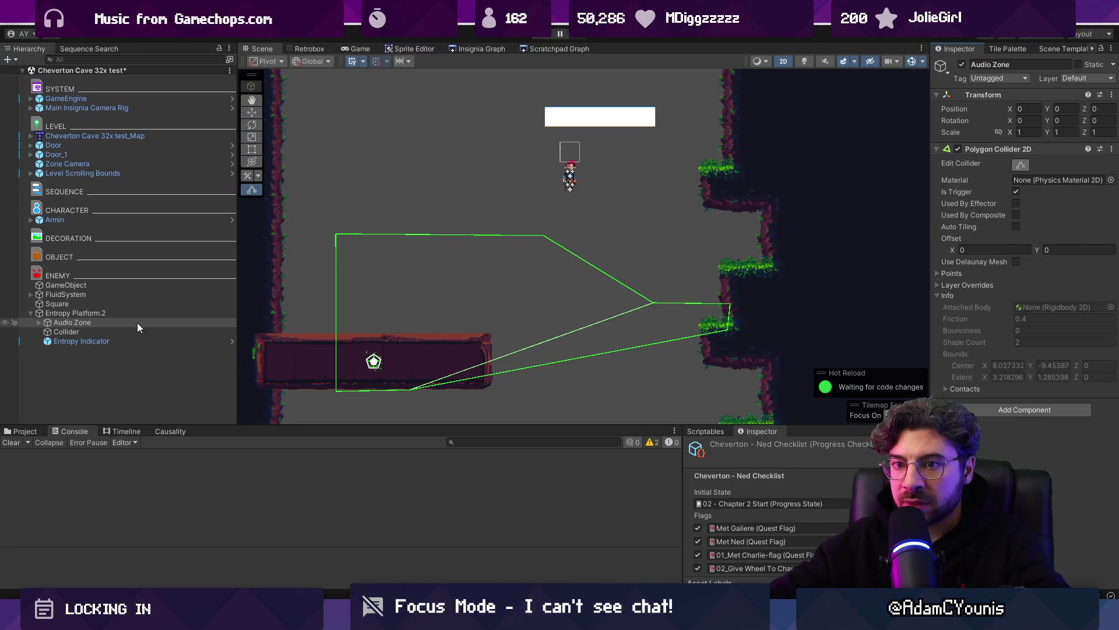
Step: Inspect Entropy Platform.2 and leave its Life script component collapsed
left_click(121, 313)
left_click(121, 322)
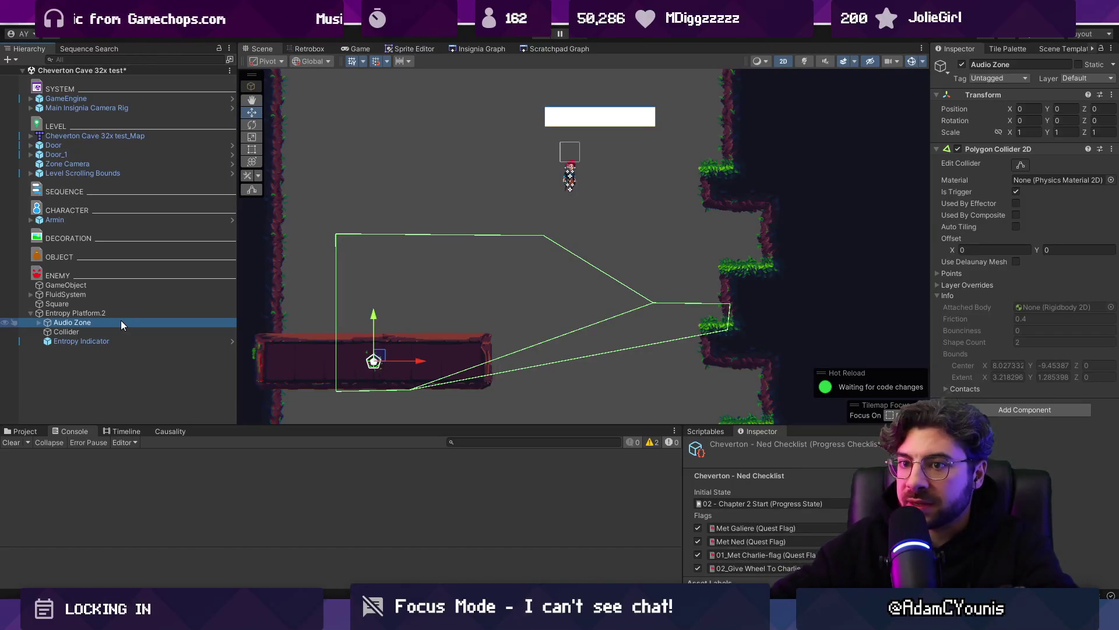
left_click(122, 313)
scroll(993, 309, "down", 5)
left_click(988, 184)
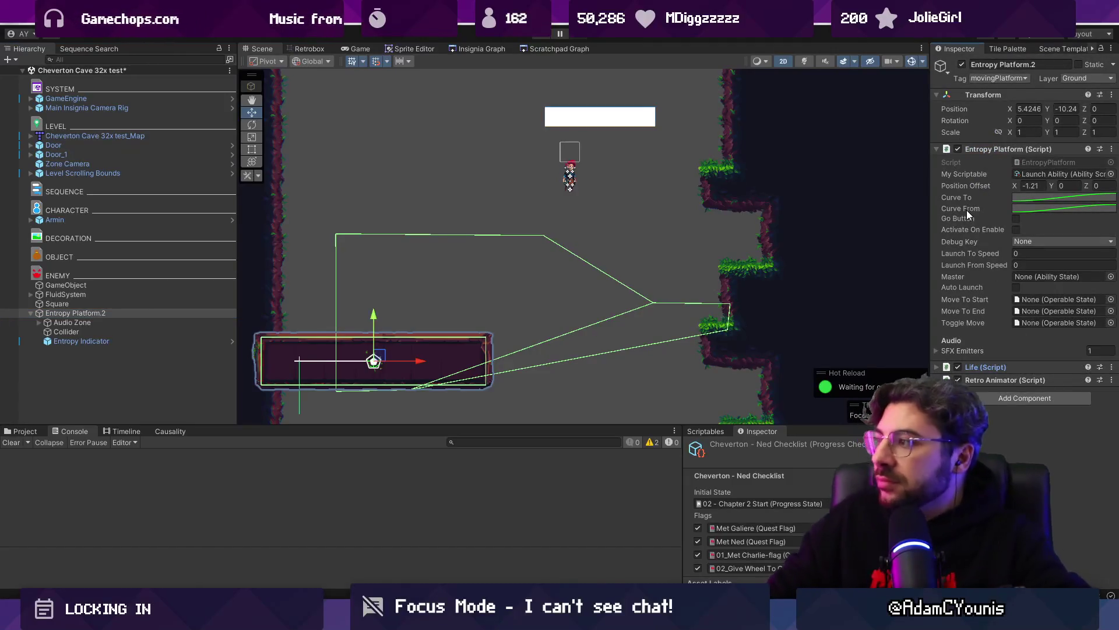
left_click(999, 368)
scroll(999, 370, "down", 2)
scroll(999, 363, "up", 2)
left_click(995, 368)
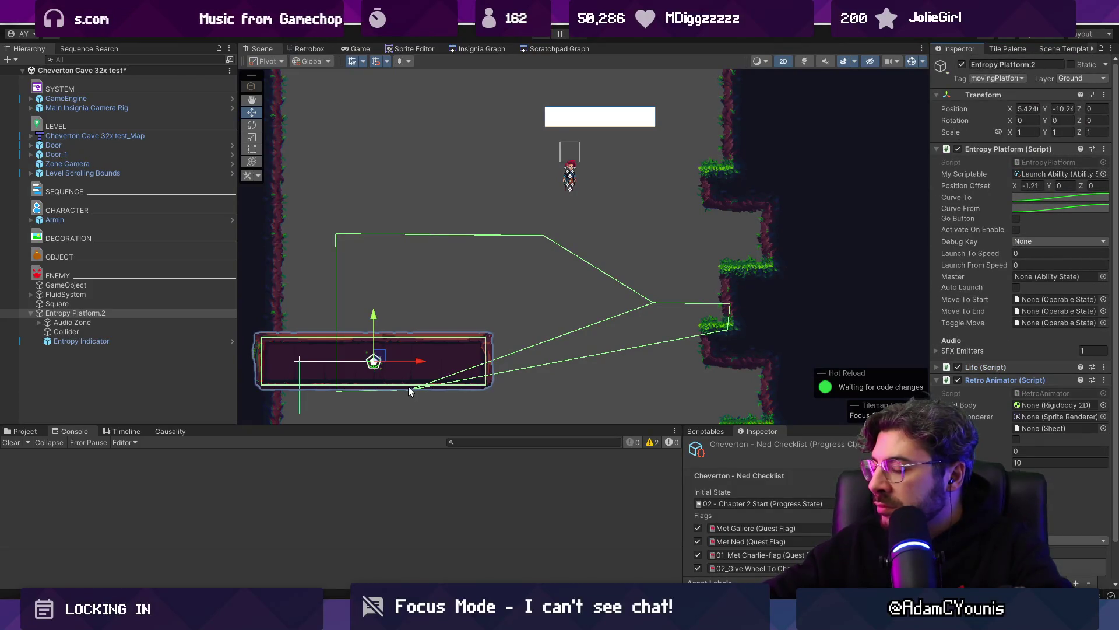
Step: Delete the Audio Zone, then undo the deletion
left_click(154, 324)
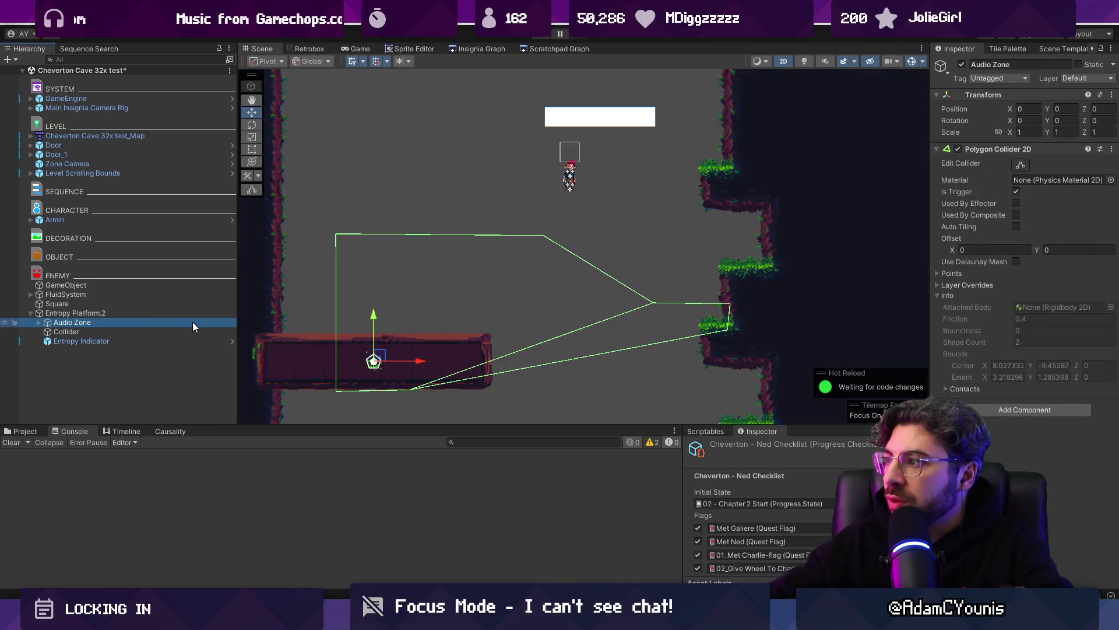
key("Delete")
left_click(163, 312)
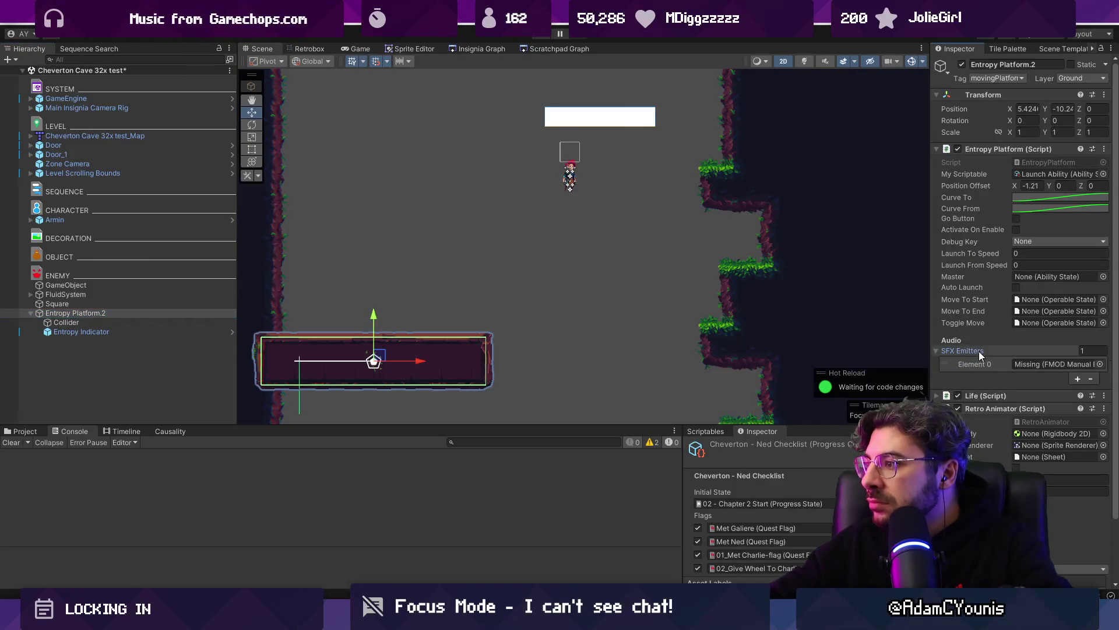
key("shift+d")
key("ctrl+z")
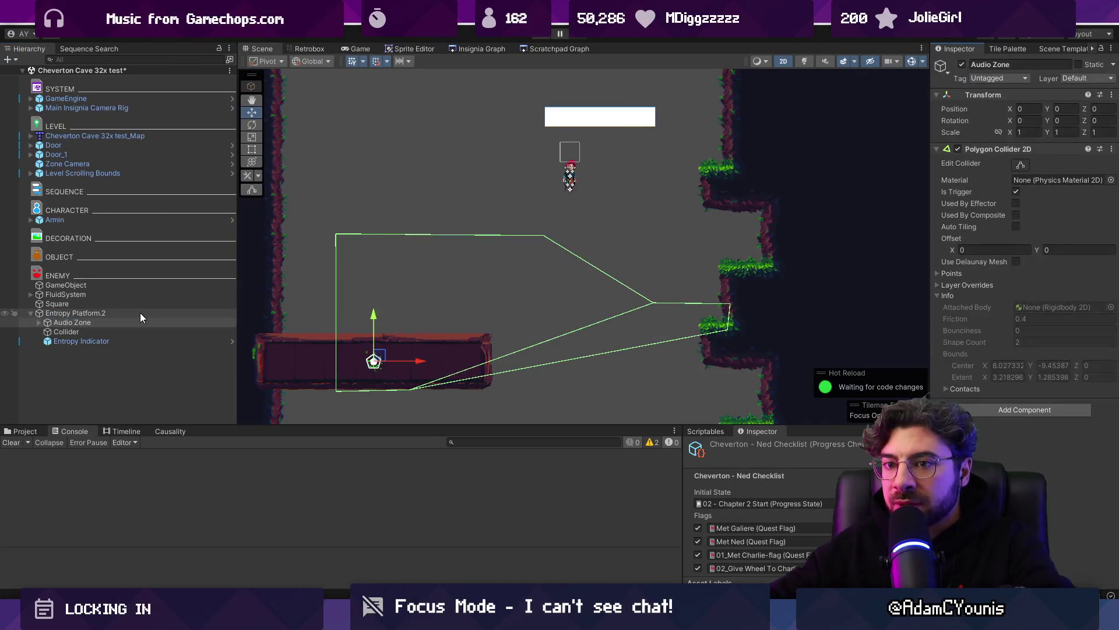
Step: Edit the Audio Zone polygon collider's points to hug the platform, then save the scene
left_click(140, 312)
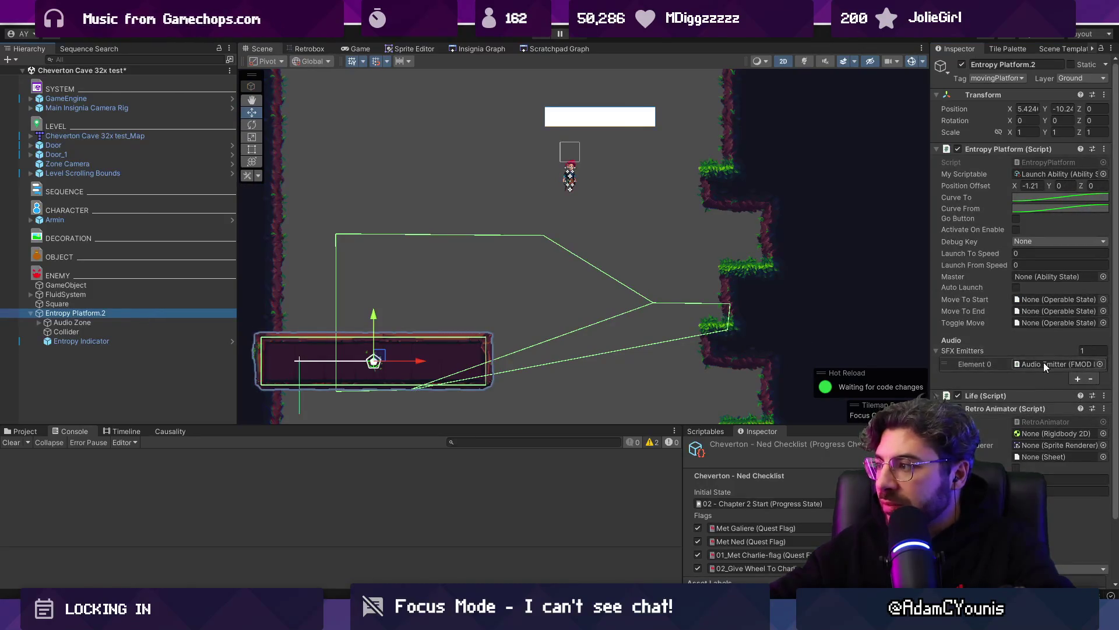
left_click(39, 322)
left_click(130, 330)
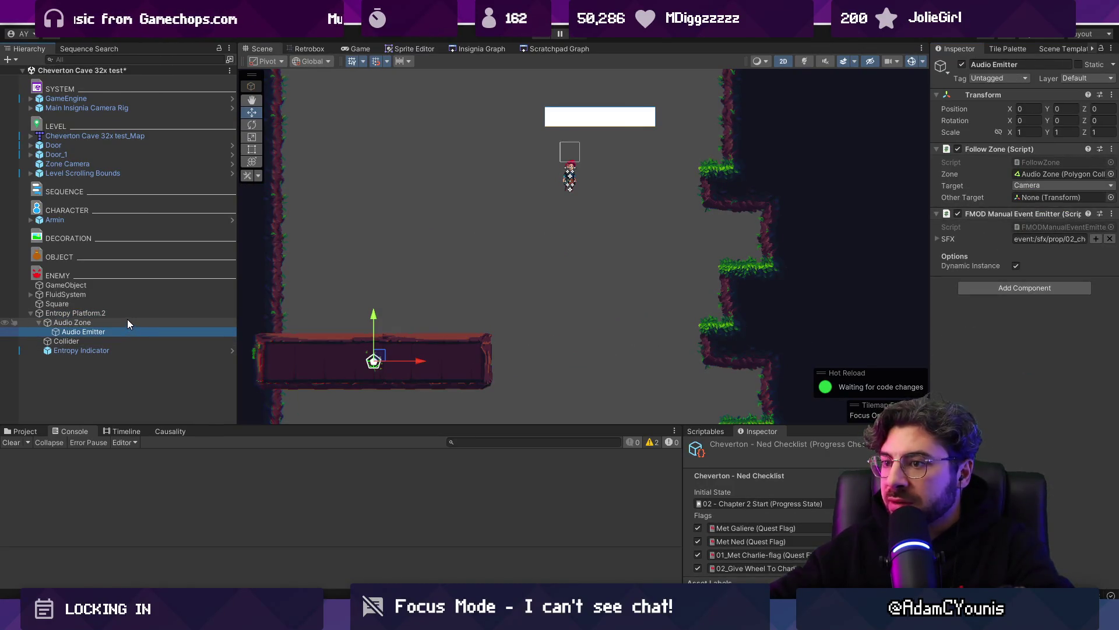
left_click(128, 321)
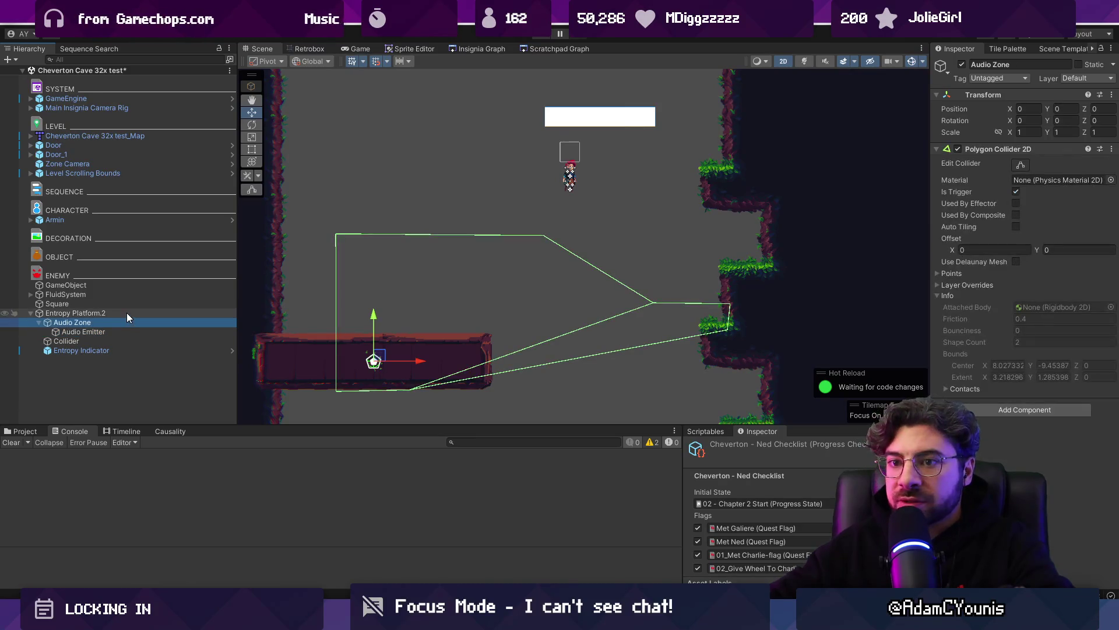
left_click(1014, 163)
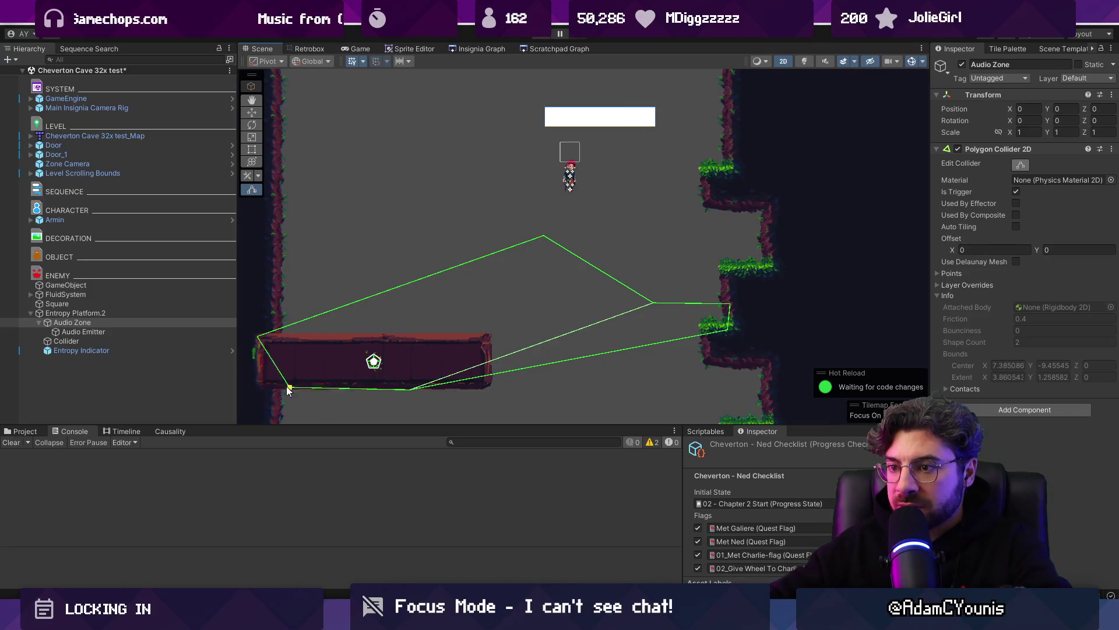
left_click_drag(549, 236, 476, 340)
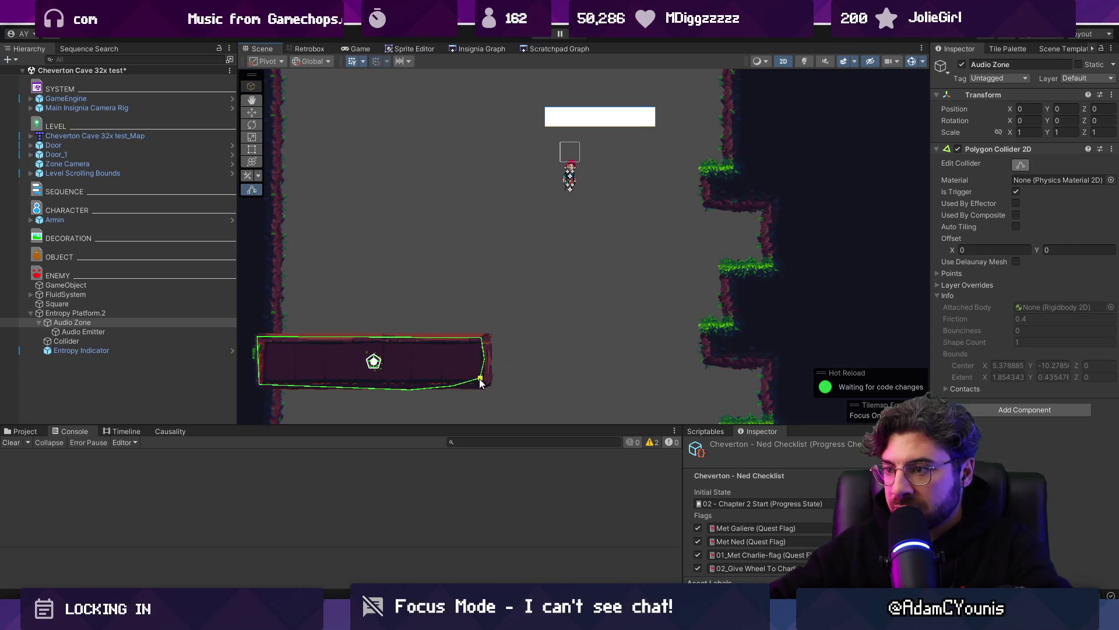
left_click_drag(480, 347, 484, 339)
key("ctrl+s")
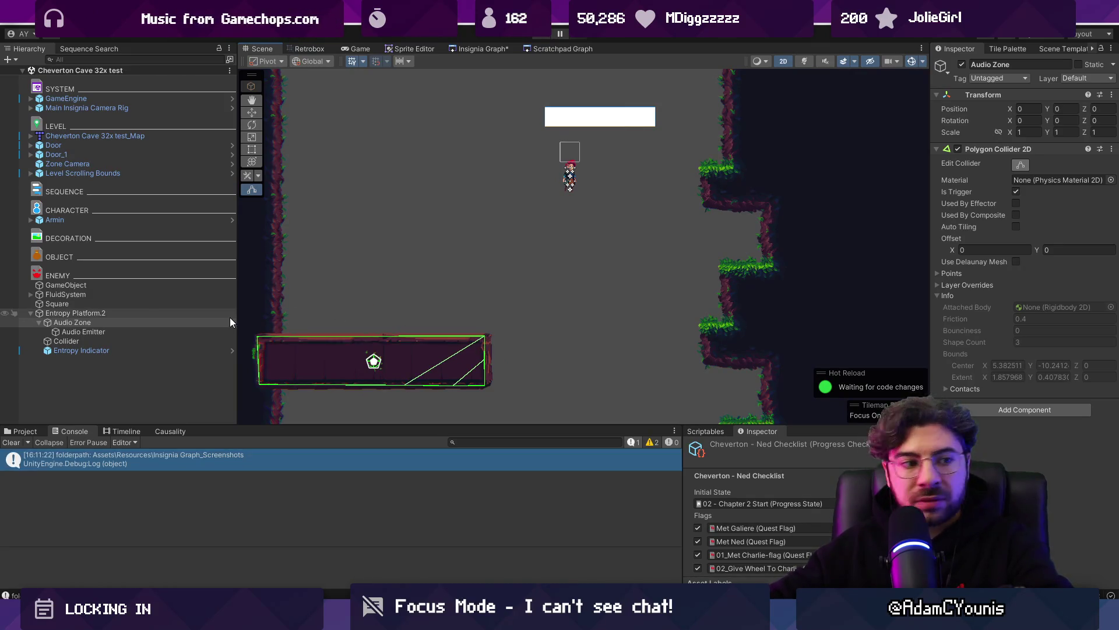
Step: Move Entropy Platform.2 up and to the right, and delete the white Square
left_click(132, 313)
key("f")
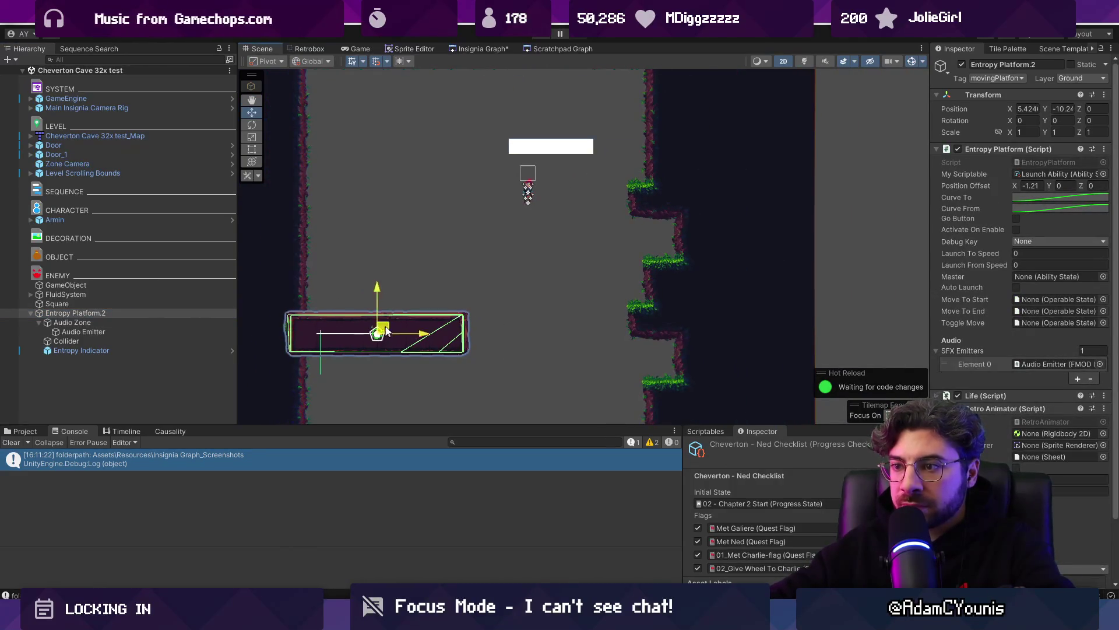
left_click_drag(385, 328, 508, 246)
left_click(552, 148)
key("Delete")
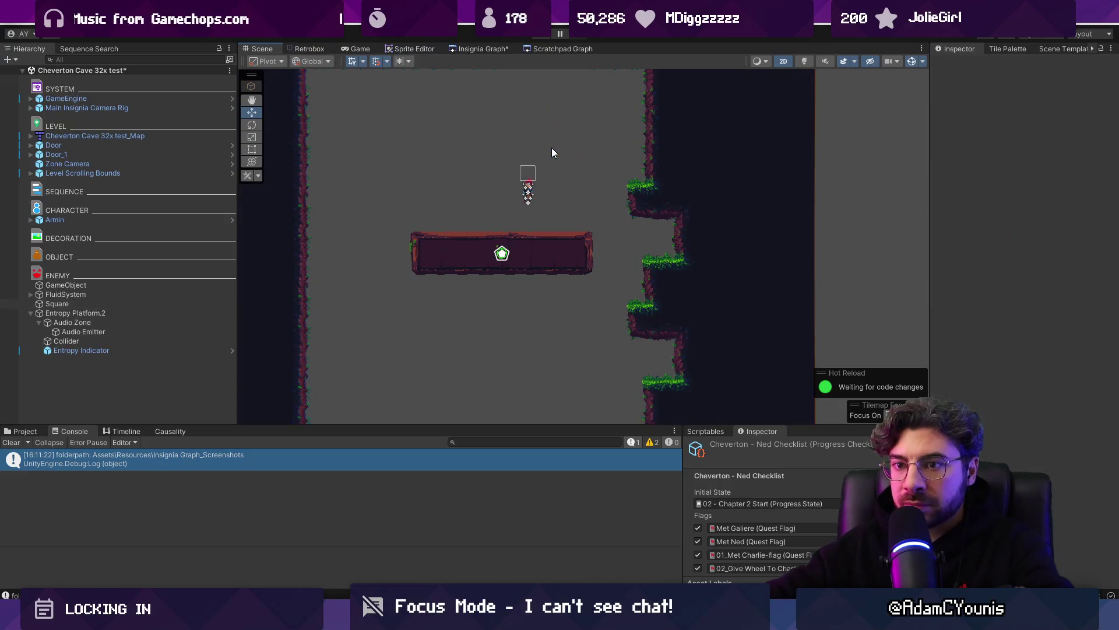
Step: Move Armin up-right and place the Entropy Enemy Wrapper prefab onto the grassy floor
left_click(532, 192)
left_click_drag(528, 186, 641, 167)
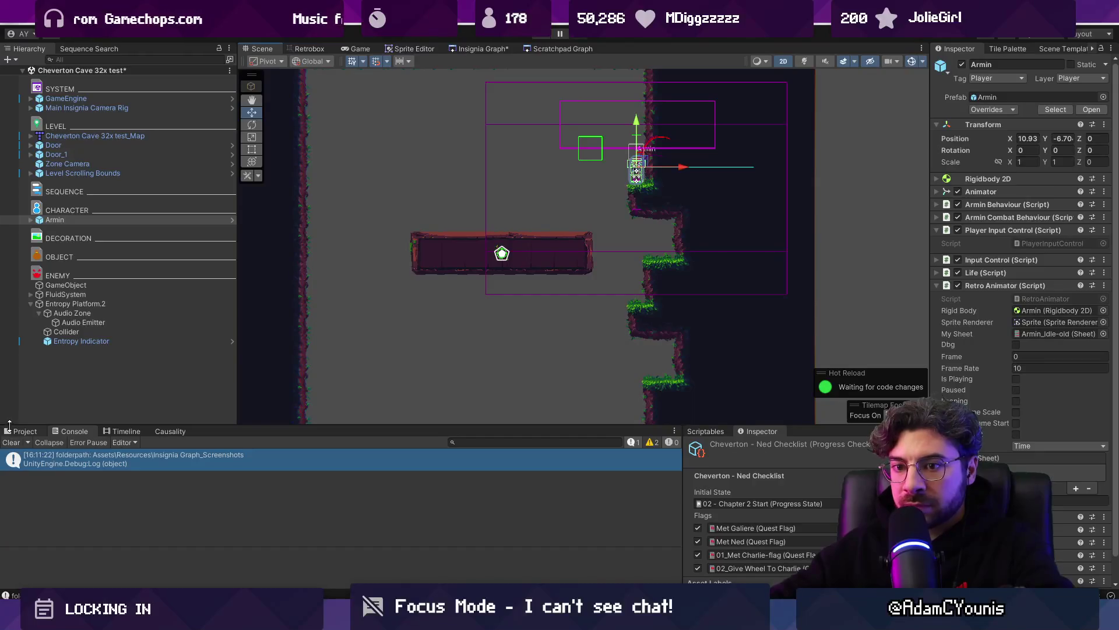
left_click(18, 431)
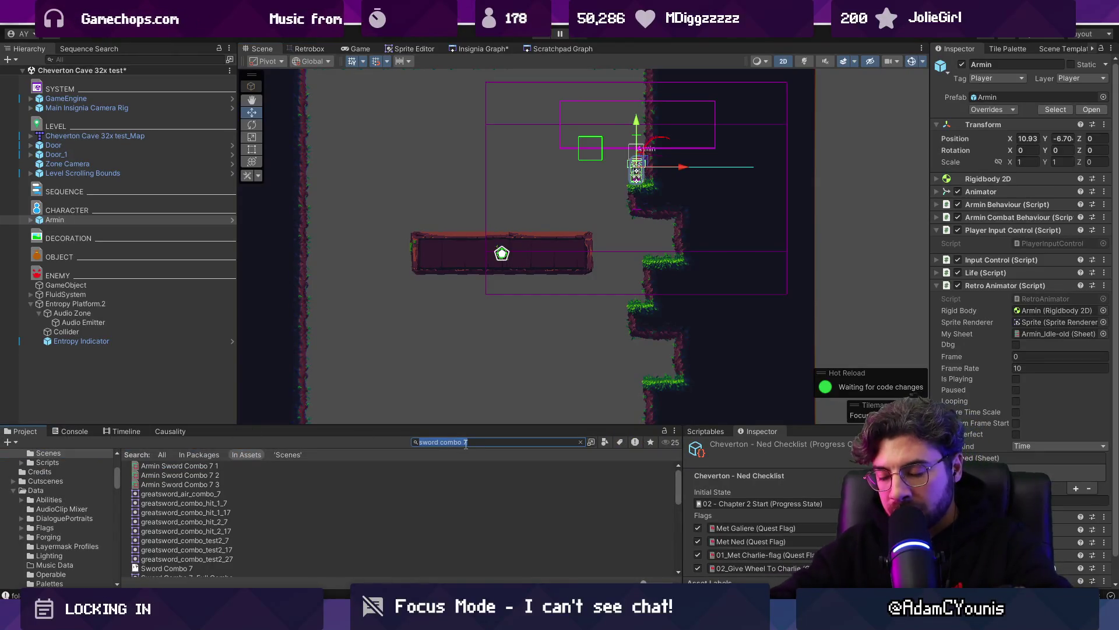
scroll(218, 502, "down", 3)
type("prefab")
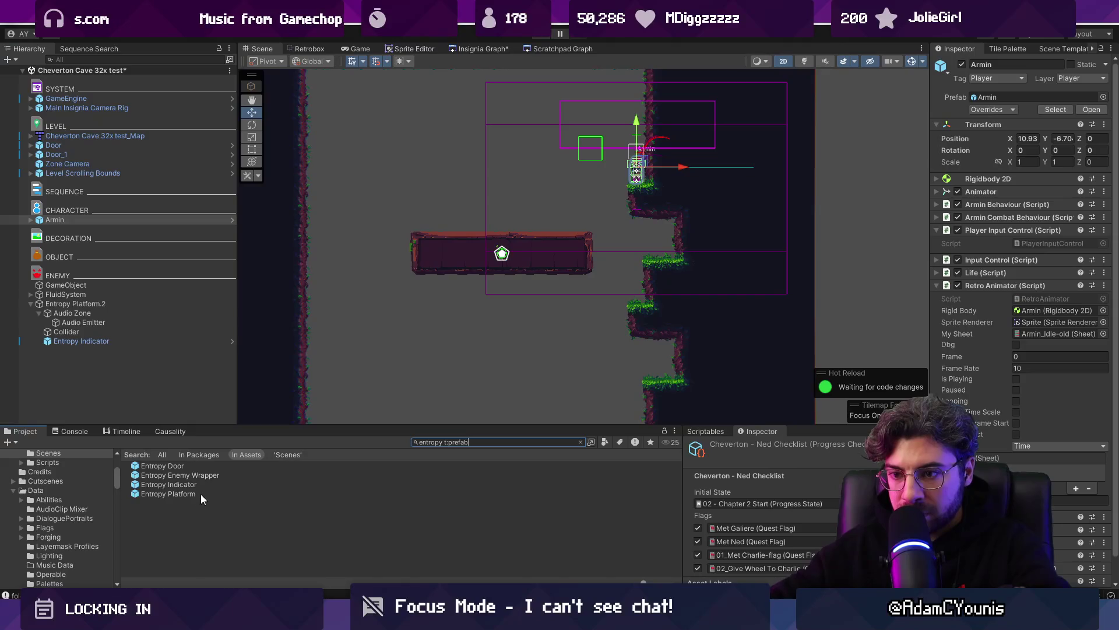
left_click_drag(204, 475, 386, 372)
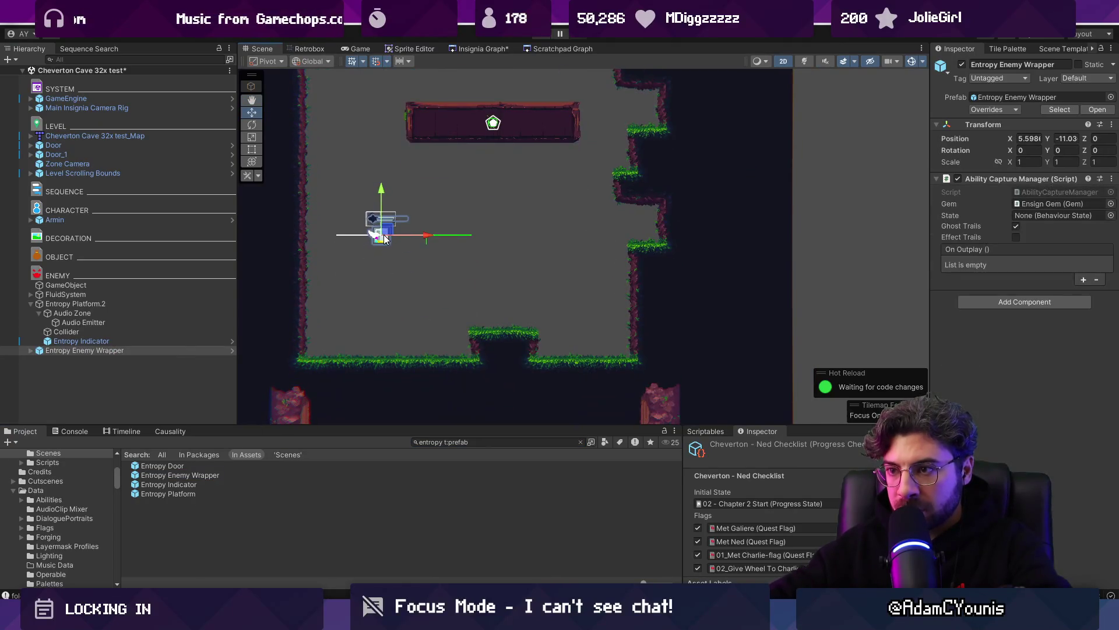
mouse_move(383, 234)
left_mouse_down()
mouse_move(419, 332)
mouse_move(464, 300)
mouse_move(469, 225)
mouse_move(447, 356)
mouse_move(434, 140)
left_mouse_up()
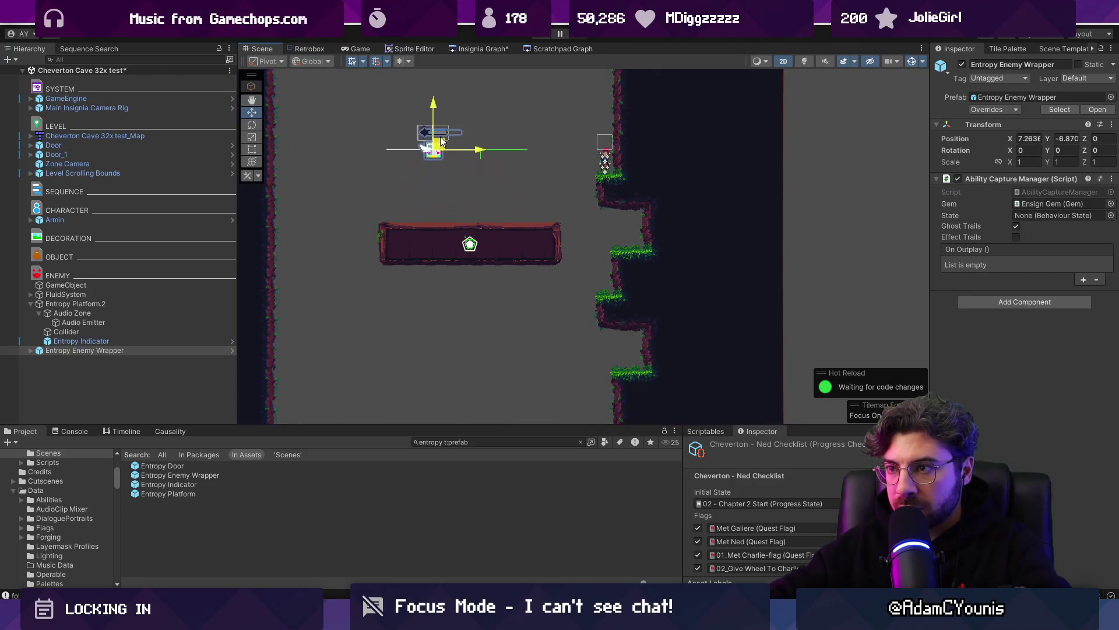
Step: Save the tile map in Tiled and return to Unity
key("alt+Tab")
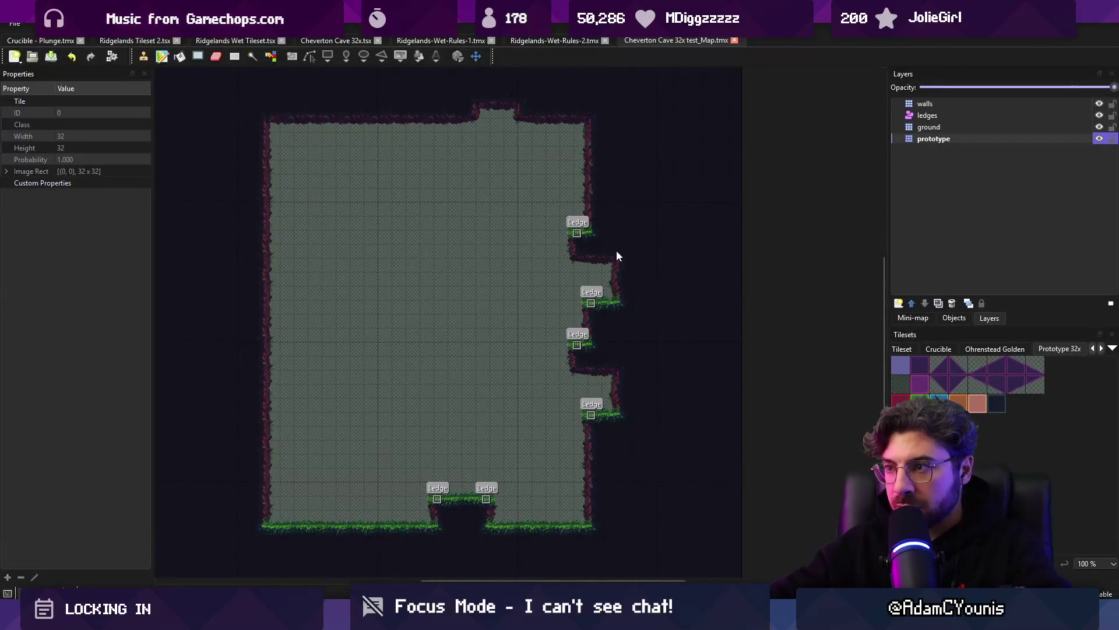
key("ctrl+s")
key("alt+Tab")
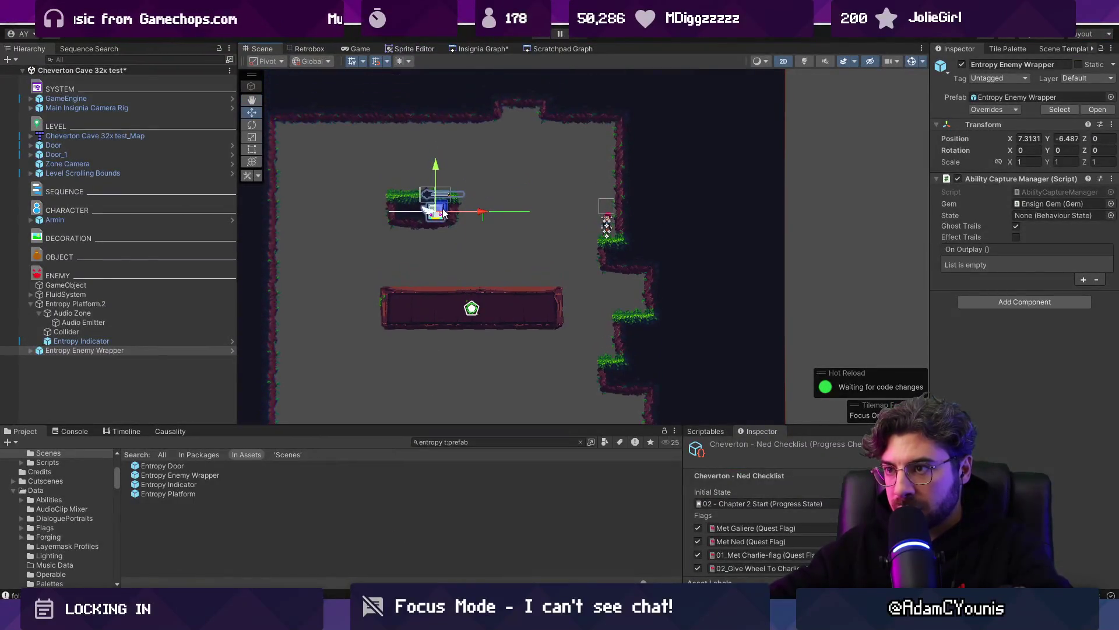
Step: Put the enemy wrapper on the small upper ledge with Armin beside it, then play-test
left_click_drag(443, 208, 426, 181)
mouse_move(606, 224)
left_mouse_down()
mouse_move(606, 204)
mouse_move(447, 177)
left_mouse_up()
left_click(541, 36)
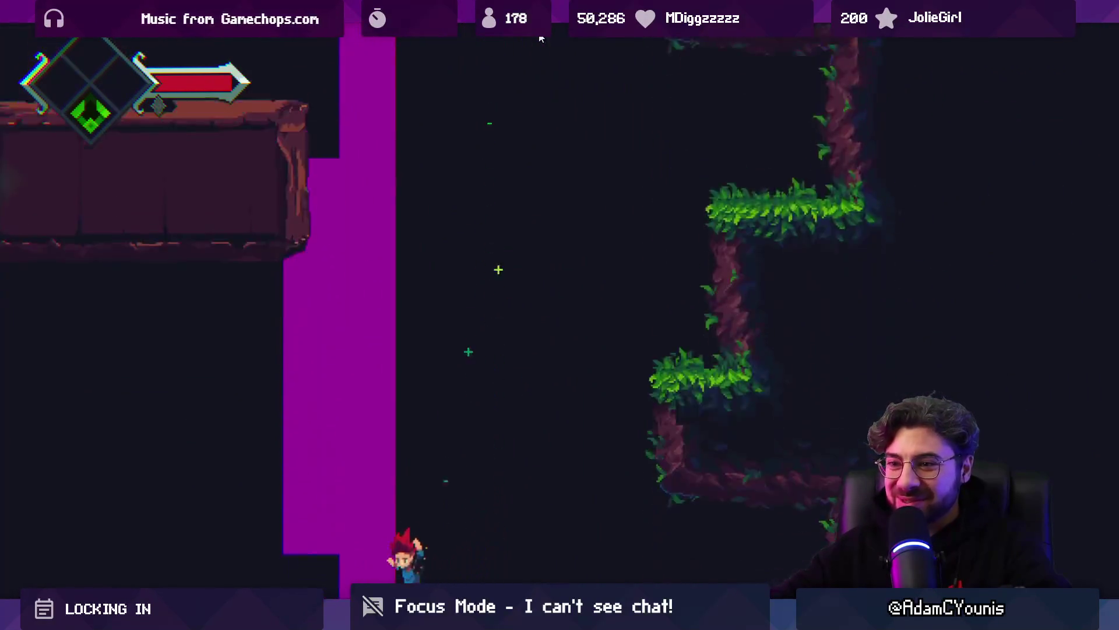
key("shift+space")
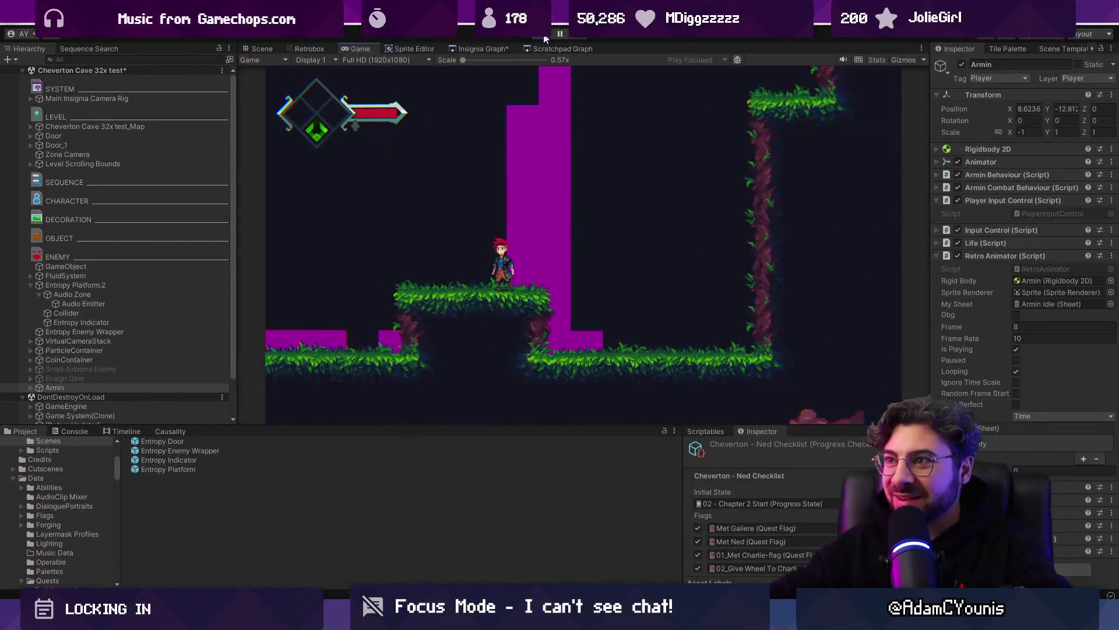
key("ctrl+p")
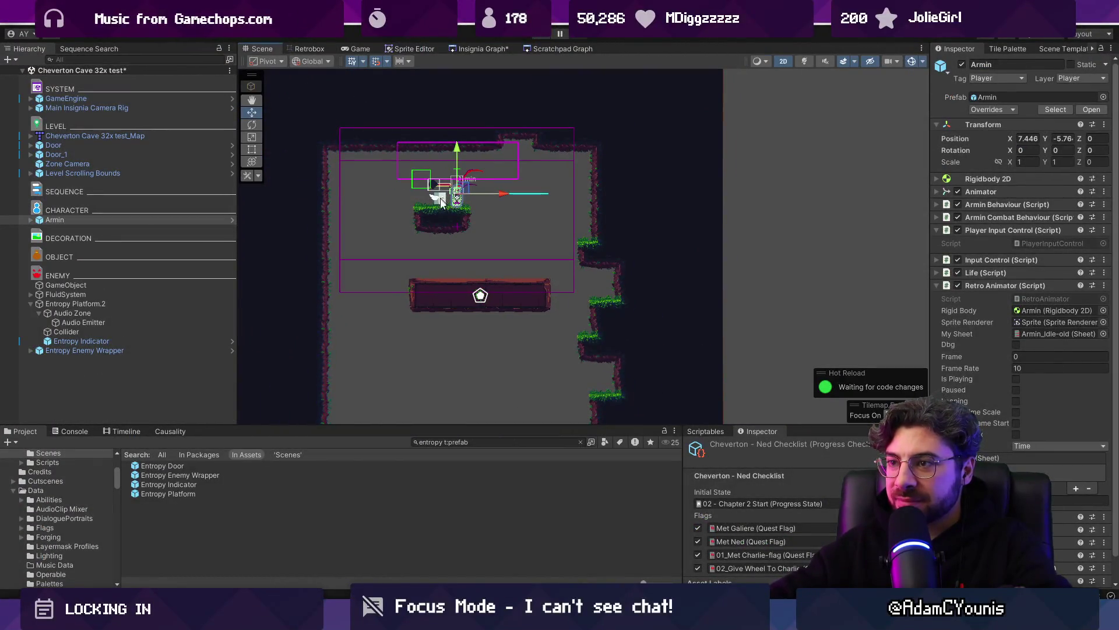
Step: Move Entropy Platform.2 down-left, and the enemy wrapper and Armin down near the bottom ledge
left_click(501, 239)
left_click_drag(501, 238, 454, 304)
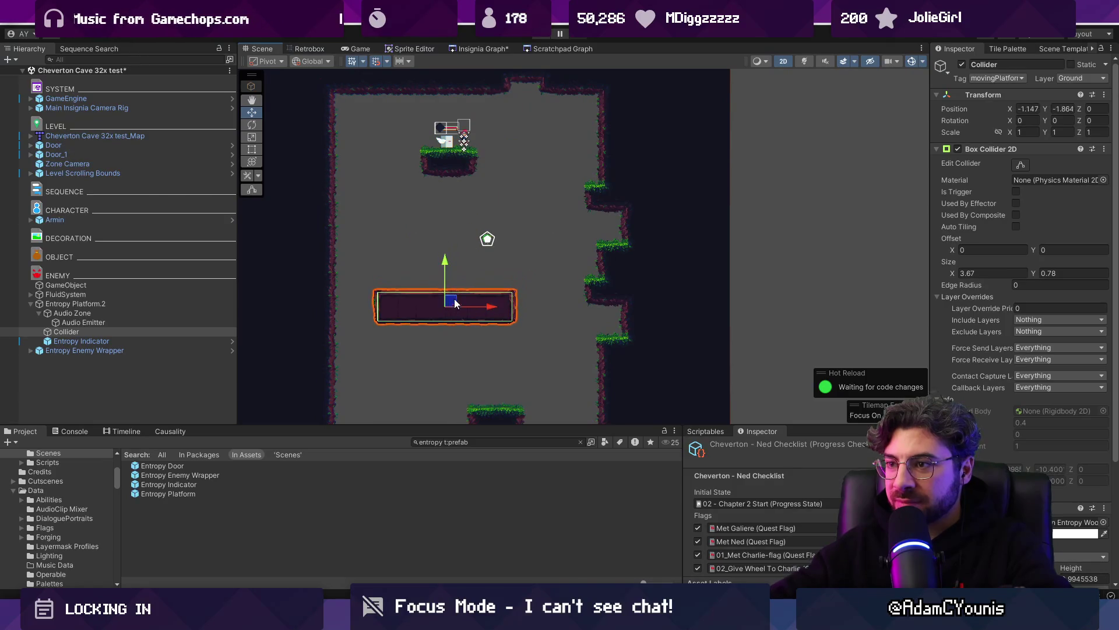
key("ctrl+z")
left_click(76, 303)
left_click_drag(487, 238, 424, 338)
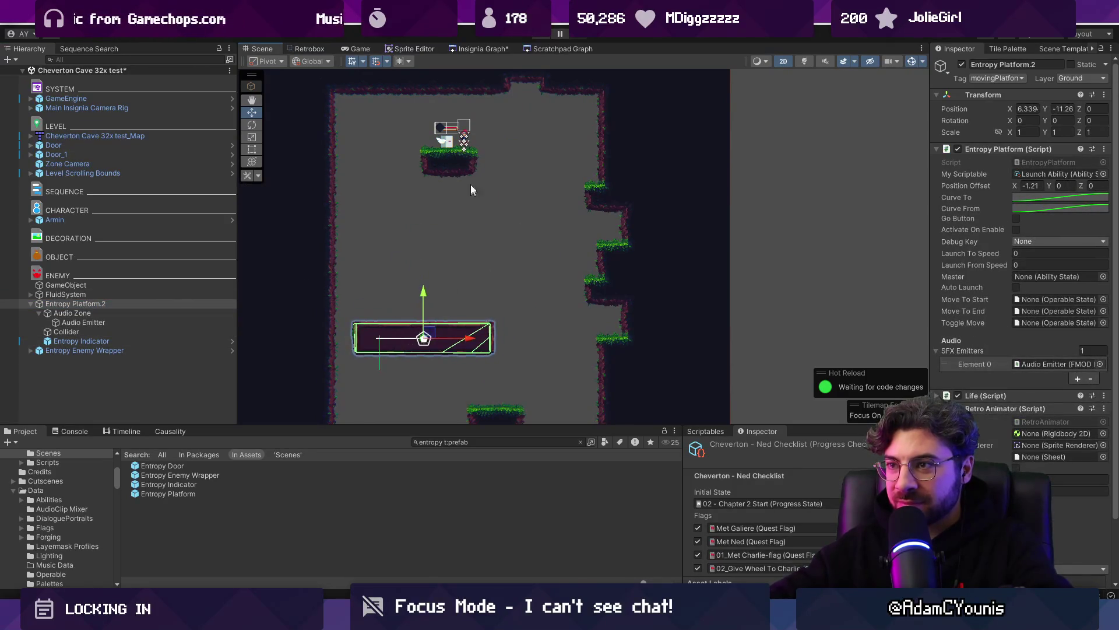
left_click(441, 140)
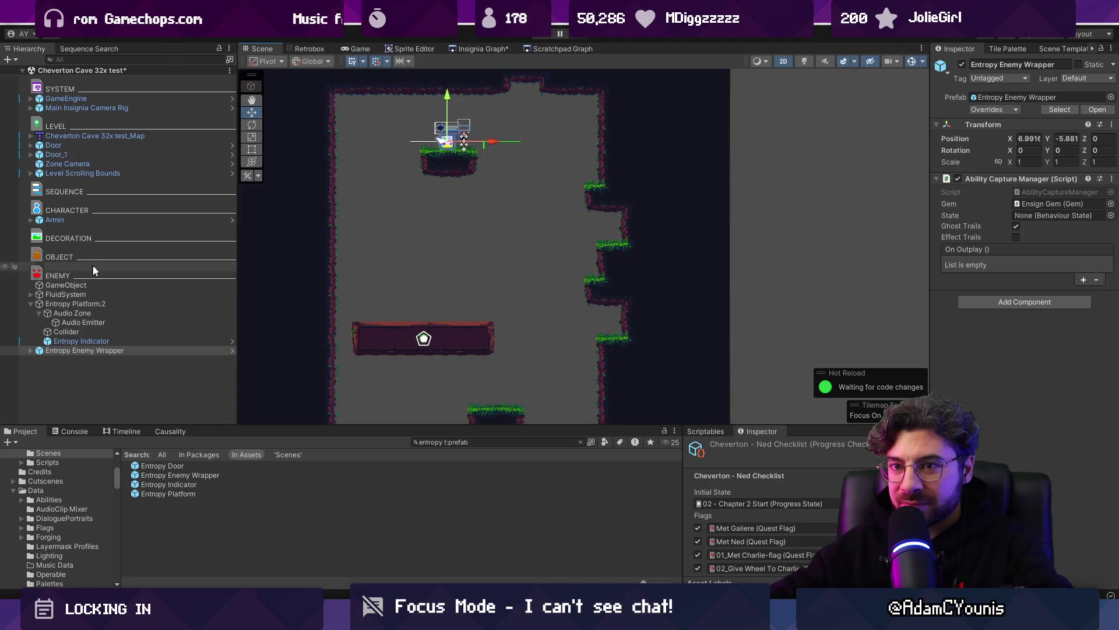
left_click_drag(466, 137, 507, 384)
left_click(111, 219)
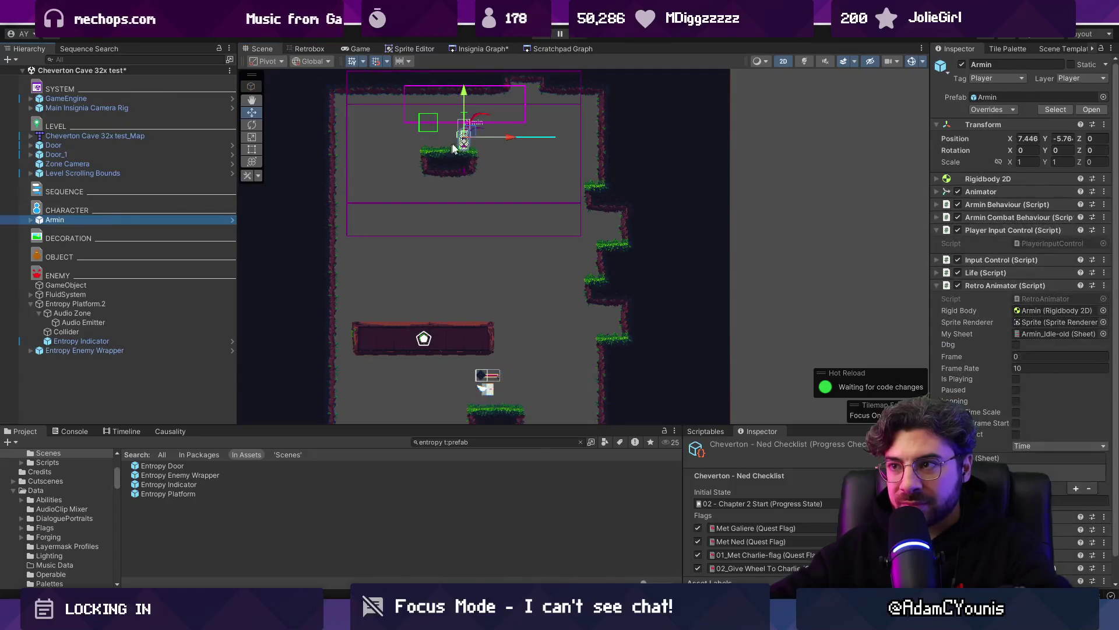
mouse_move(475, 137)
left_mouse_down()
mouse_move(523, 356)
mouse_move(519, 390)
left_mouse_up()
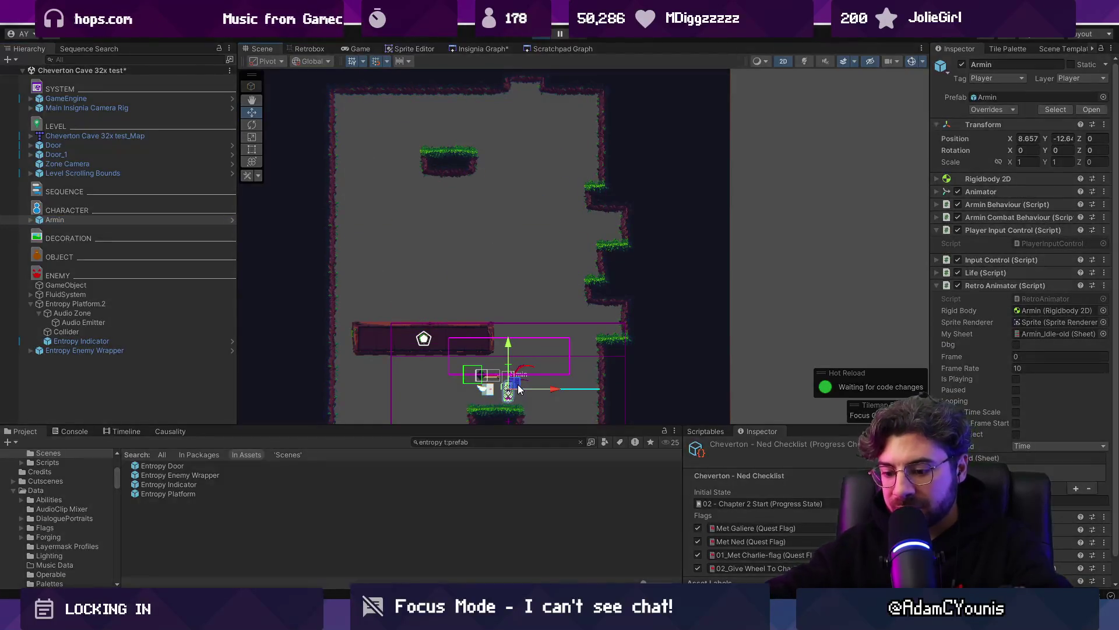
Step: Play-test the room again, making Armin jump, then stop play mode
key("ctrl+p")
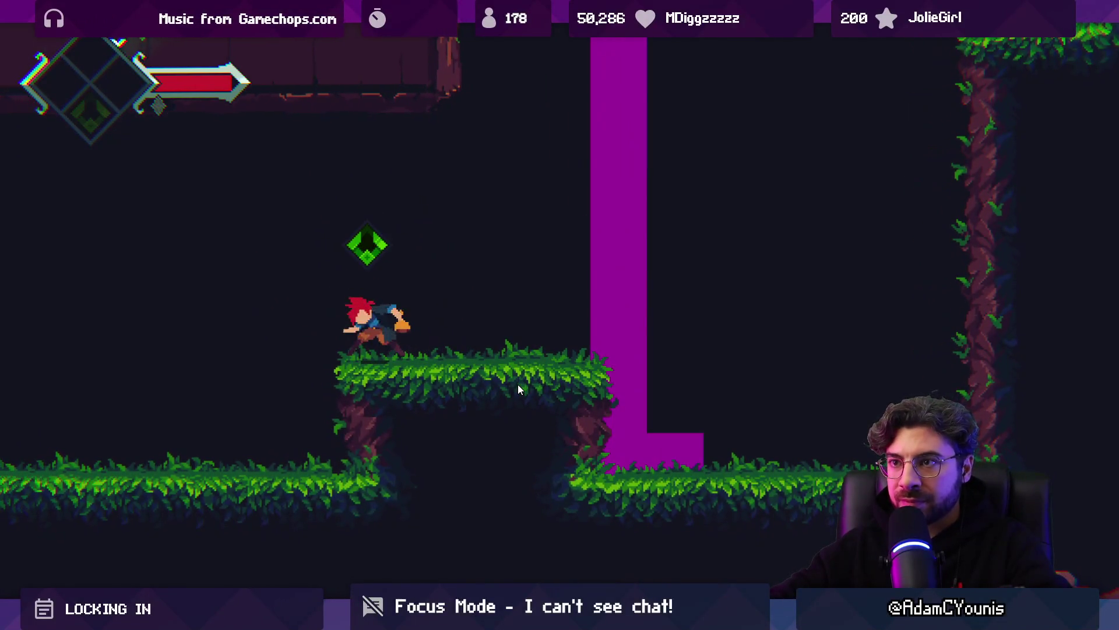
key("space")
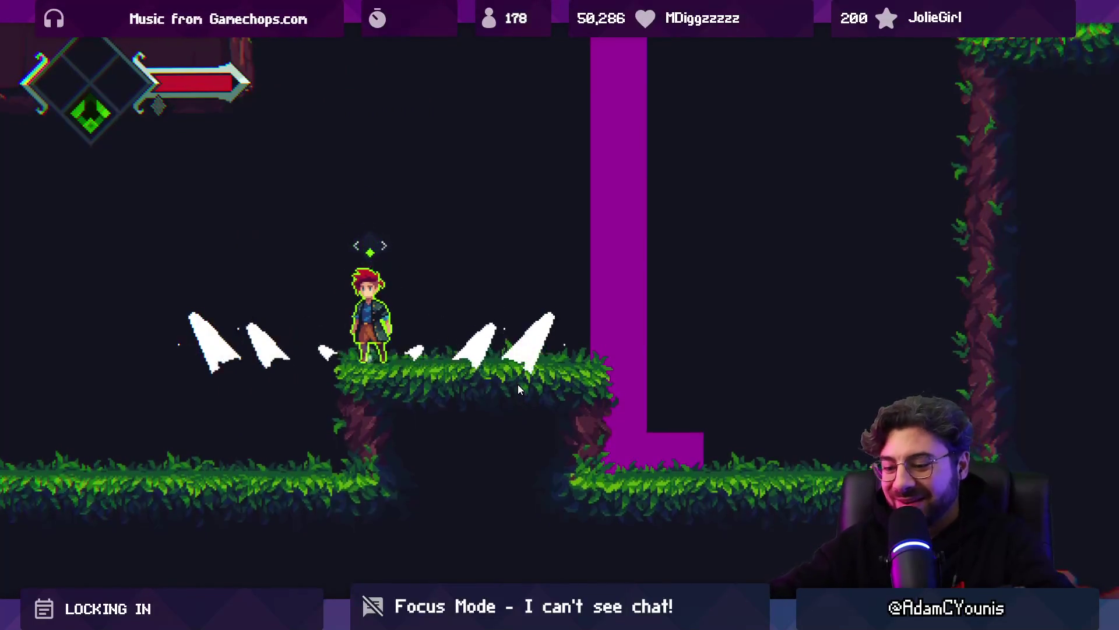
key("Escape")
left_click(541, 38)
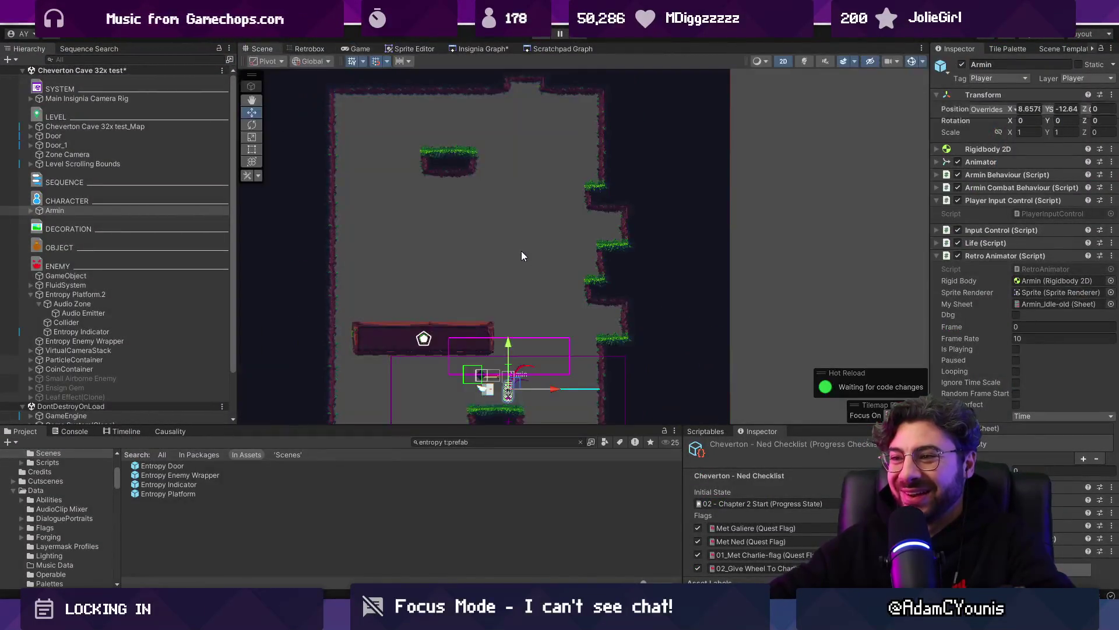
Step: Set Entropy Platform.2's Position Offset X to 2 and start playing
left_click(95, 304)
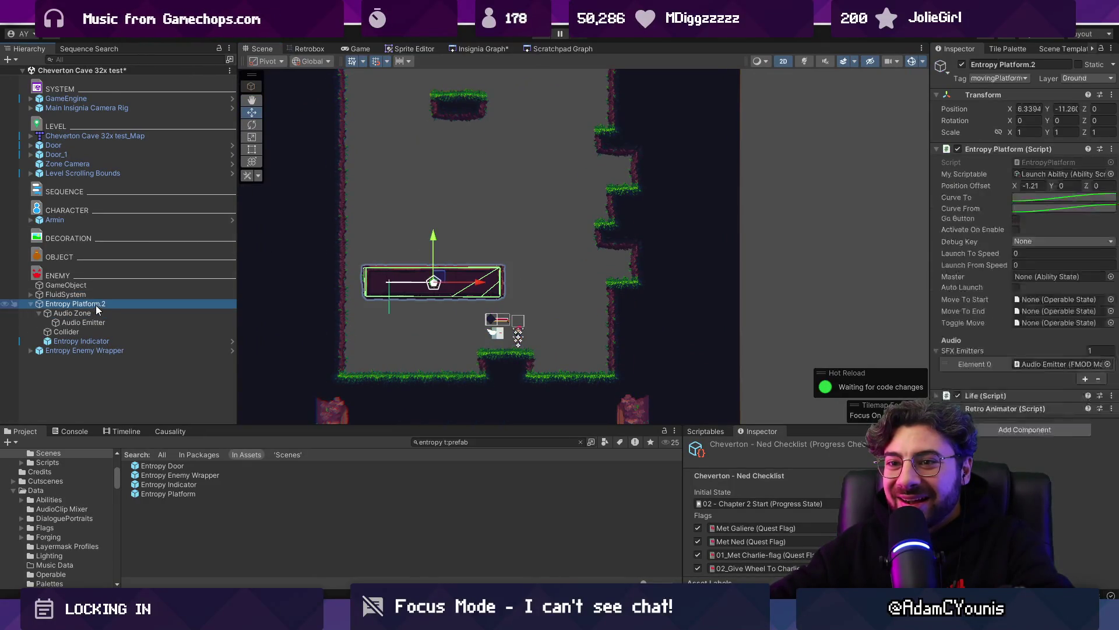
left_click(1041, 188)
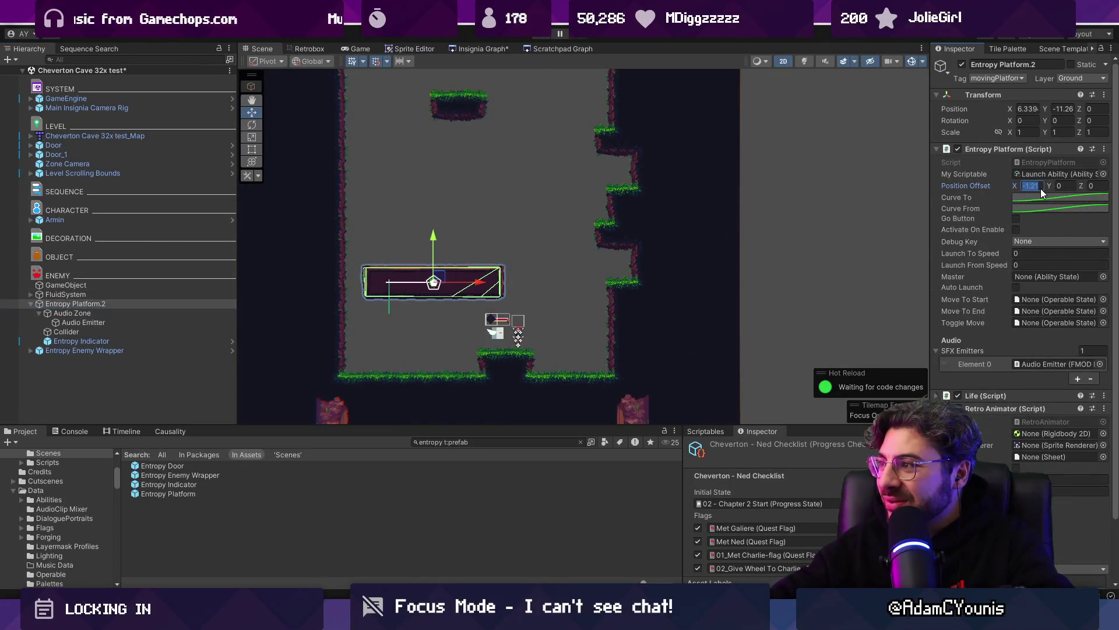
type("2")
left_click(538, 40)
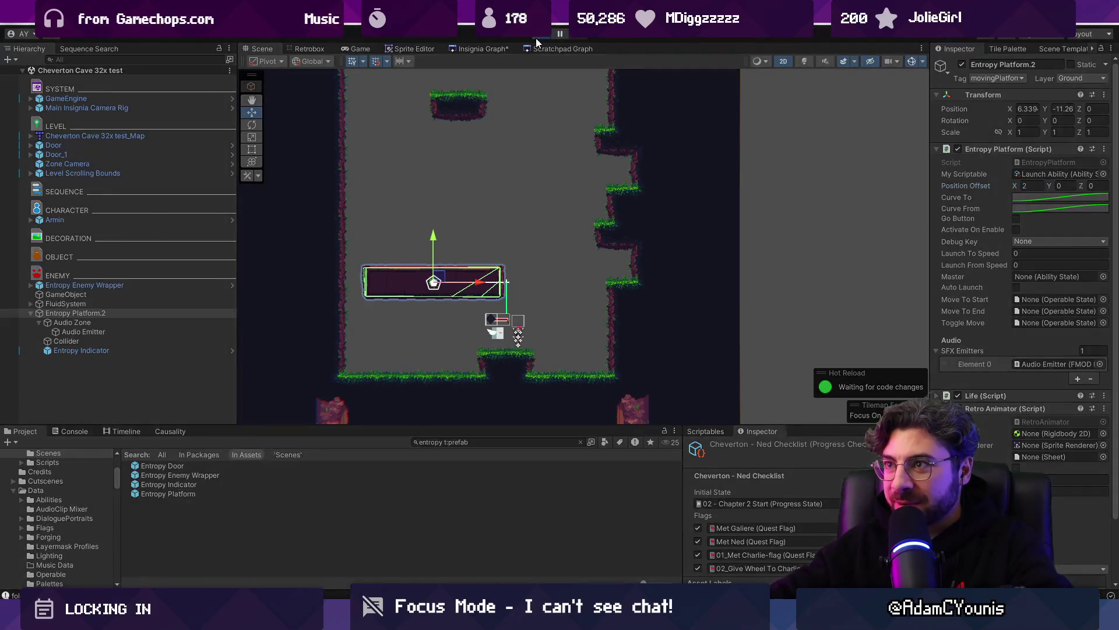
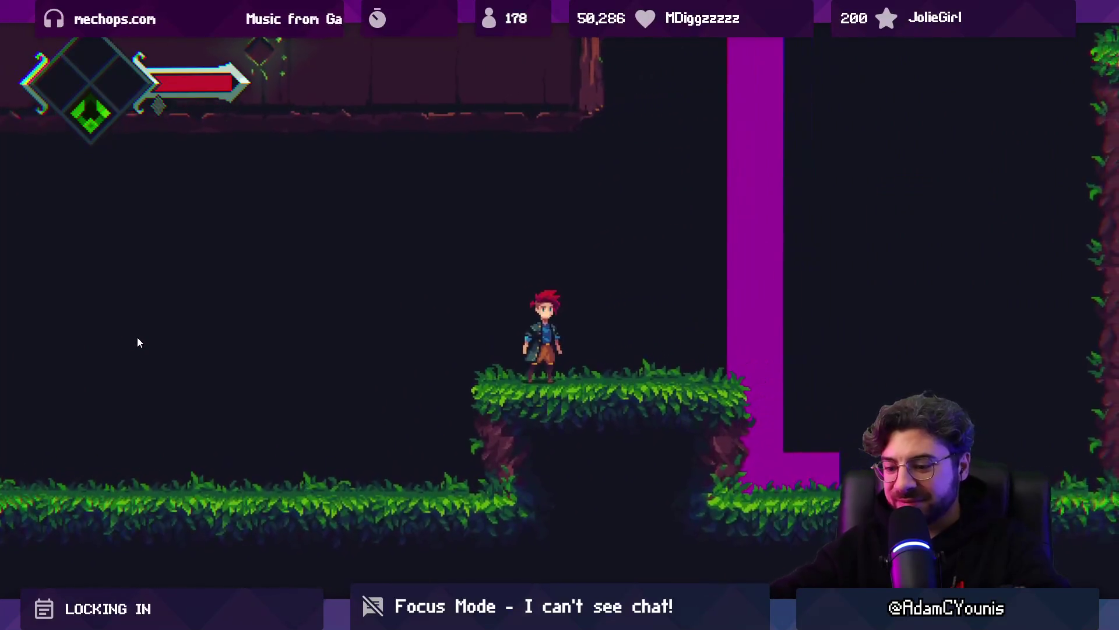
Step: Stop the game and move the Zone Camera down into the cave room
key("shift+space")
left_click(540, 35)
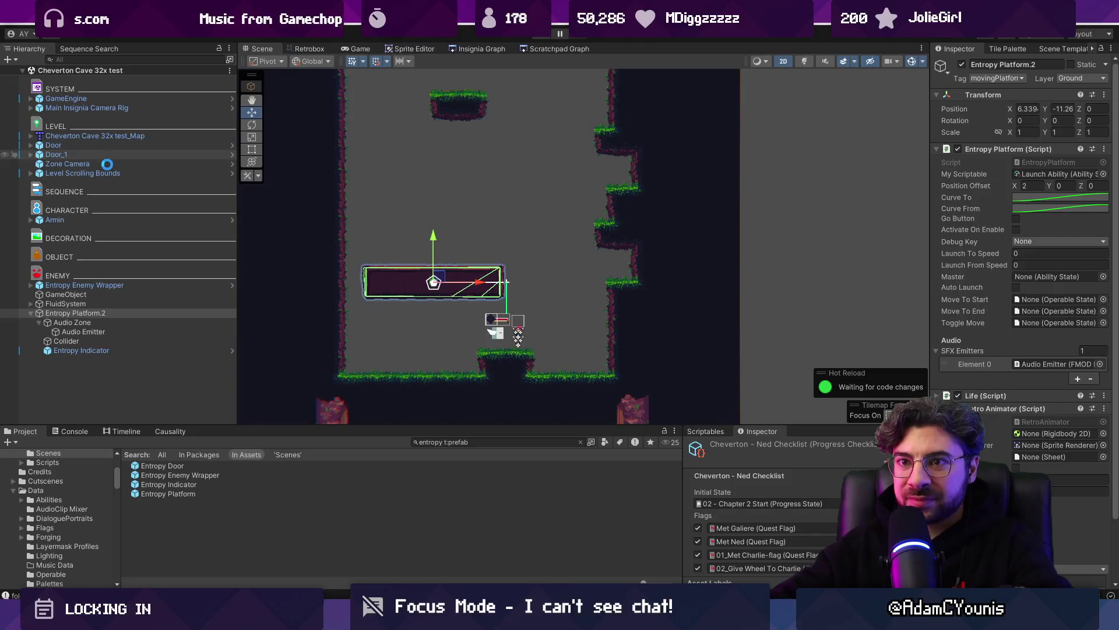
left_click(107, 164)
key("f")
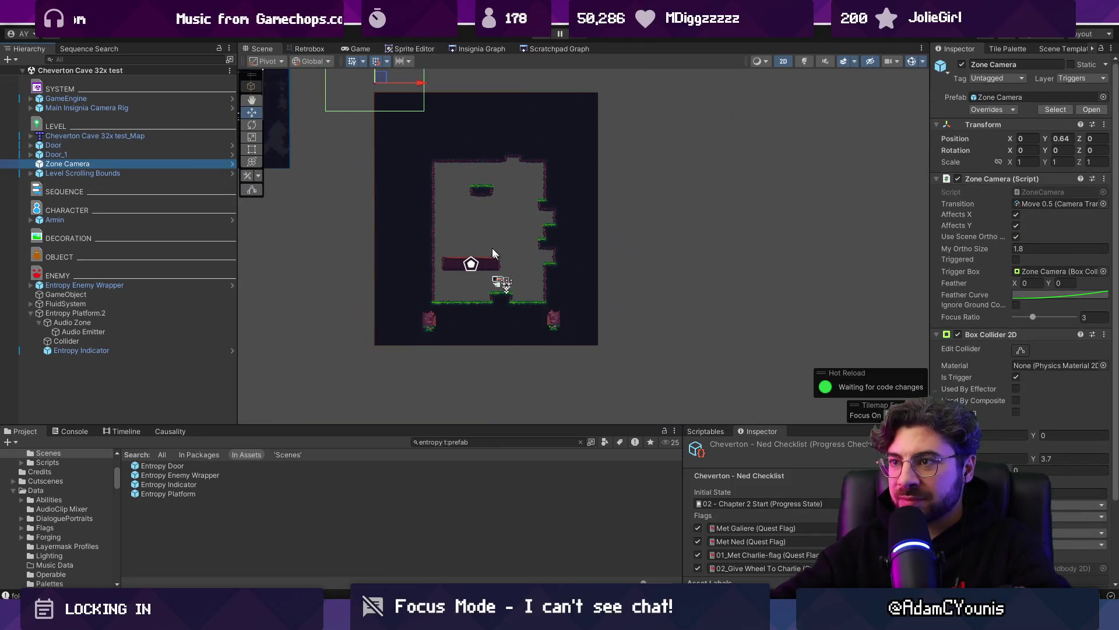
left_click_drag(381, 76, 501, 281)
Step: Set the Zone Camera's My Ortho Size to 2.7 and nudge it into its final position
left_click(1017, 249)
type("2.7")
key("Return")
scroll(471, 275, "up", 5)
left_click_drag(504, 294, 492, 286)
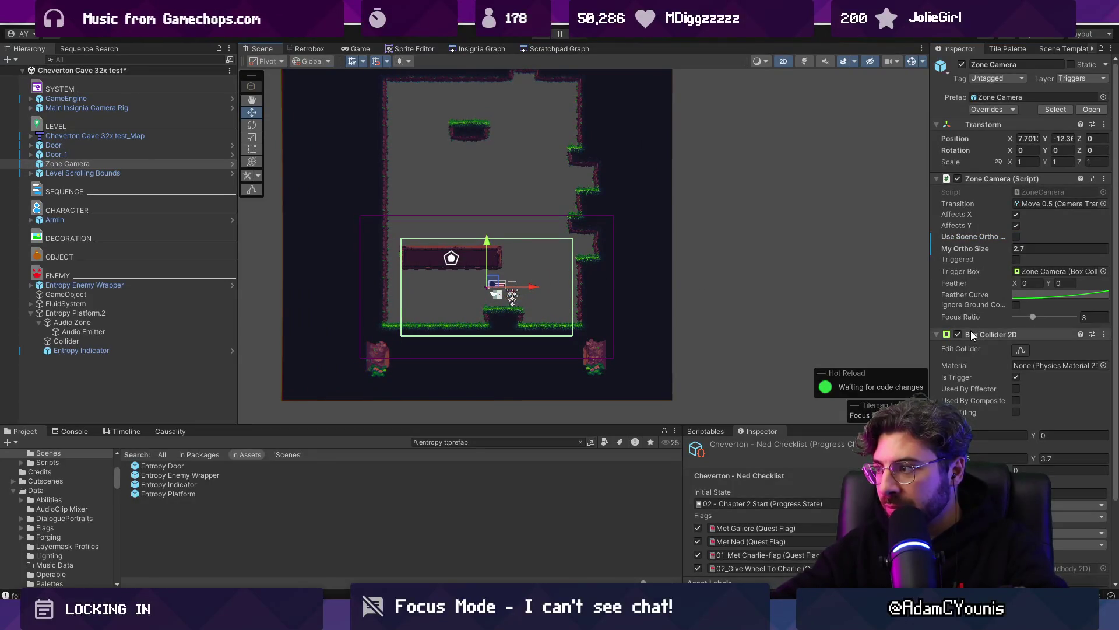
Step: Widen the camera's trigger box to cover the room, save the scene, and test-run it
left_click(1021, 350)
left_click_drag(572, 286, 590, 290)
key("ctrl+s")
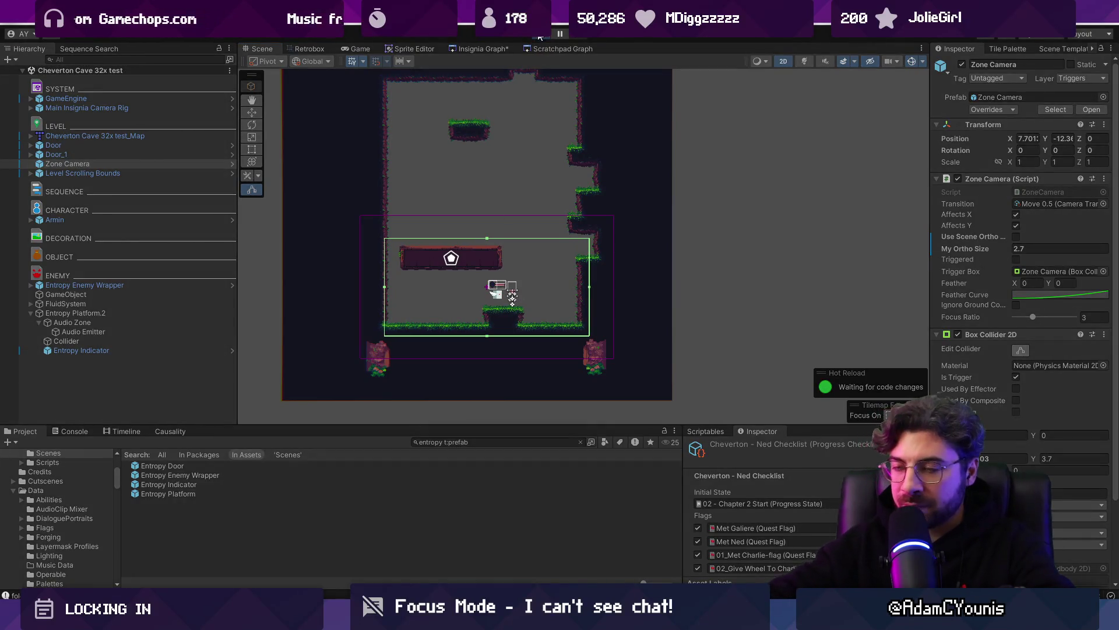
left_click(540, 36)
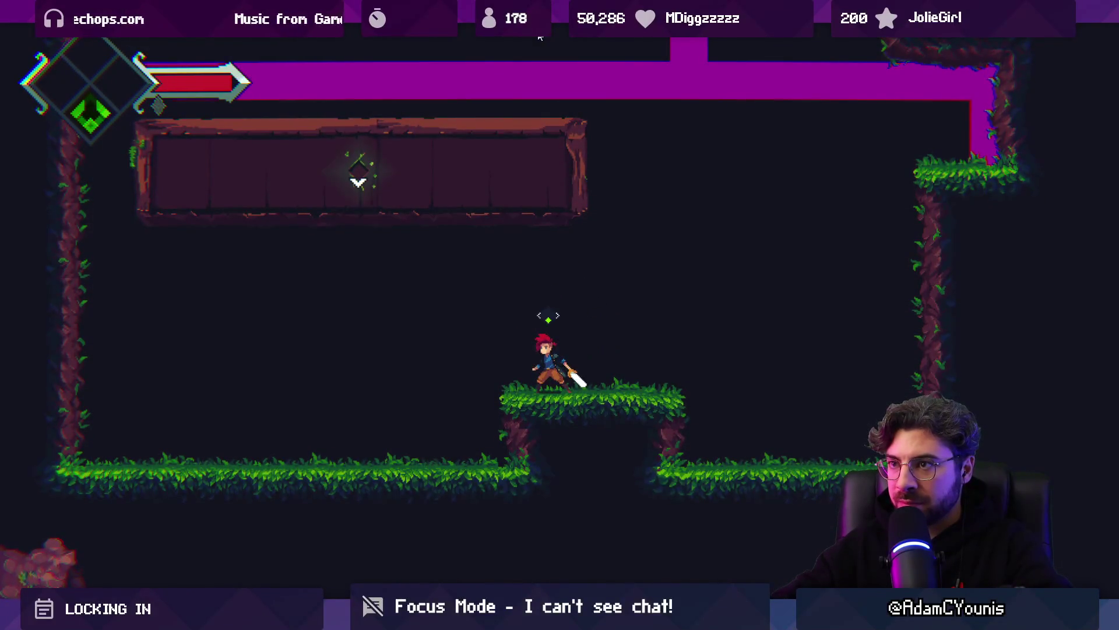
key("ctrl+1")
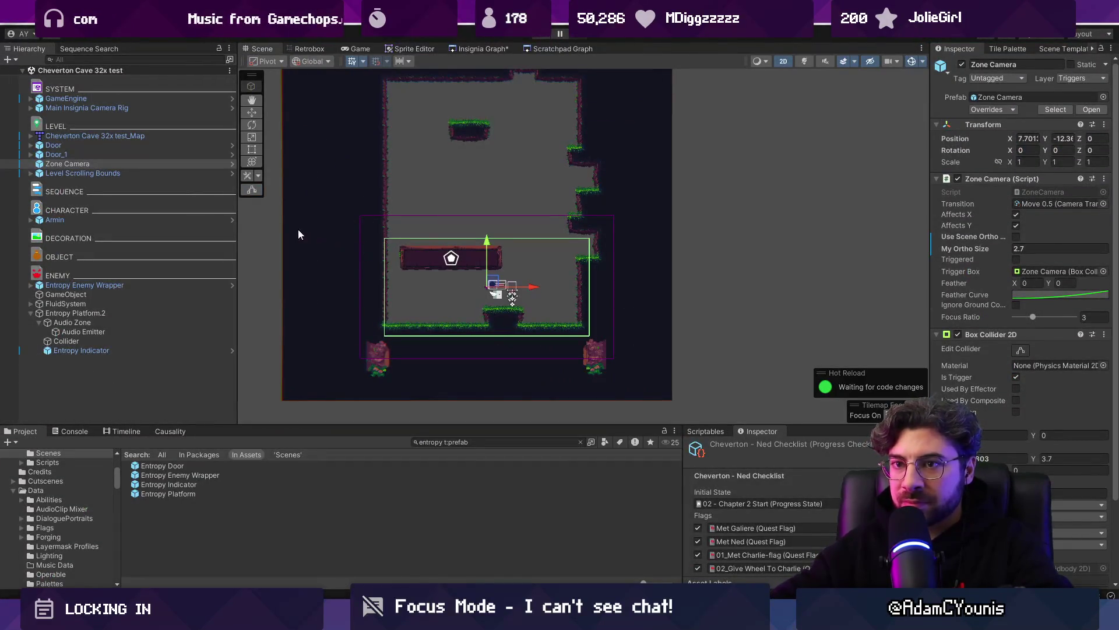
key("alt+Tab")
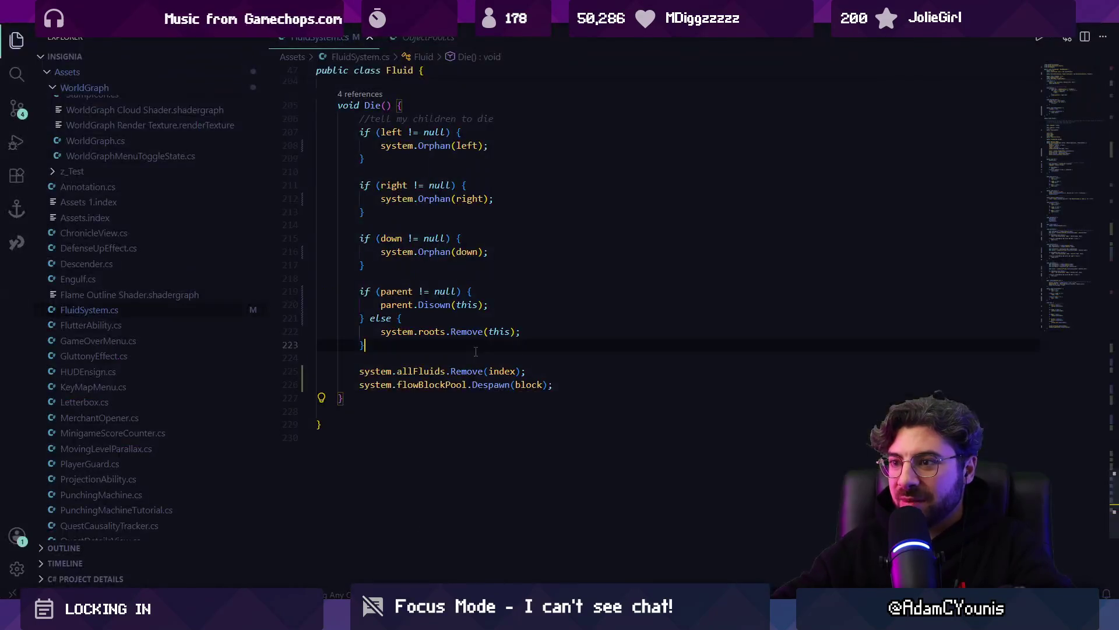
Step: Add a 'public LayerMask layerMask;' field at the top of FluidSystem.cs and save
left_click(1075, 75)
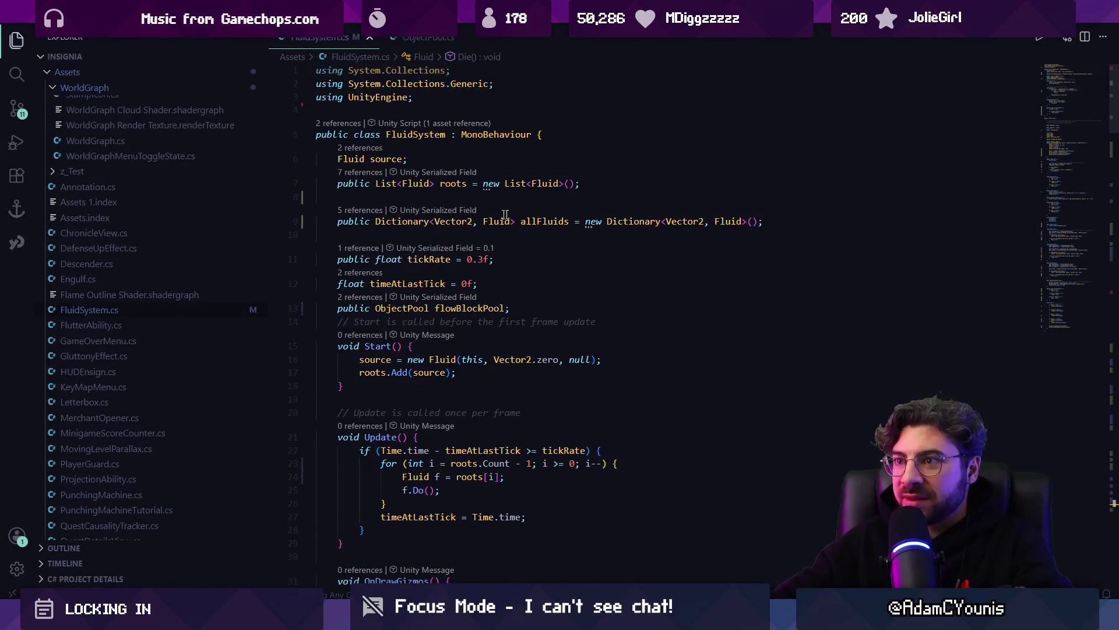
key("ctrl+shift+Return")
type("pub")
key("BackSpace")
type("LayerMask ")
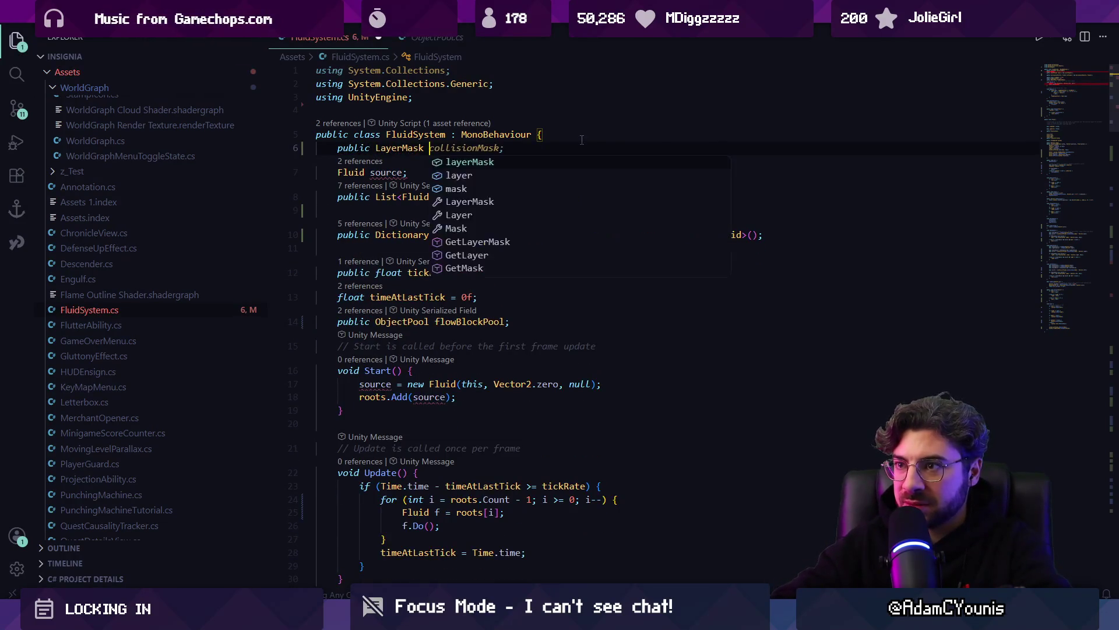
type("layerMask;")
key("ctrl+s")
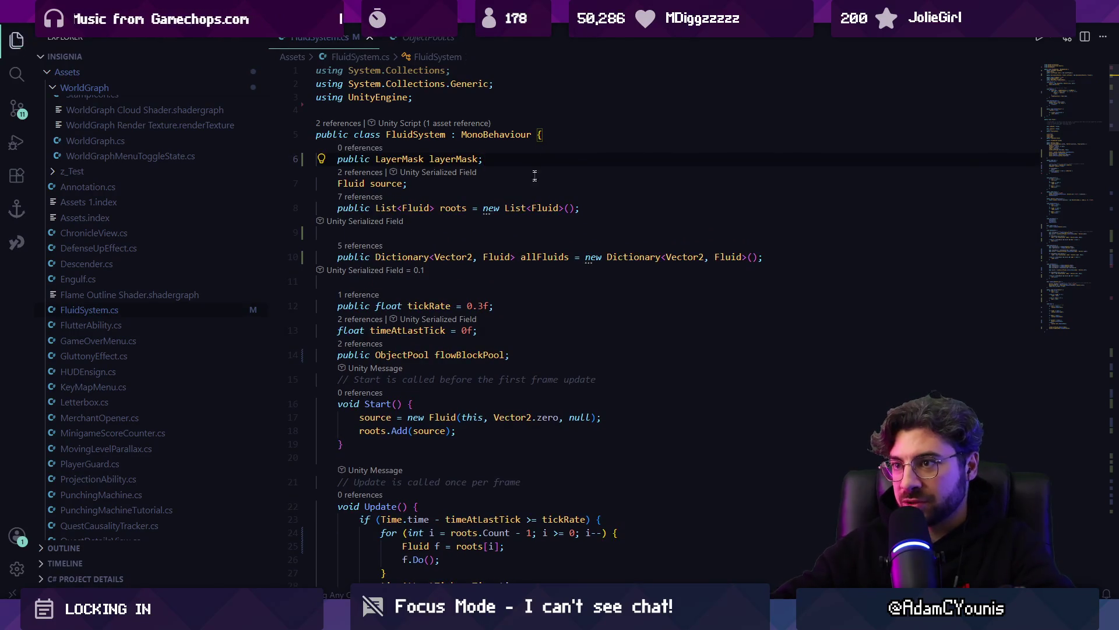
Step: Pass system.layerMask as an argument to the Physics2D.Raycast call in IsEmpty
scroll(537, 170, "down", 10)
key("ctrl+f")
key("Tab")
key("Tab")
key("Escape")
key("Tab")
scroll(583, 250, "down", 7)
scroll(671, 273, "up", 7)
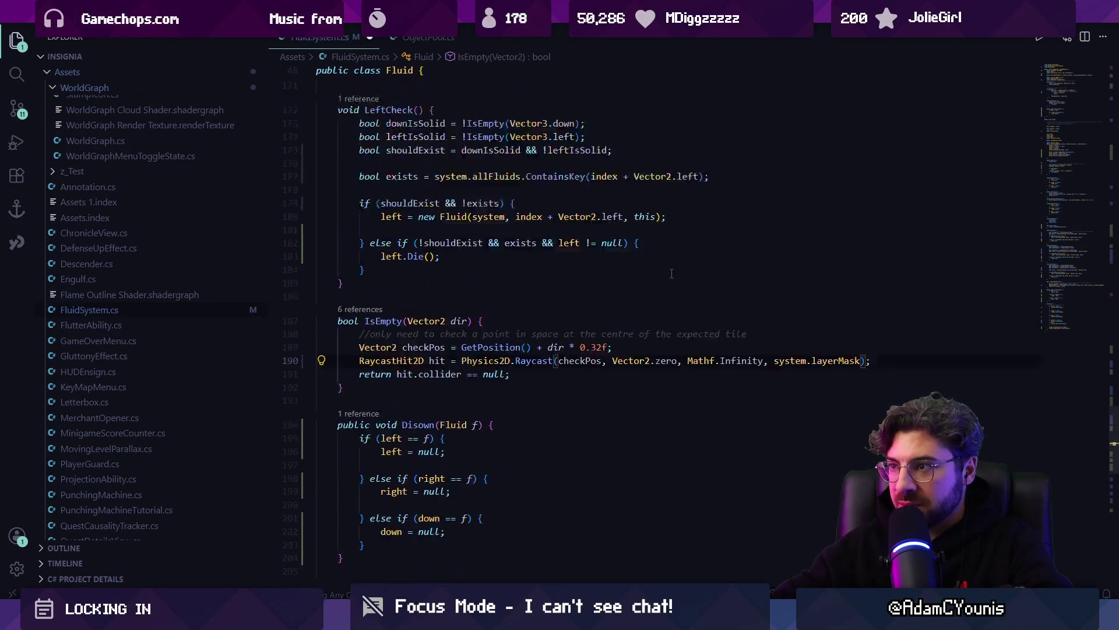
scroll(676, 277, "up", 4)
Step: In Unity, inspect the FluidSystem object's new Layer Mask field without changing it
key("alt+Tab")
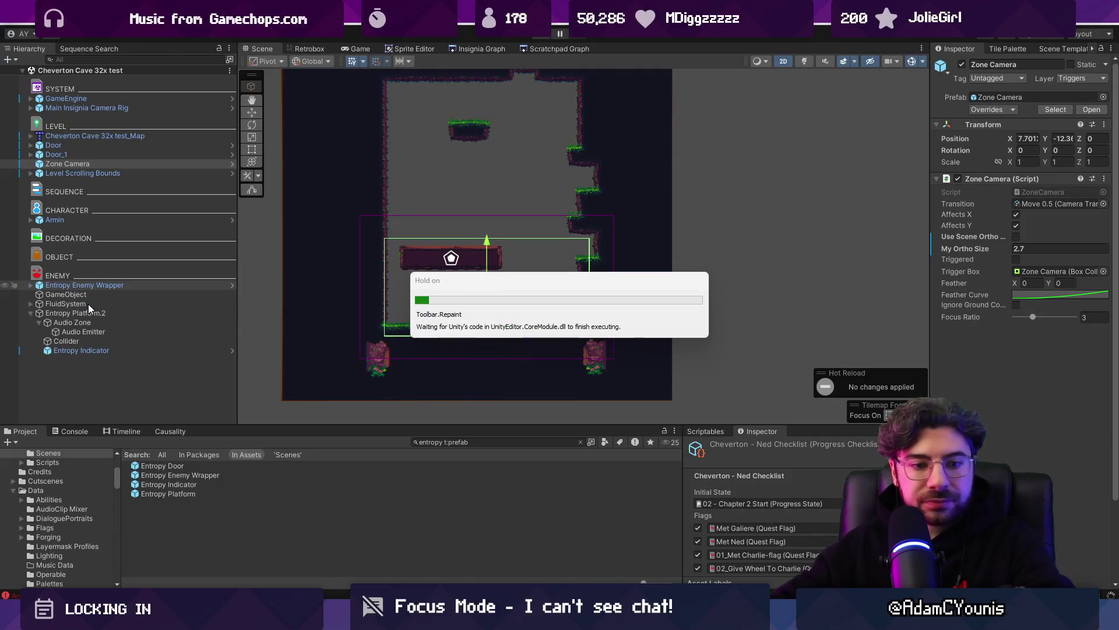
left_click(87, 303)
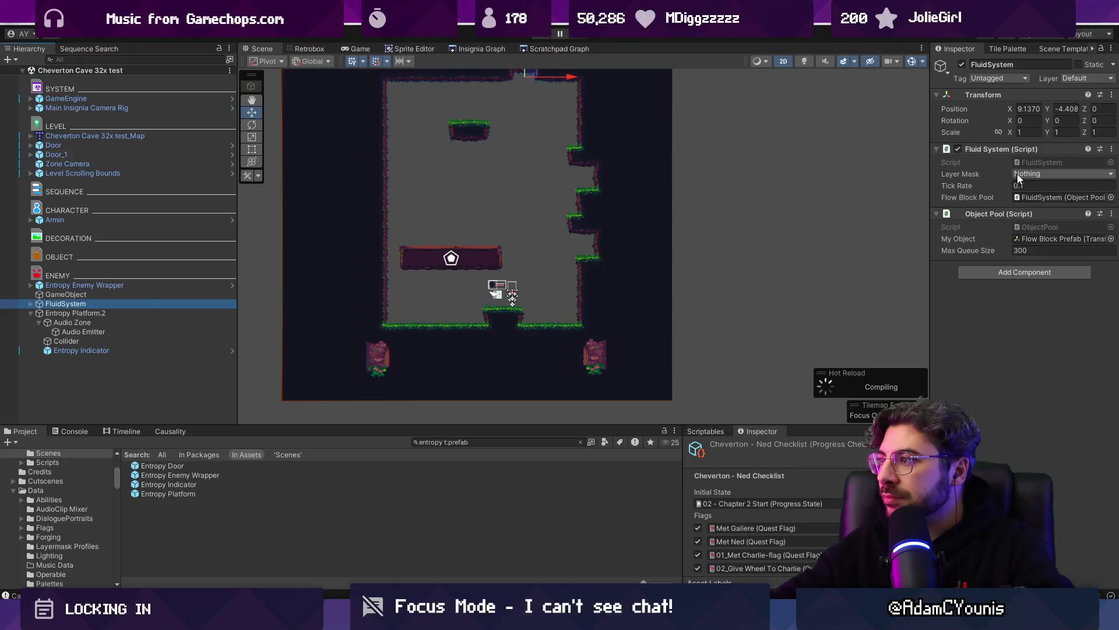
left_click(1021, 175)
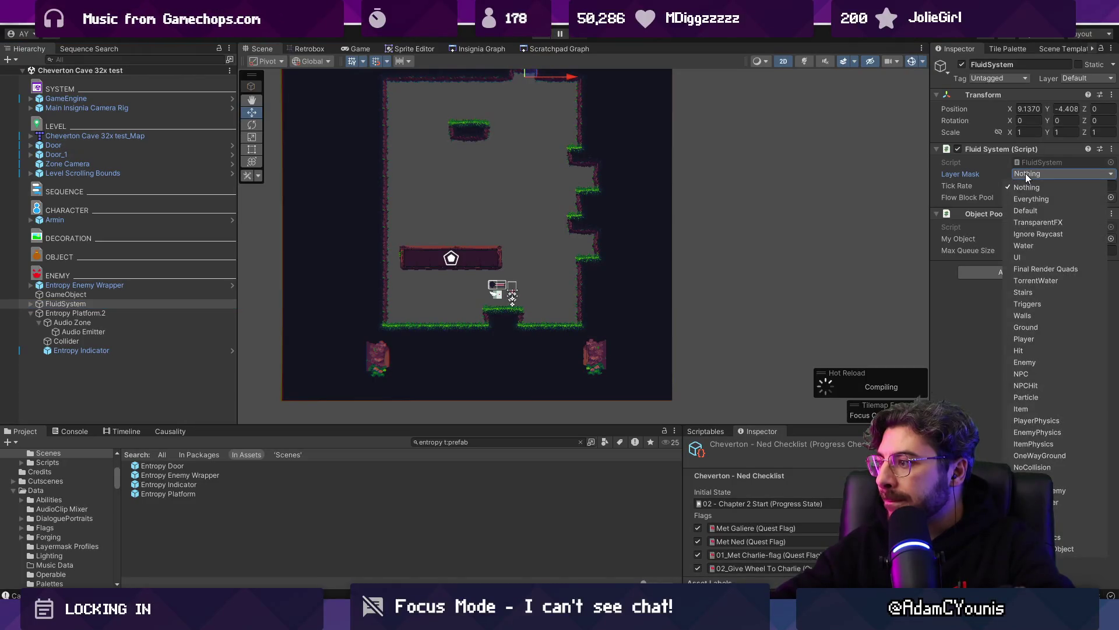
left_click(976, 170)
key("alt+Tab")
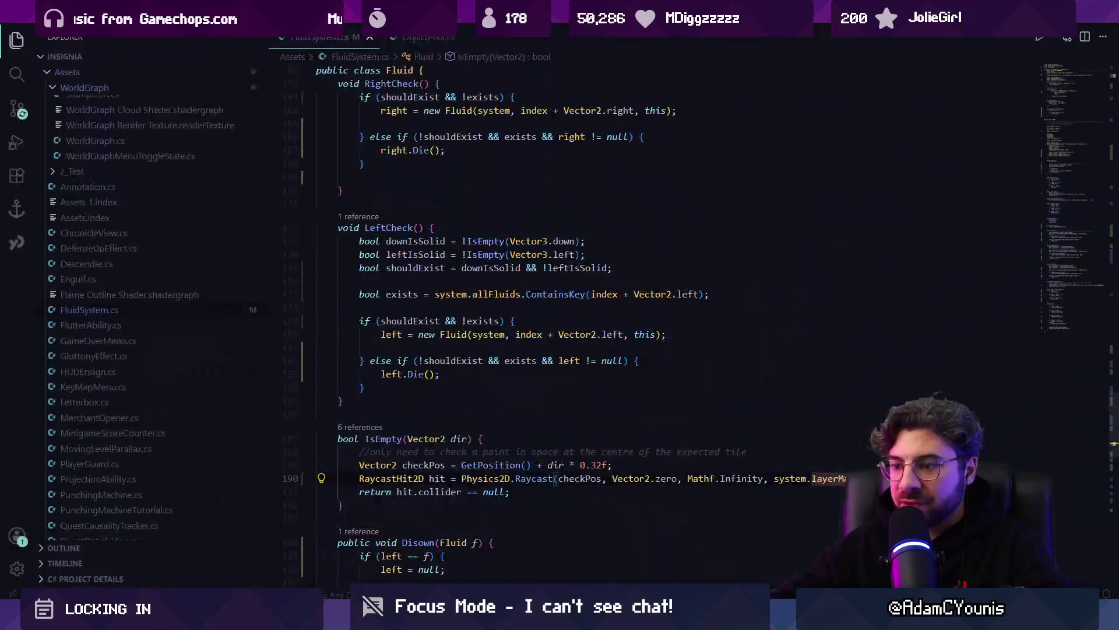
Step: Change the layerMask field's type to LayerMaskProfile
left_click(827, 478, "ctrl")
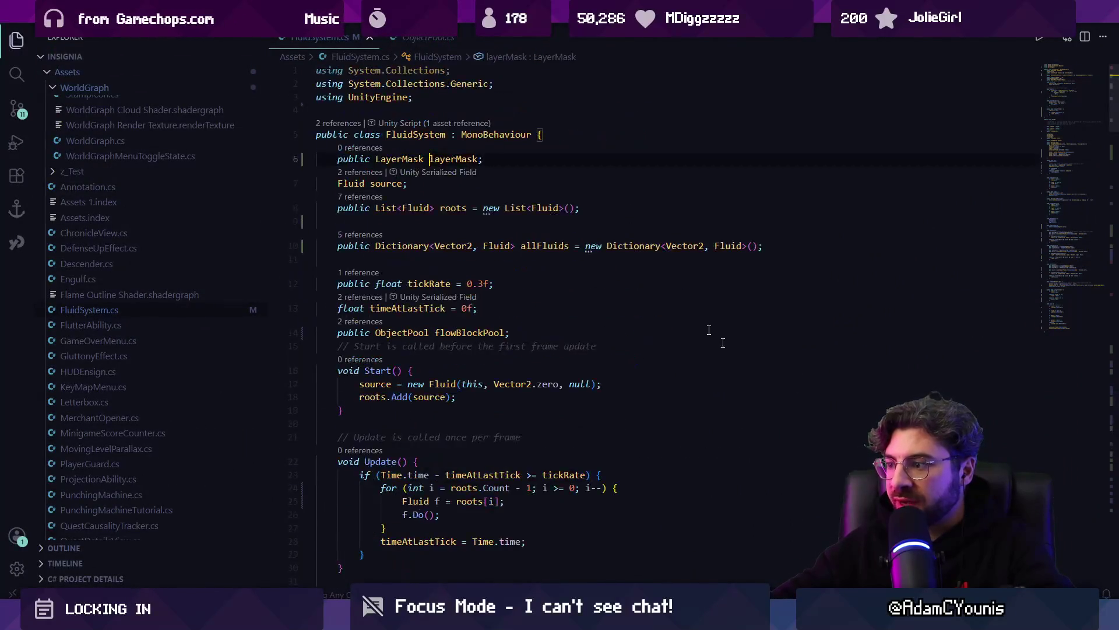
left_click(429, 159)
type("Profile")
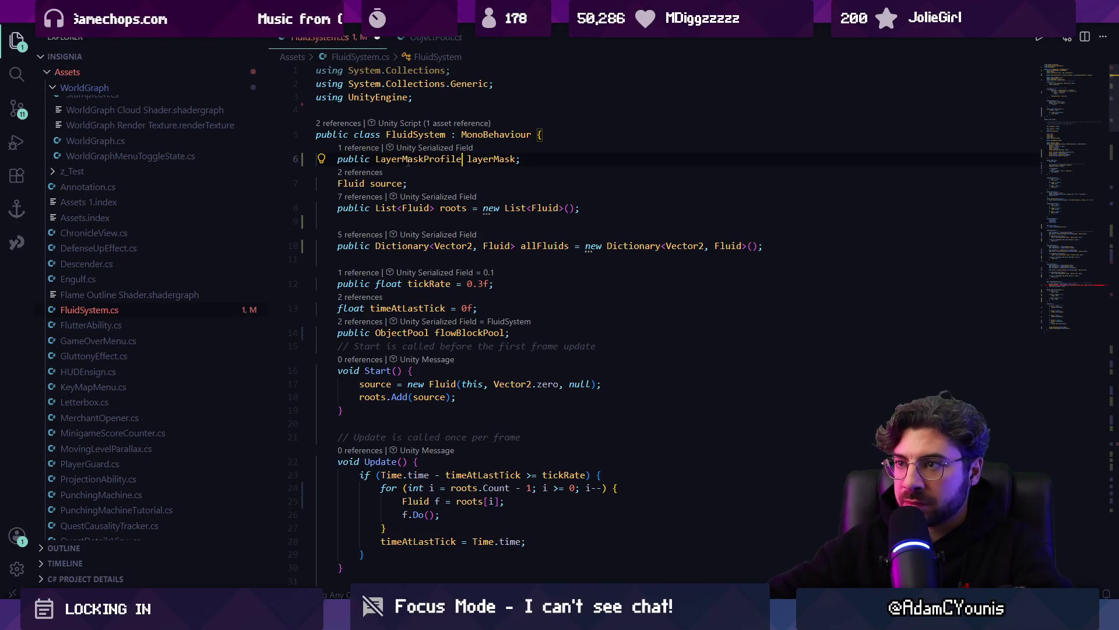
Step: Make the IsEmpty raycast pass system.layerMask.mask
key("alt+Left")
key("ctrl+Right")
type(".m")
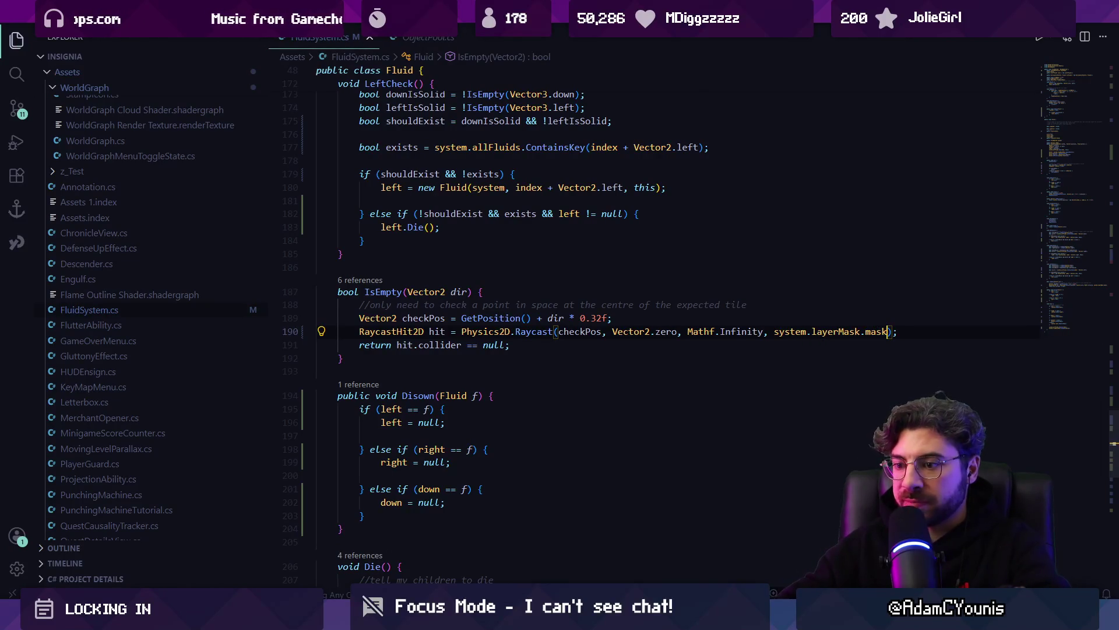
key("alt+Tab")
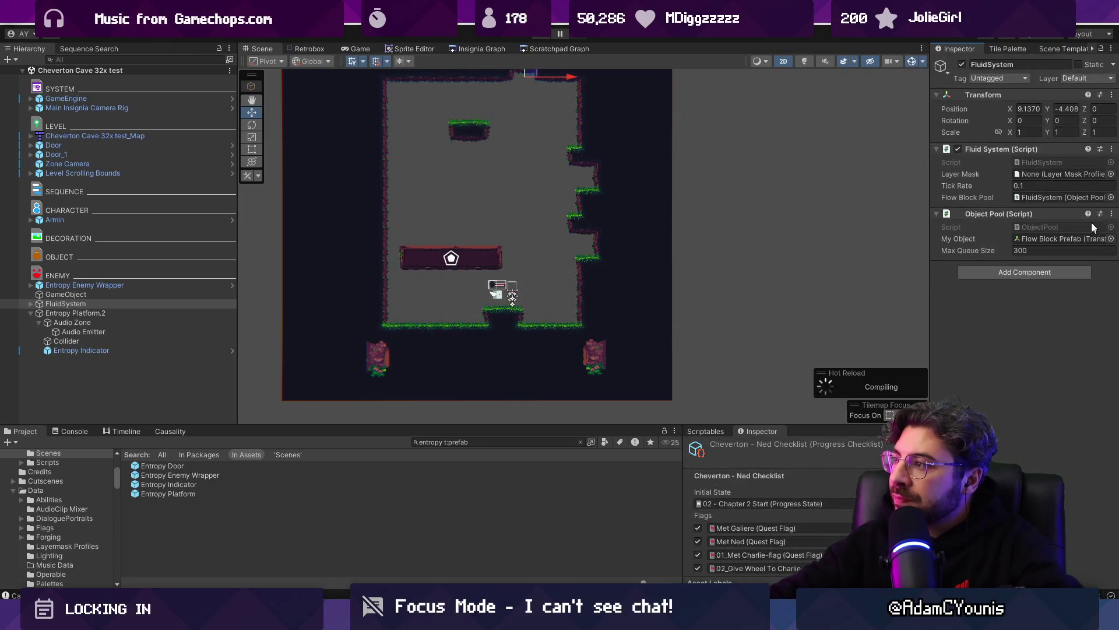
Step: Assign the Surfaces layer mask profile, then play and slide the entropy platform to watch the fluid
left_click(1110, 173)
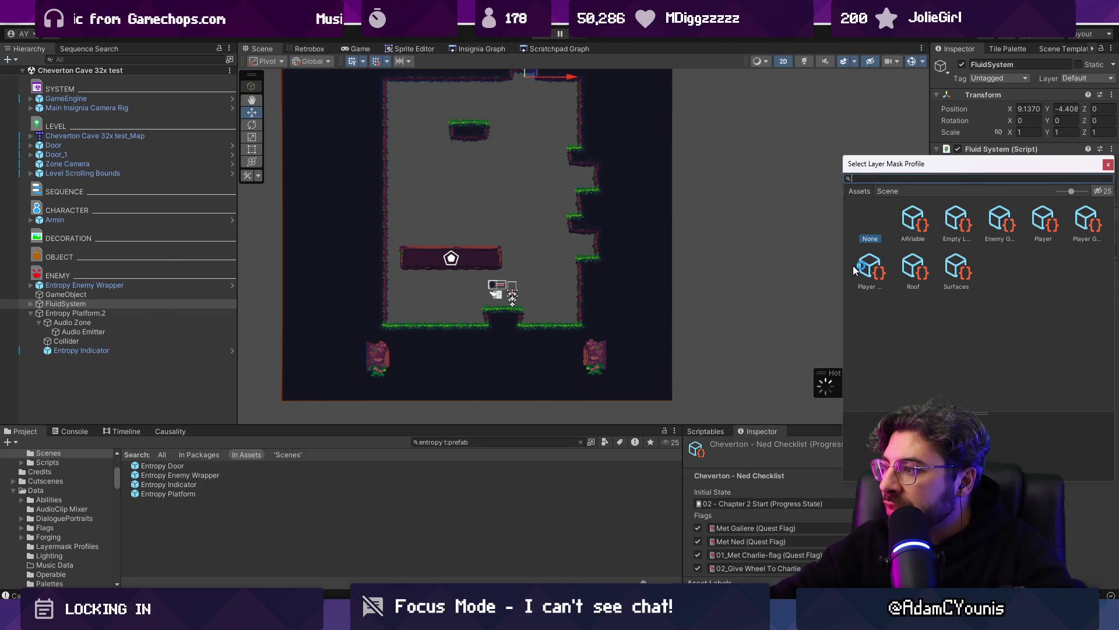
double_click(954, 269)
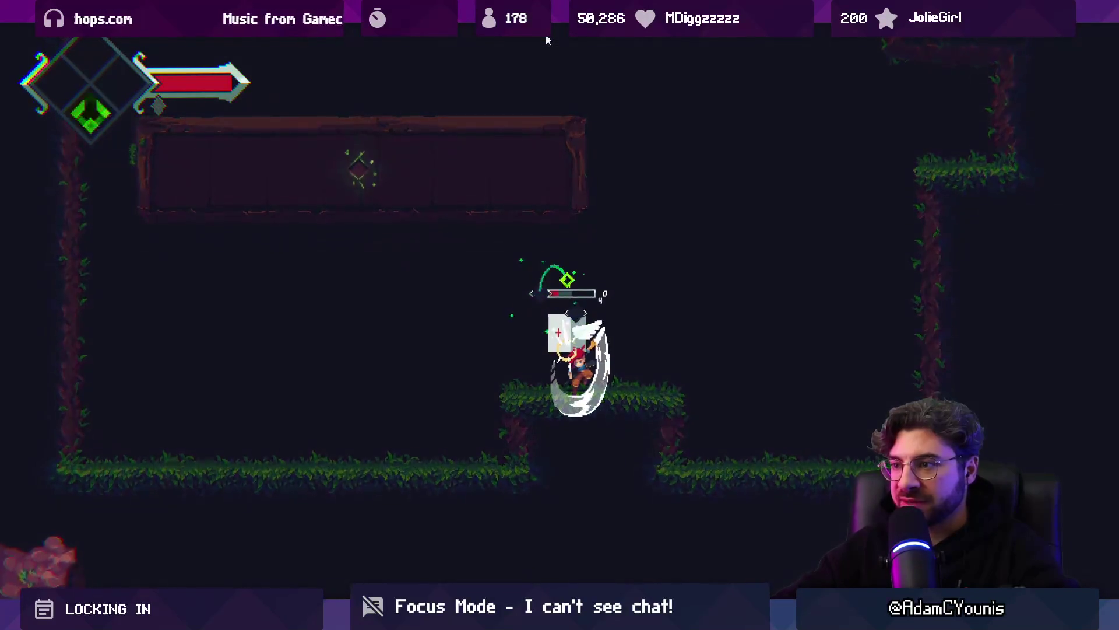
key("space")
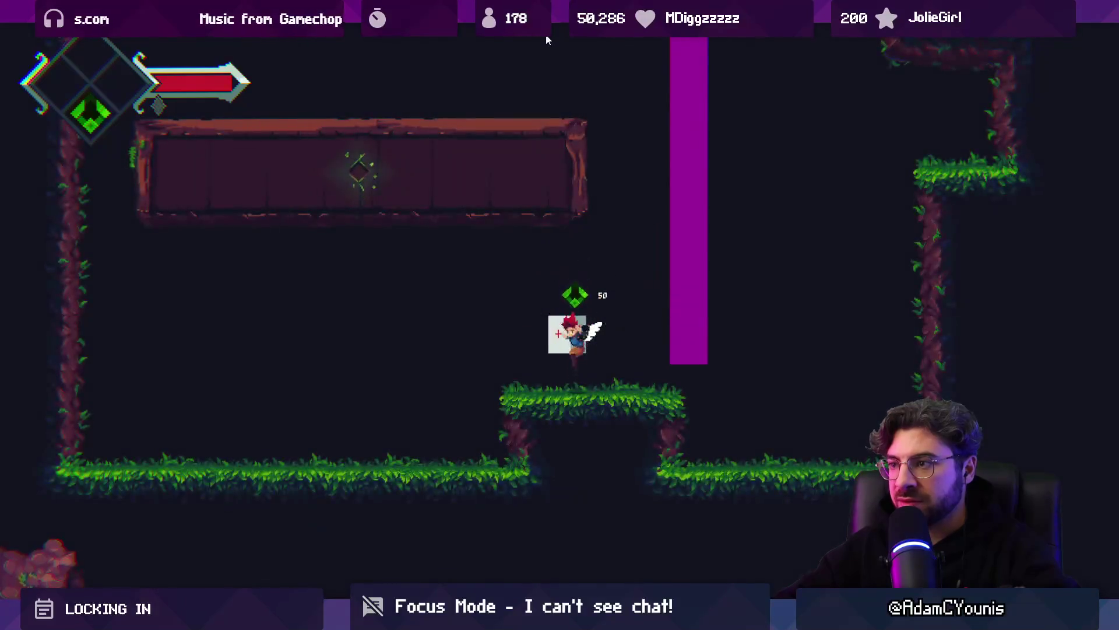
key("space")
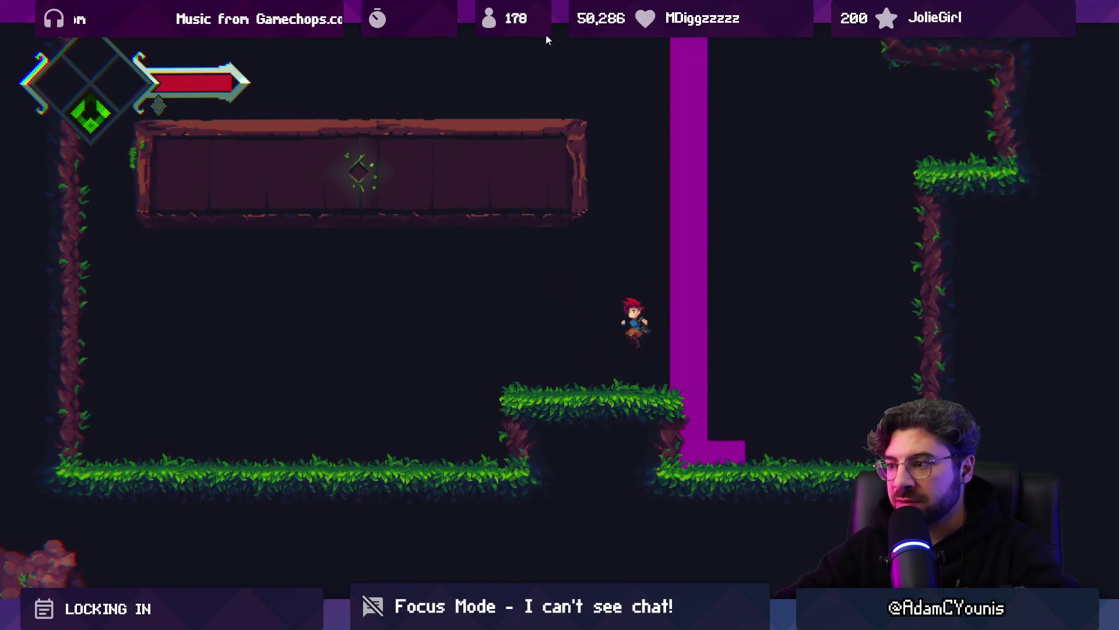
key("space")
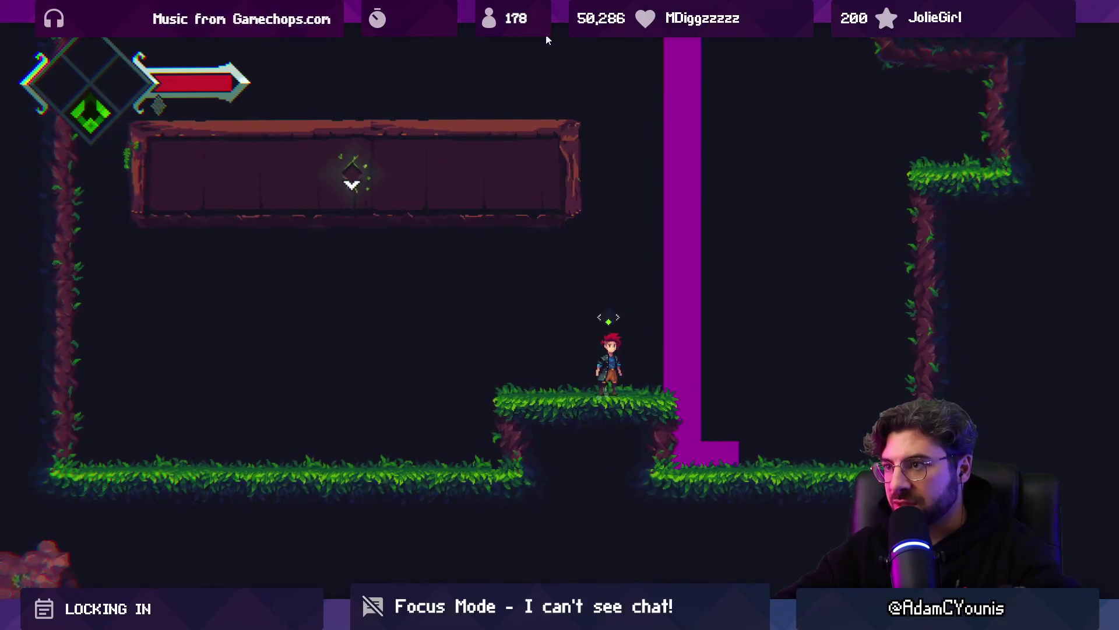
key("e")
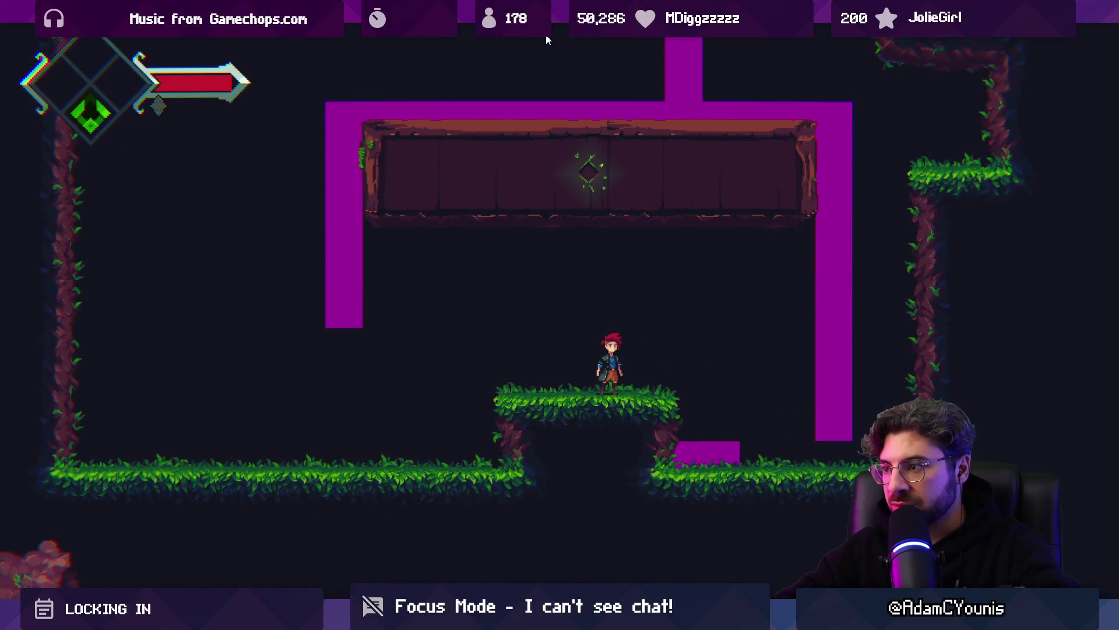
key("e")
key("space")
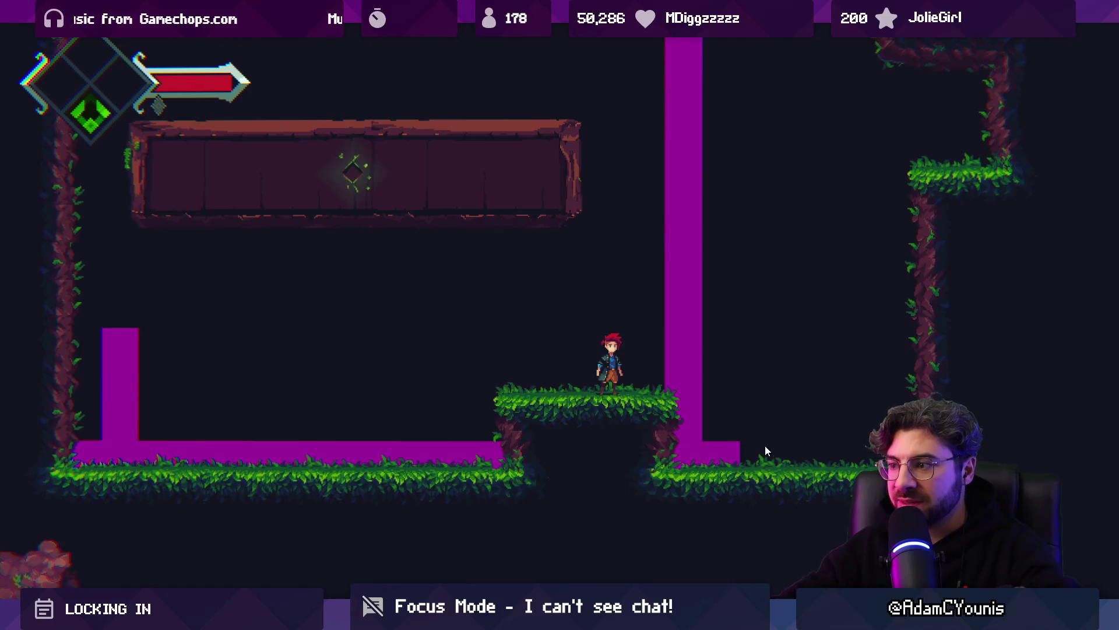
key("ctrl+shift+F7")
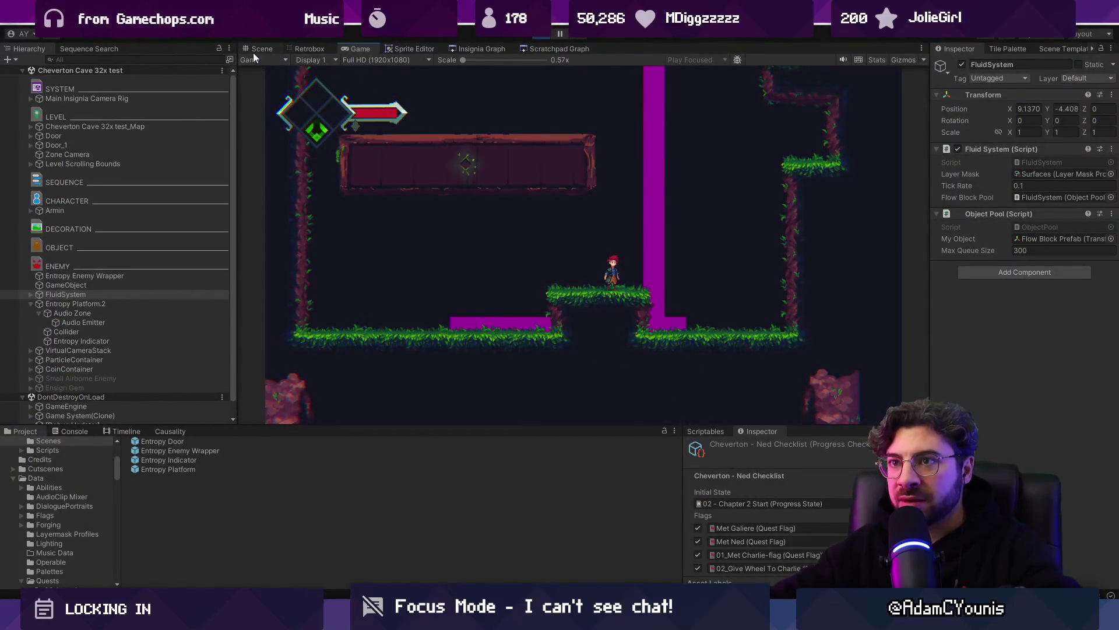
Step: In the Scene view, zoom onto the flow blocks and select the ground tilemap beneath them
left_click(253, 53)
scroll(530, 348, "up", 5)
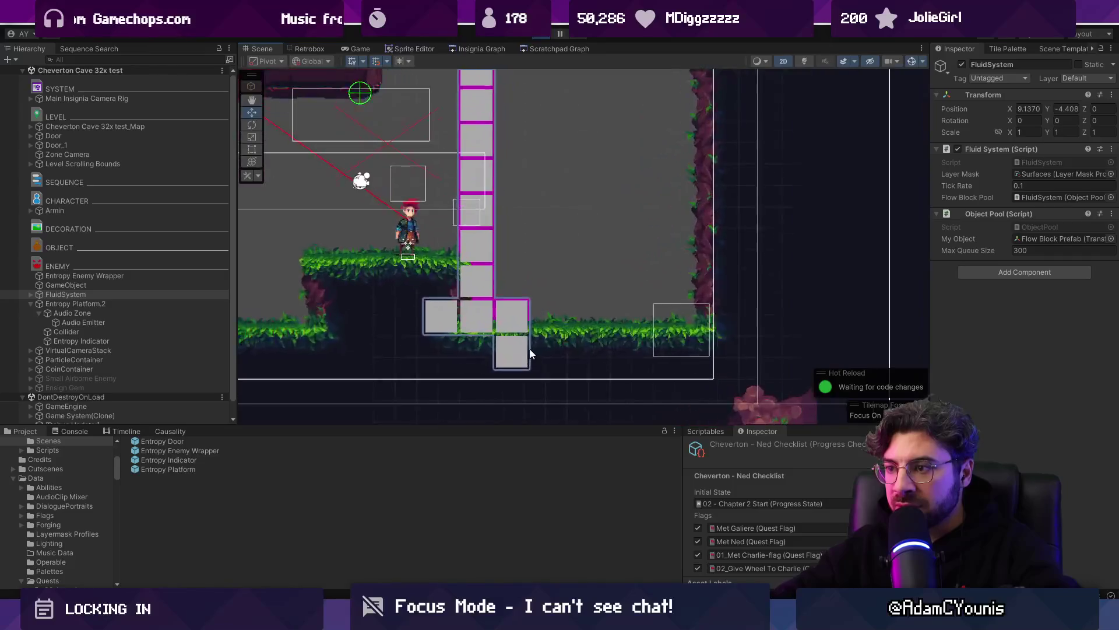
scroll(528, 353, "up", 2)
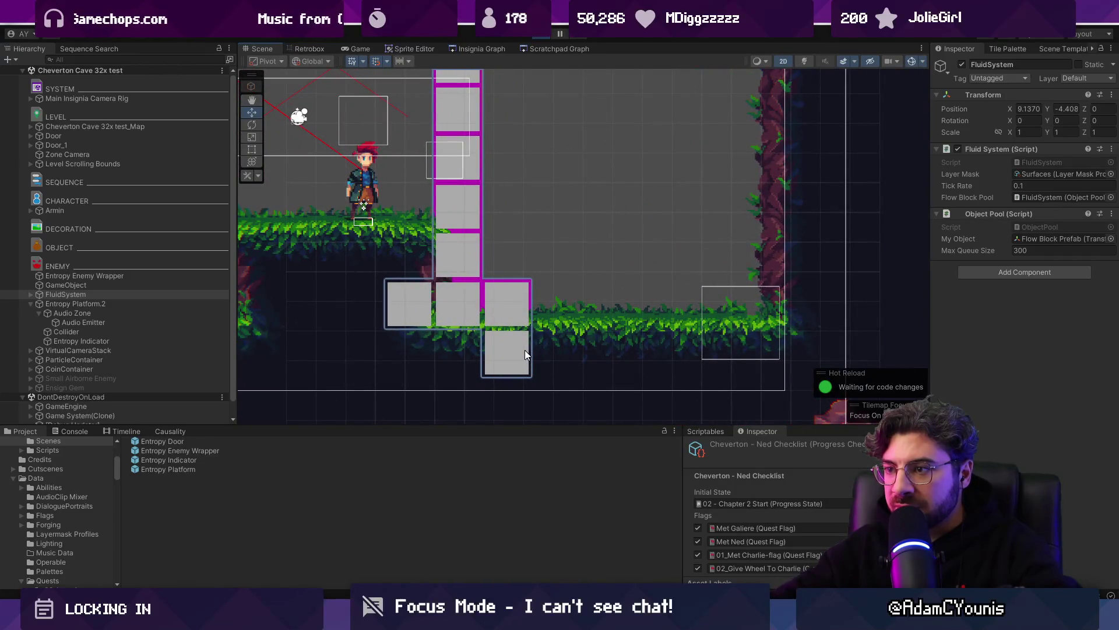
left_click(568, 355)
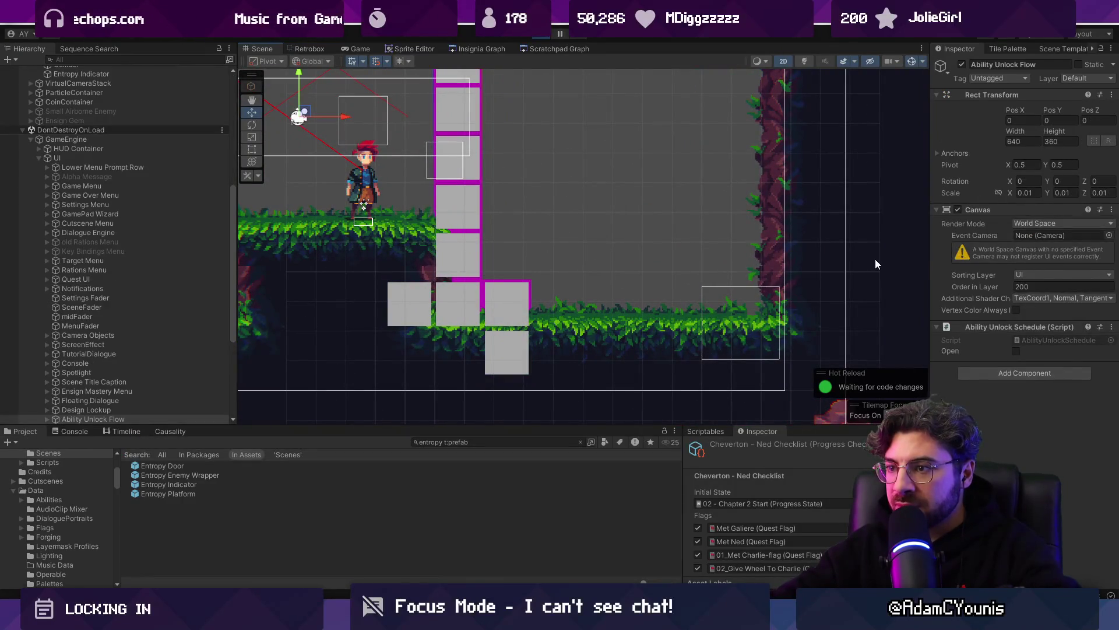
scroll(875, 264, "down", 5)
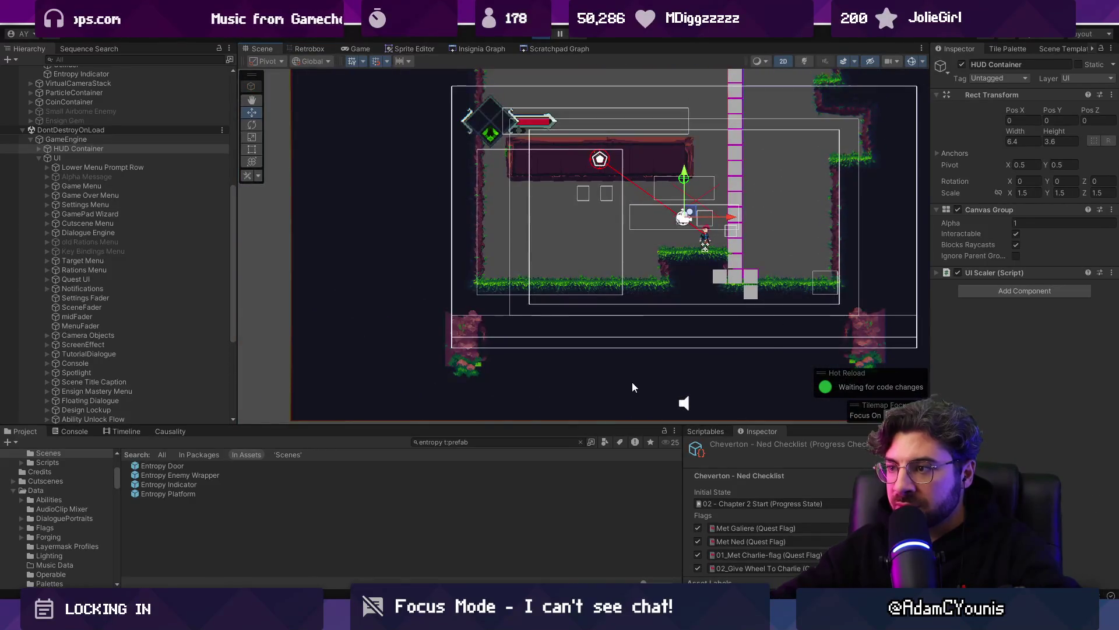
left_click(635, 388)
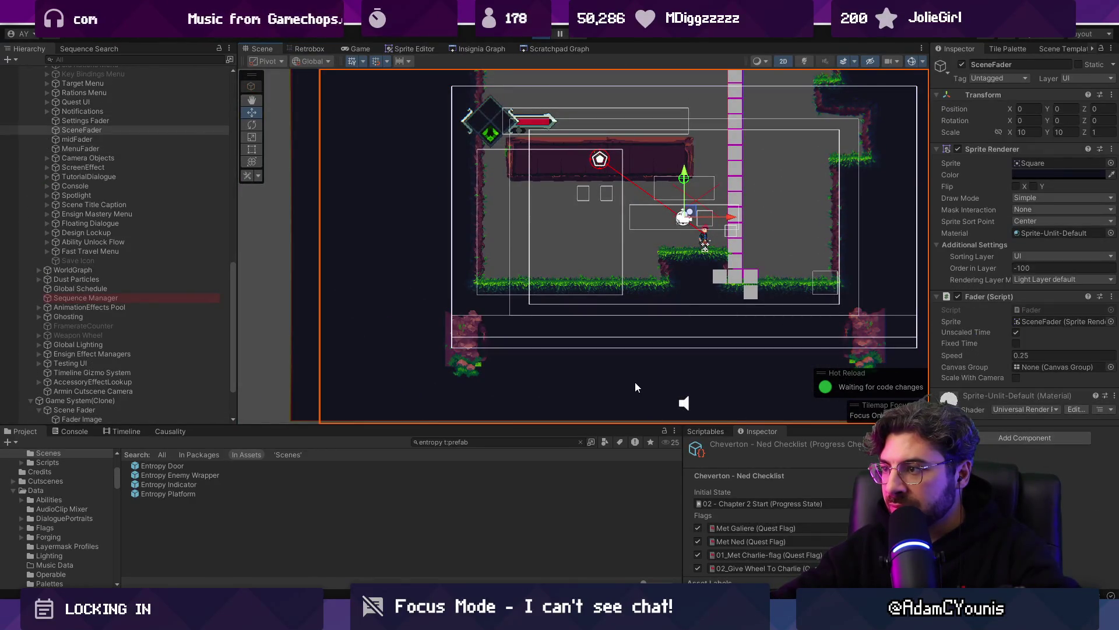
left_click(635, 383)
left_click(635, 383)
left_click(636, 383)
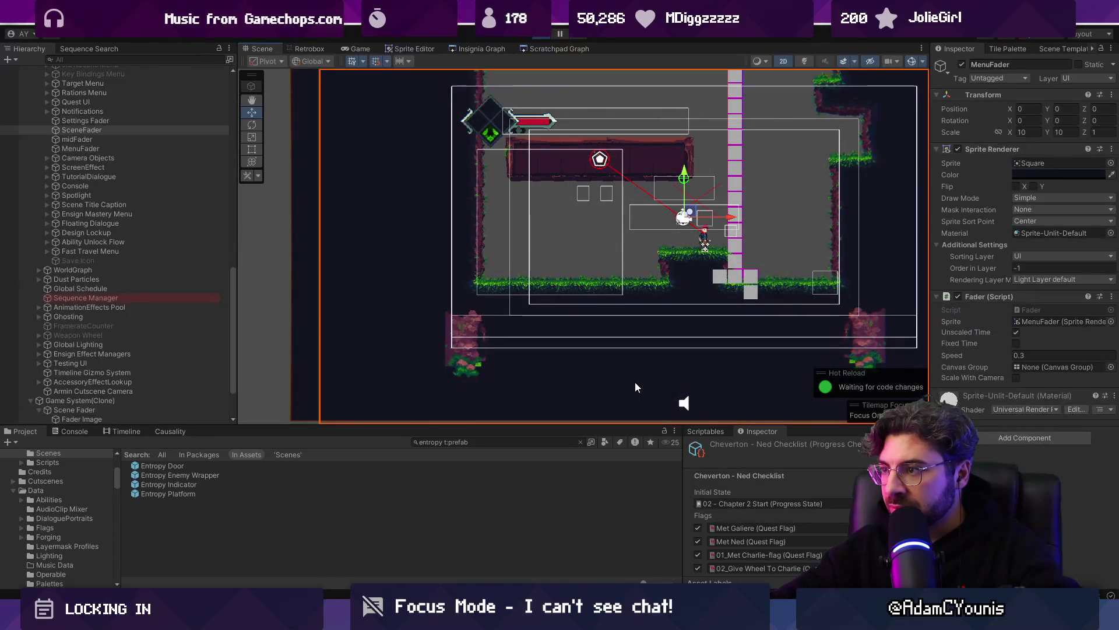
left_click(635, 383)
Step: Zoom and pan across the ground tiles to inspect where the grey flow blocks overlap them
scroll(764, 283, "up", 8)
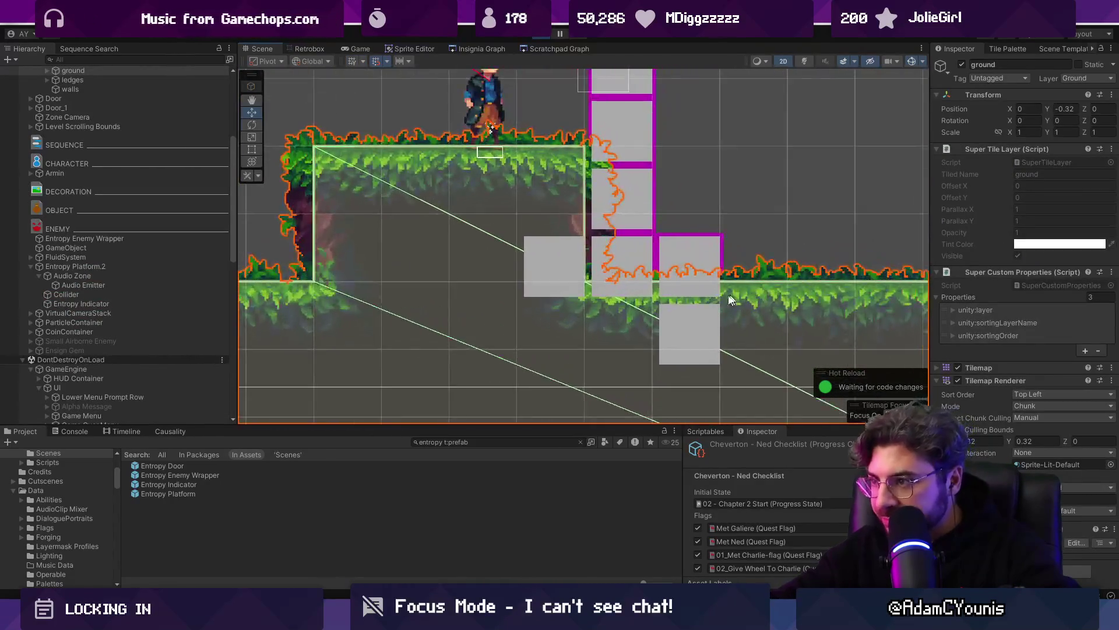
scroll(672, 315, "up", 6)
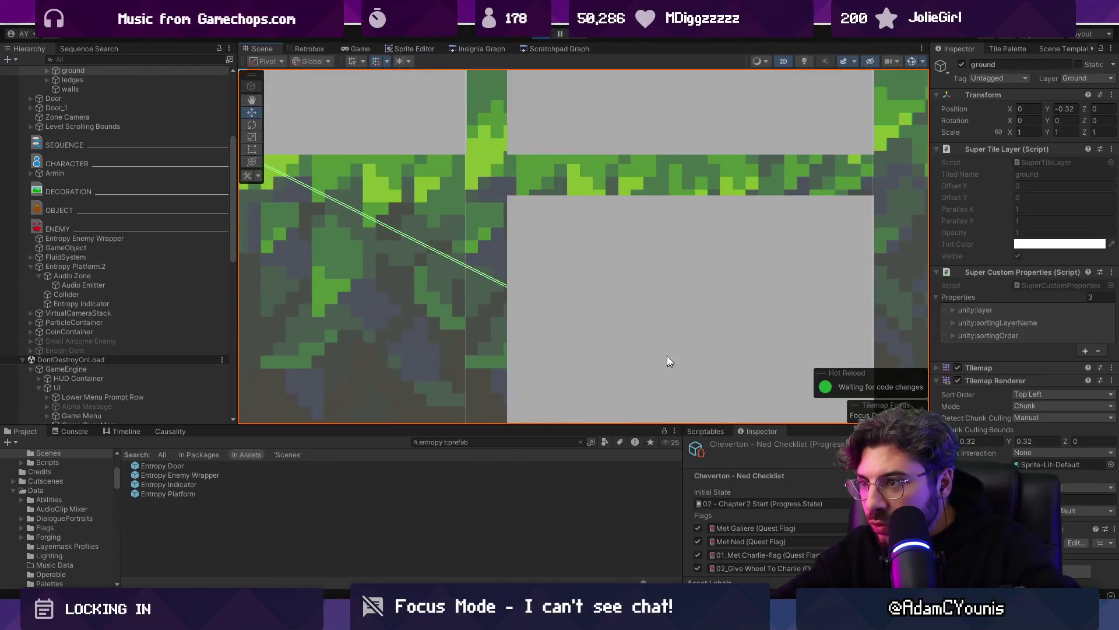
scroll(484, 264, "down", 8)
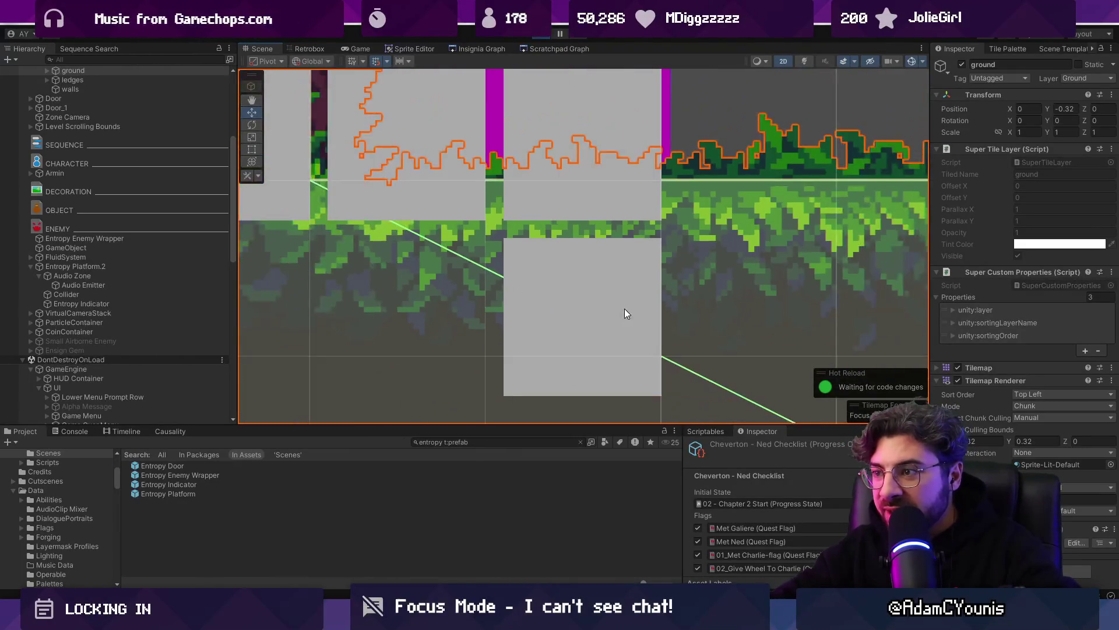
left_click_drag(625, 309, 520, 268)
scroll(508, 263, "up", 6)
scroll(515, 265, "up", 3)
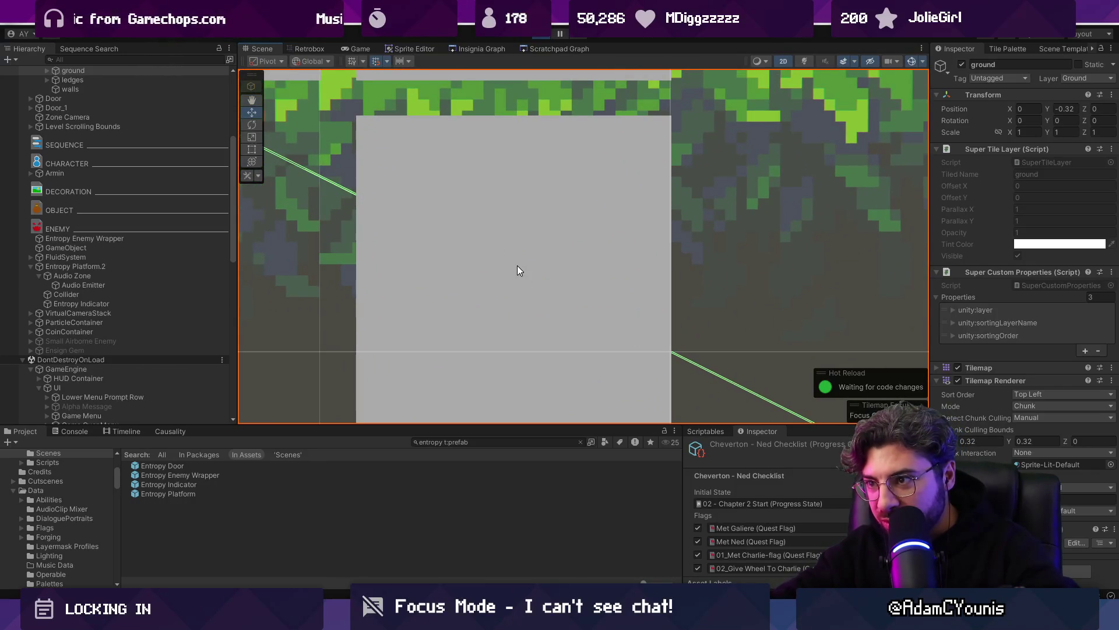
scroll(507, 268, "down", 8)
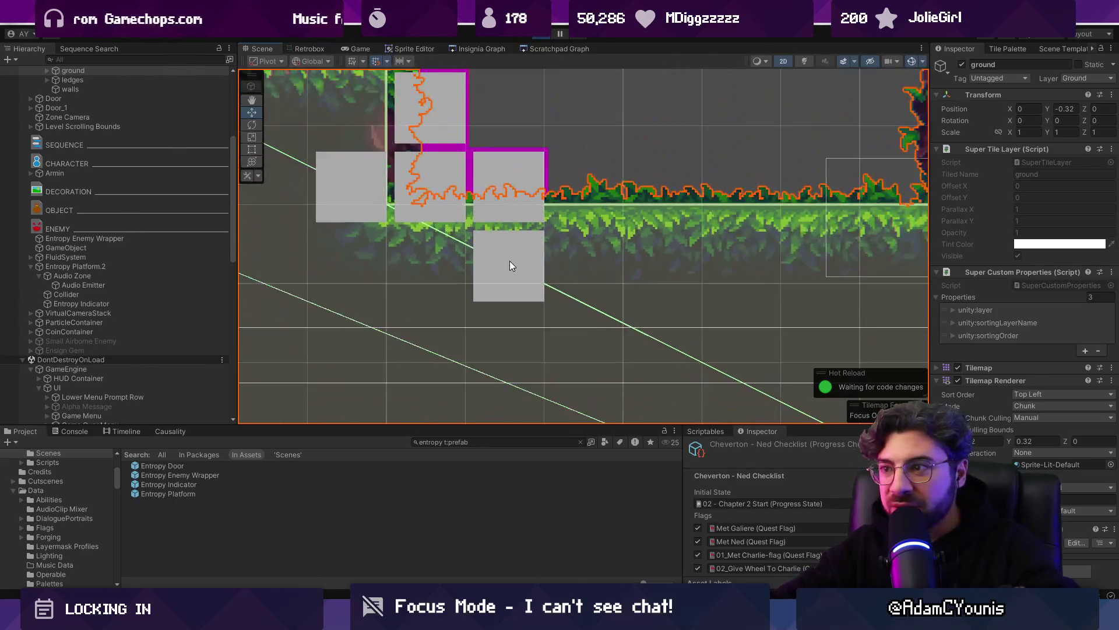
scroll(522, 269, "down", 4)
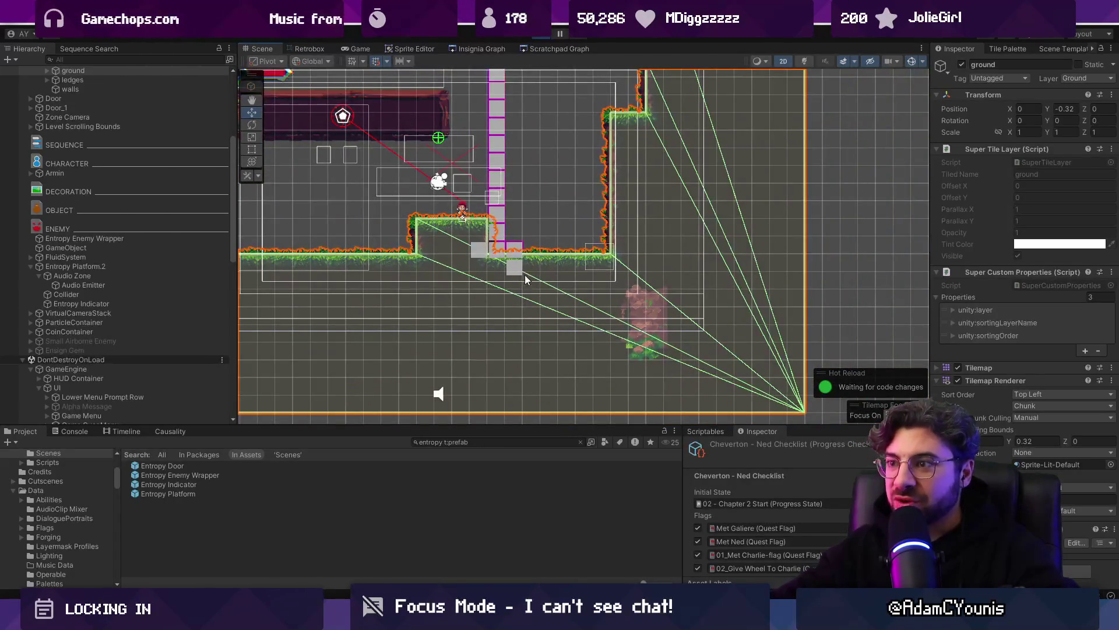
scroll(507, 268, "up", 5)
scroll(365, 204, "up", 5)
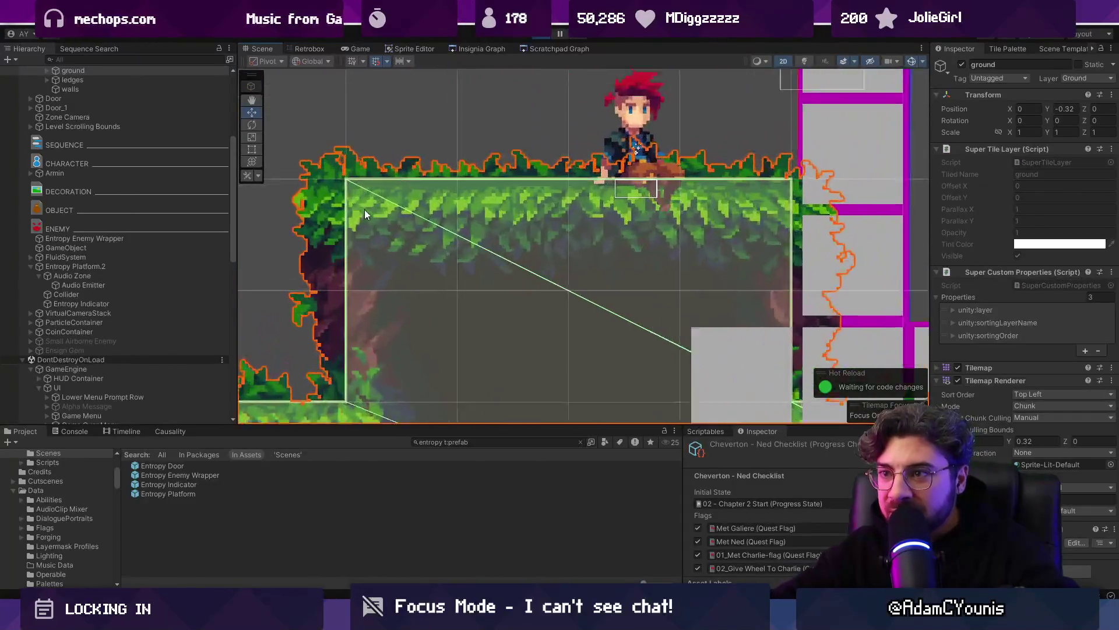
scroll(401, 197, "up", 10)
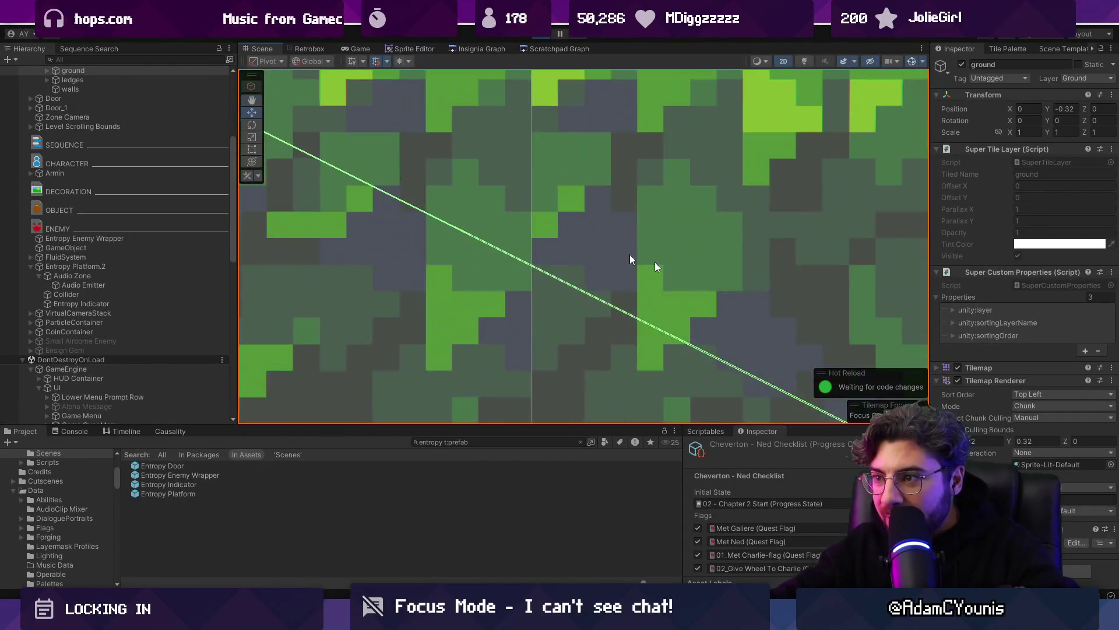
mouse_move(665, 233)
left_mouse_down()
mouse_move(501, 140)
mouse_move(632, 187)
mouse_move(400, 115)
left_mouse_up()
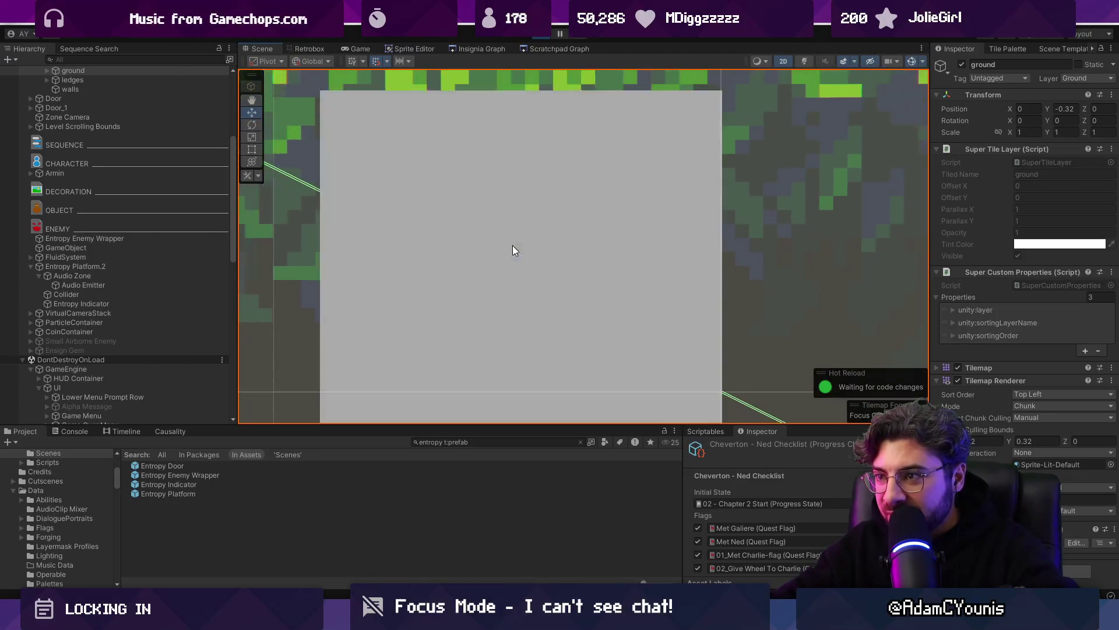
scroll(512, 249, "down", 10)
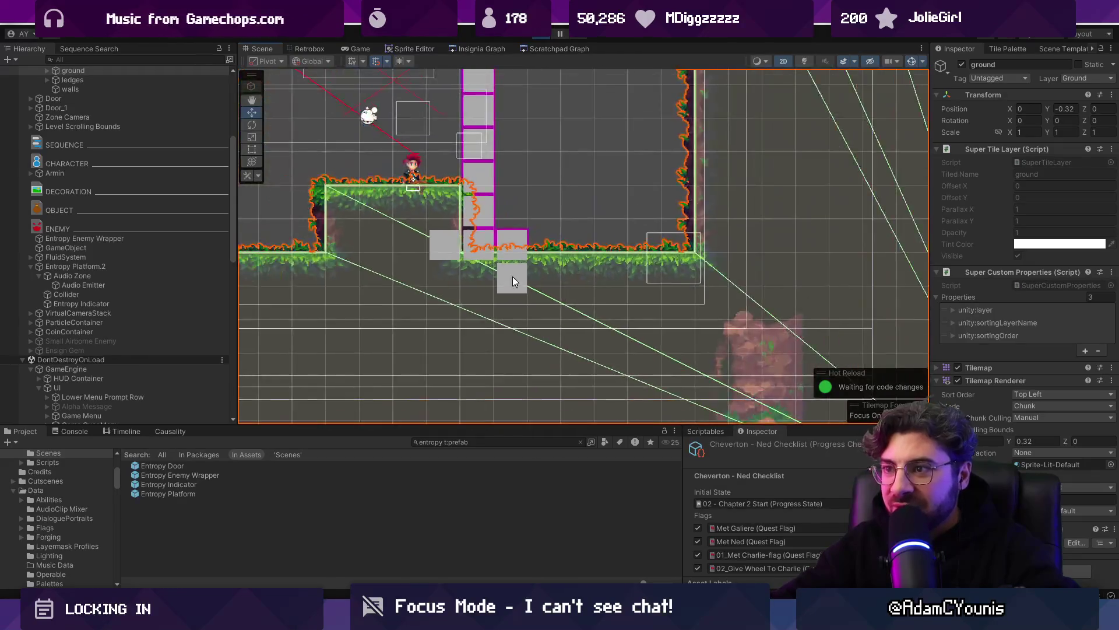
scroll(530, 303, "down", 4)
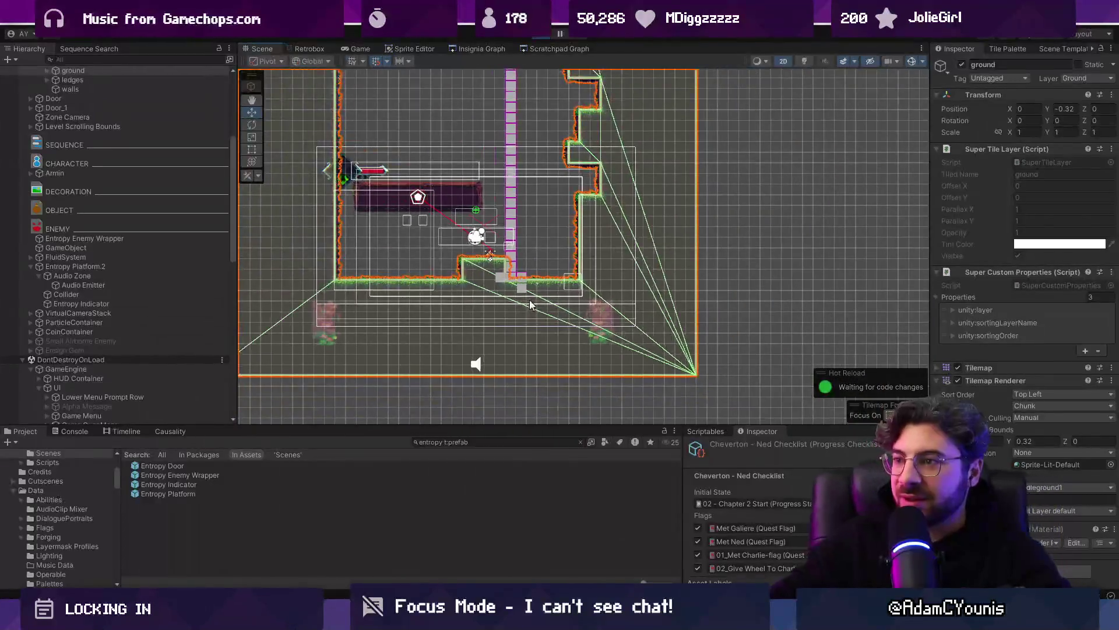
Step: Replace the zero raycast direction in IsEmpty with Vector2.down * 0.08f and save
key("alt+Tab")
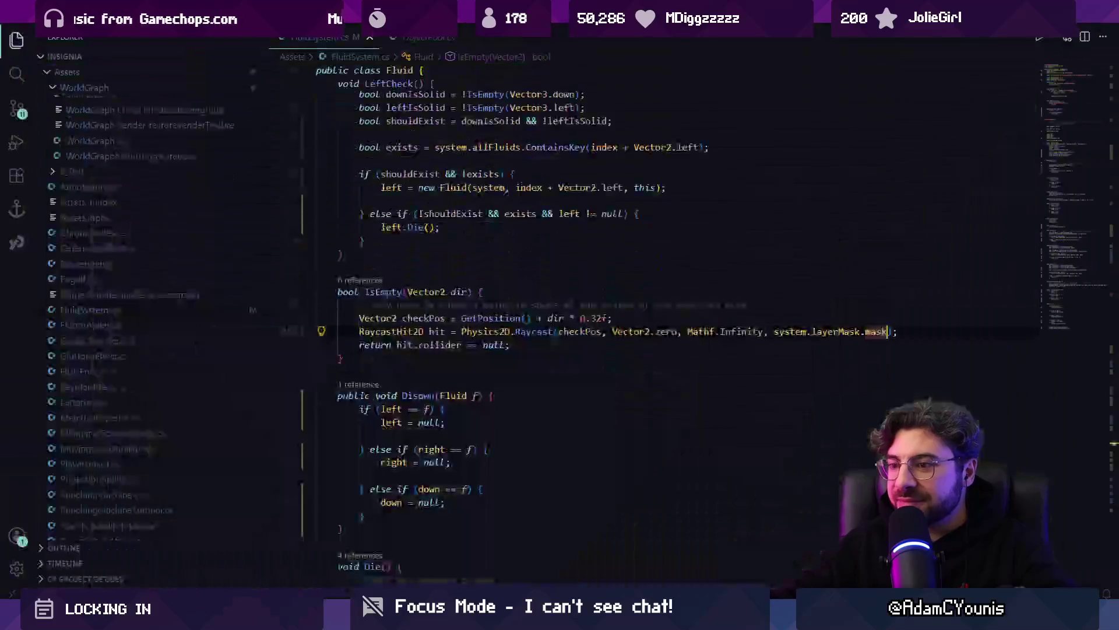
left_click(658, 331)
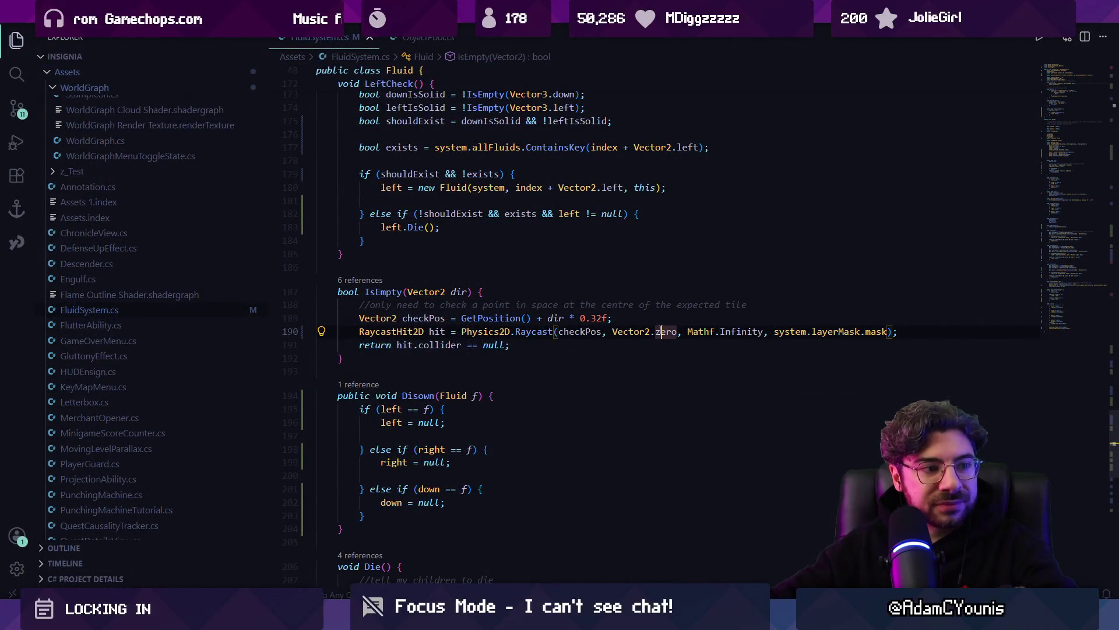
double_click(660, 331)
key("BackSpace")
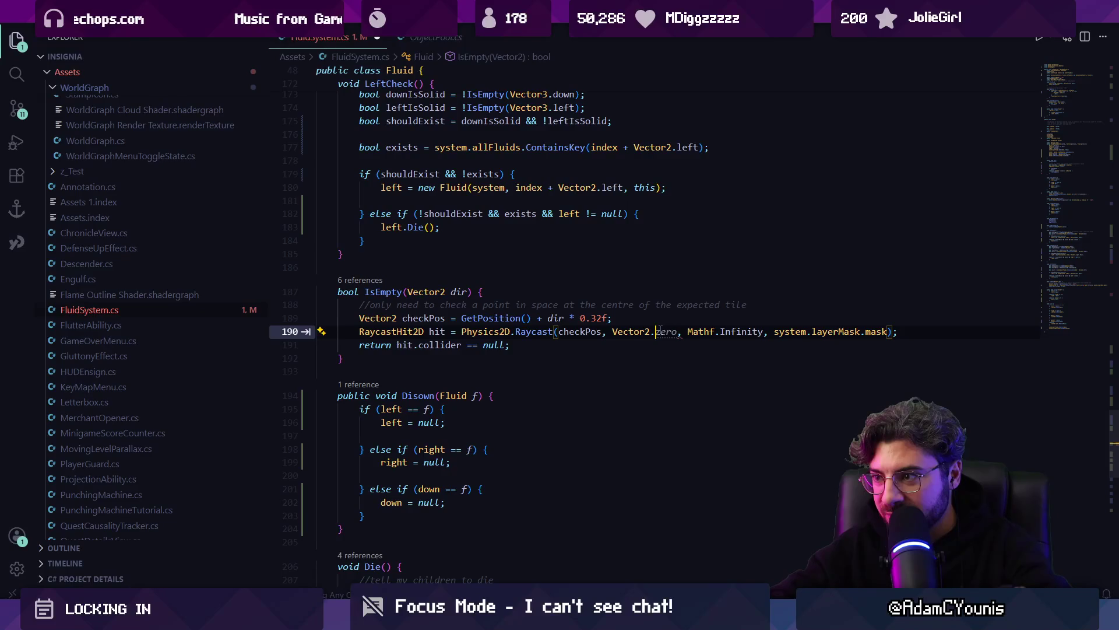
type("down")
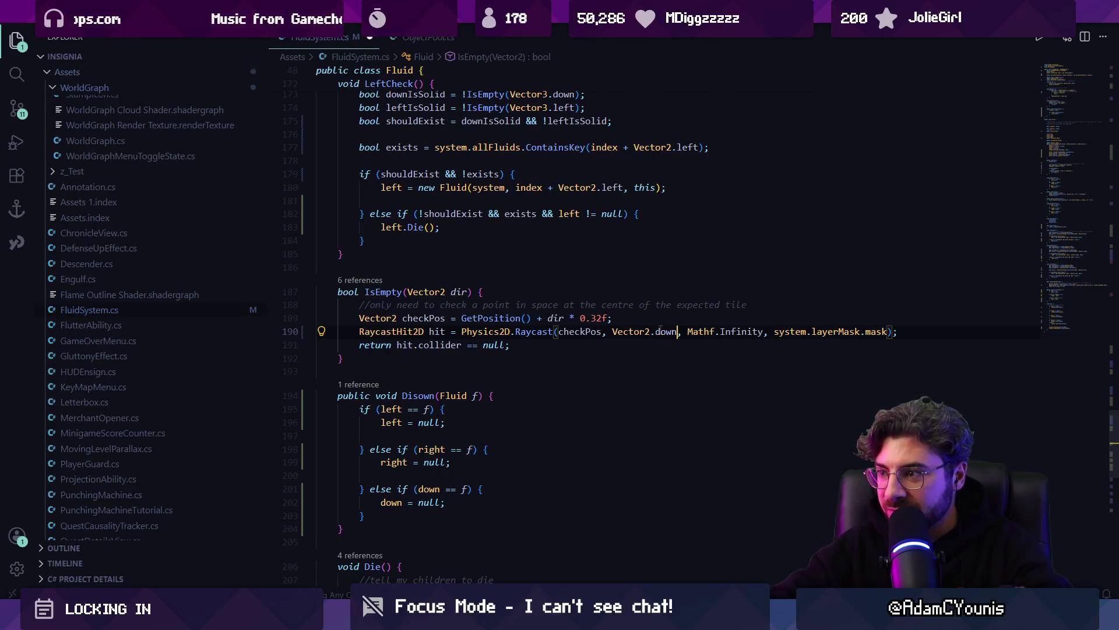
type("*0.2")
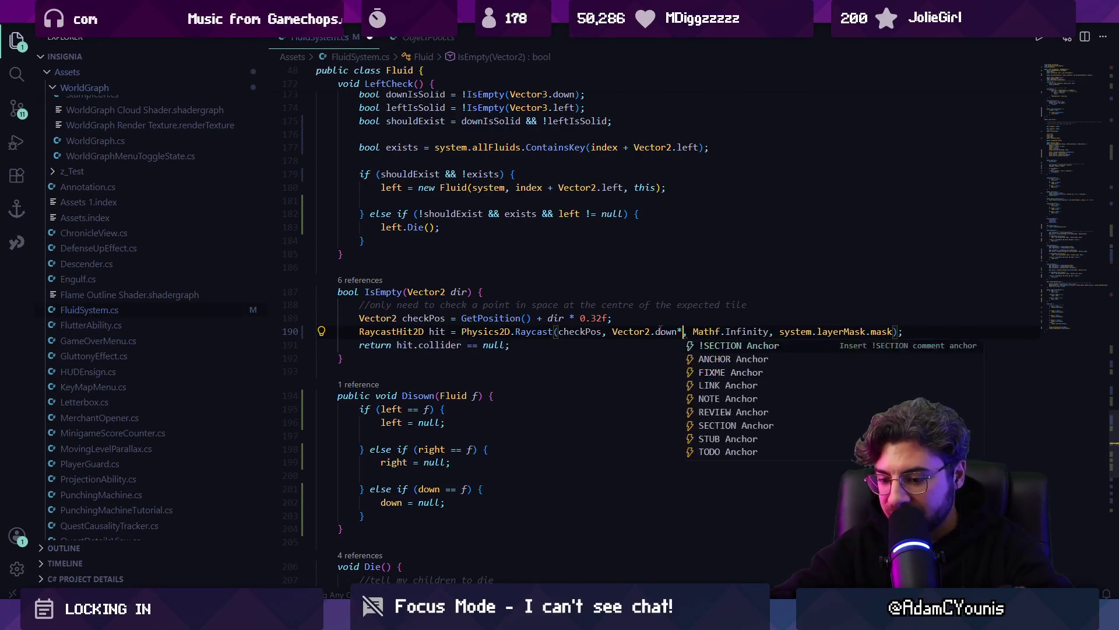
key("BackSpace")
type("01")
key("BackSpace")
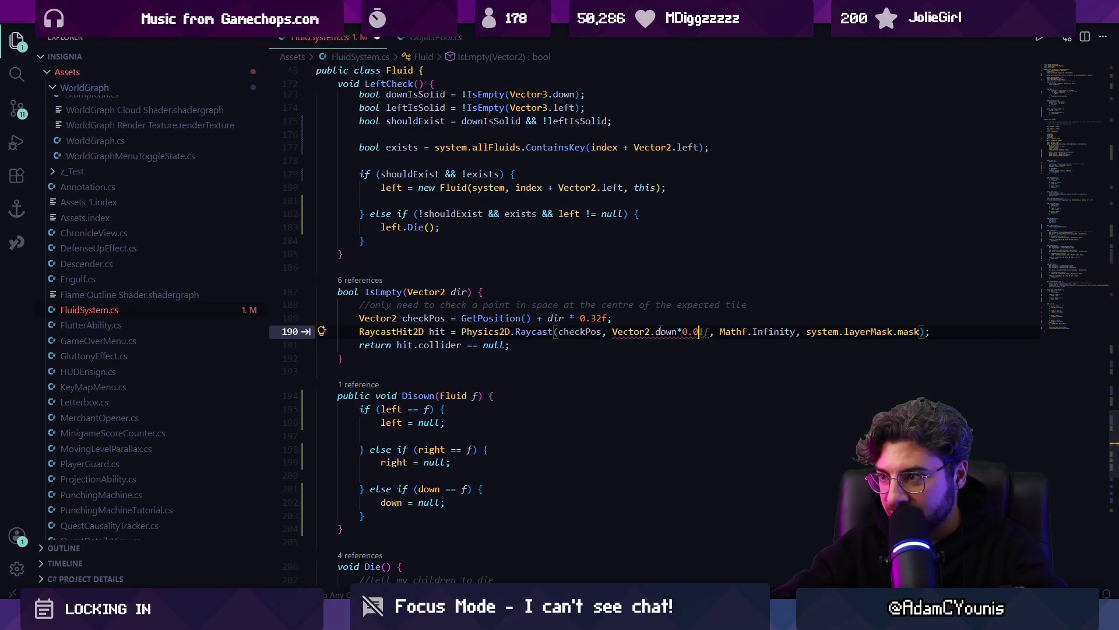
type("8f")
key("ctrl+s")
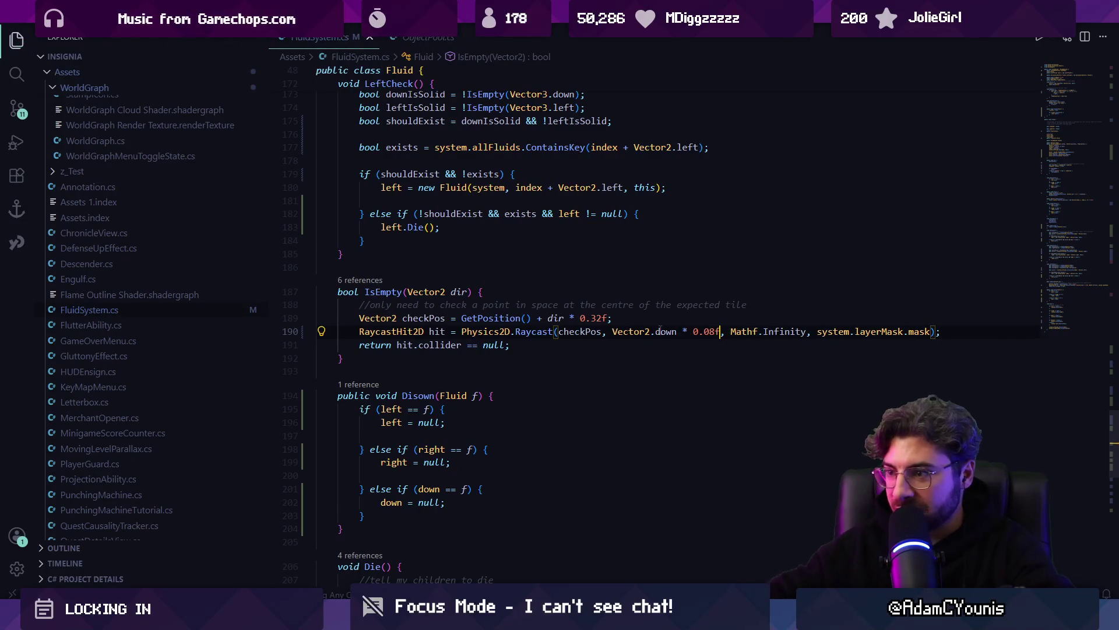
Step: Check the game view, then revise the line 190 raycast arguments for a 0.01f distance
key("alt+Tab")
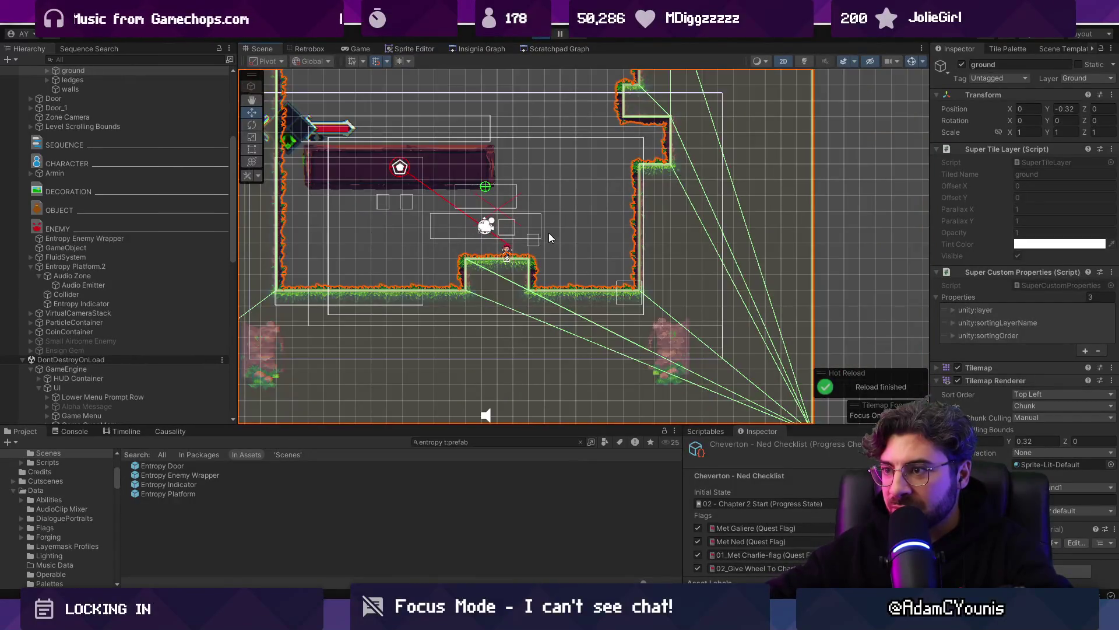
left_click(356, 49)
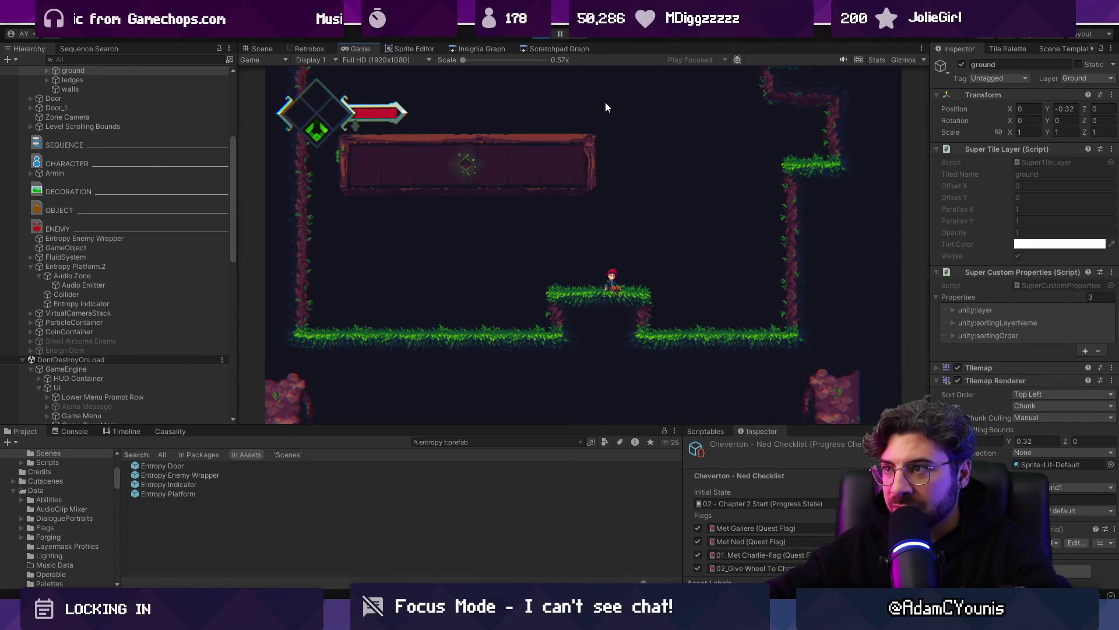
key("alt+Tab")
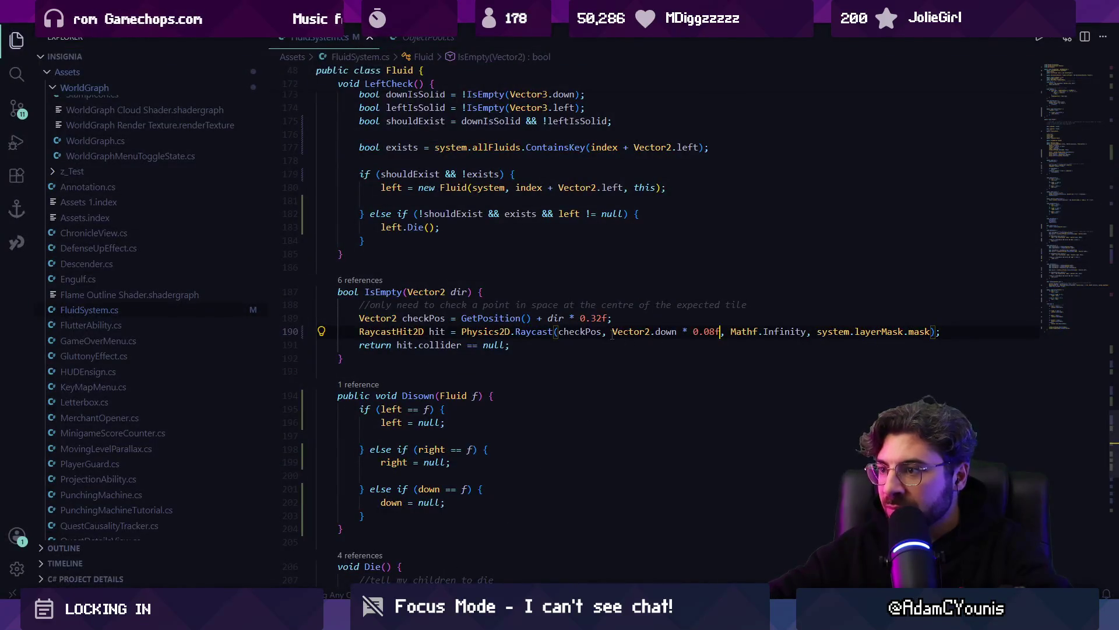
key("BackSpace")
type(",")
key("Right")
key("Right")
key("Right")
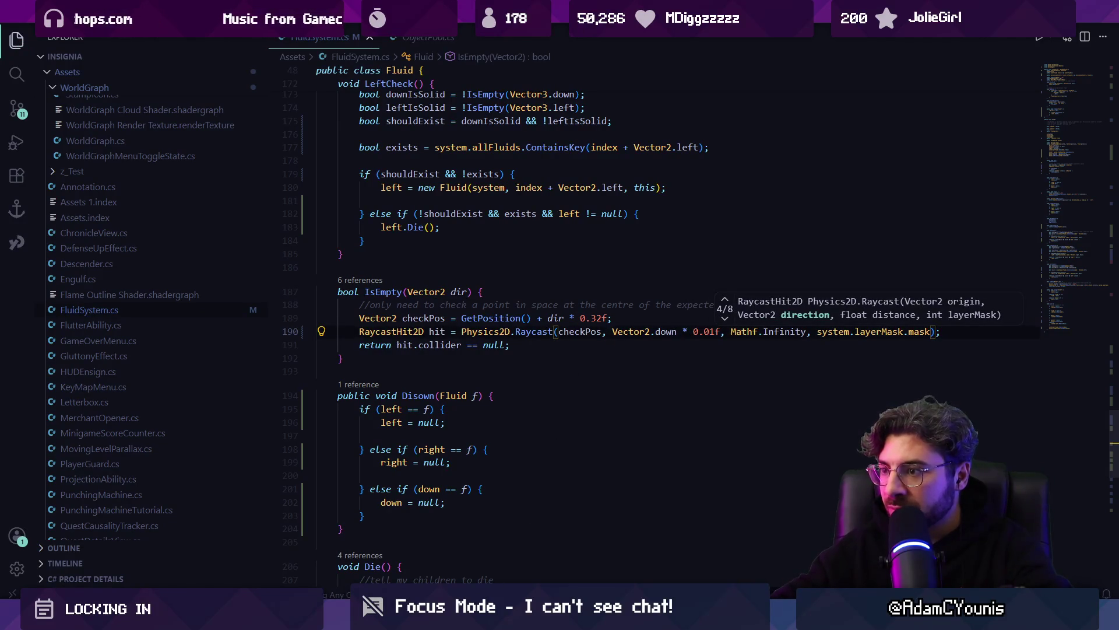
key("alt+Tab")
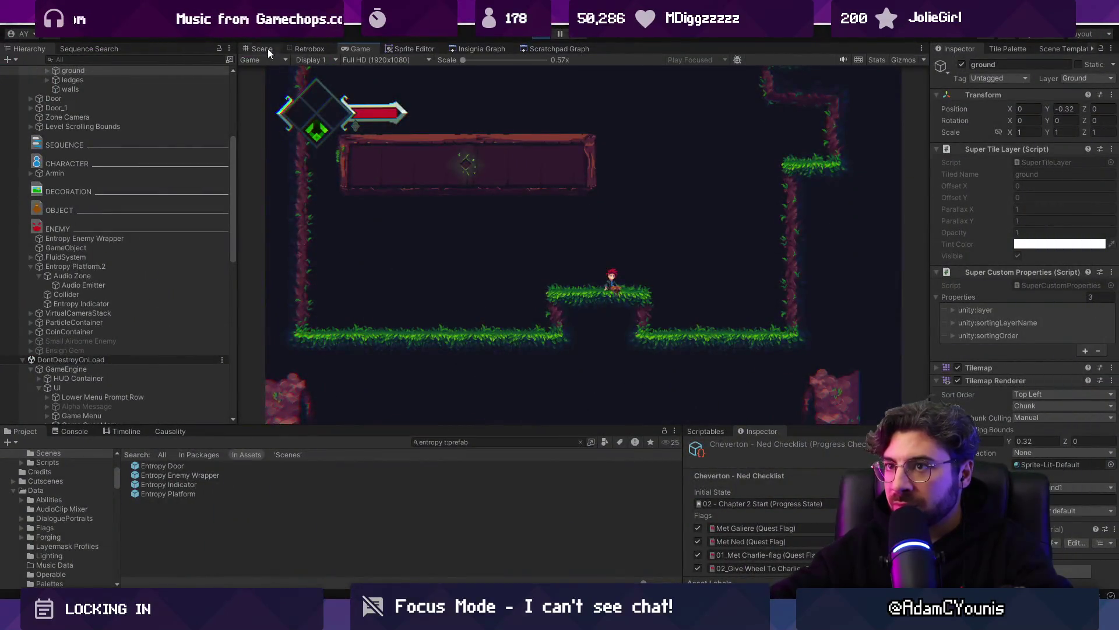
Step: Zoom the Scene view onto the ledge below the ceiling gap
left_click(263, 48)
scroll(527, 332, "up", 10)
scroll(534, 215, "up", 5)
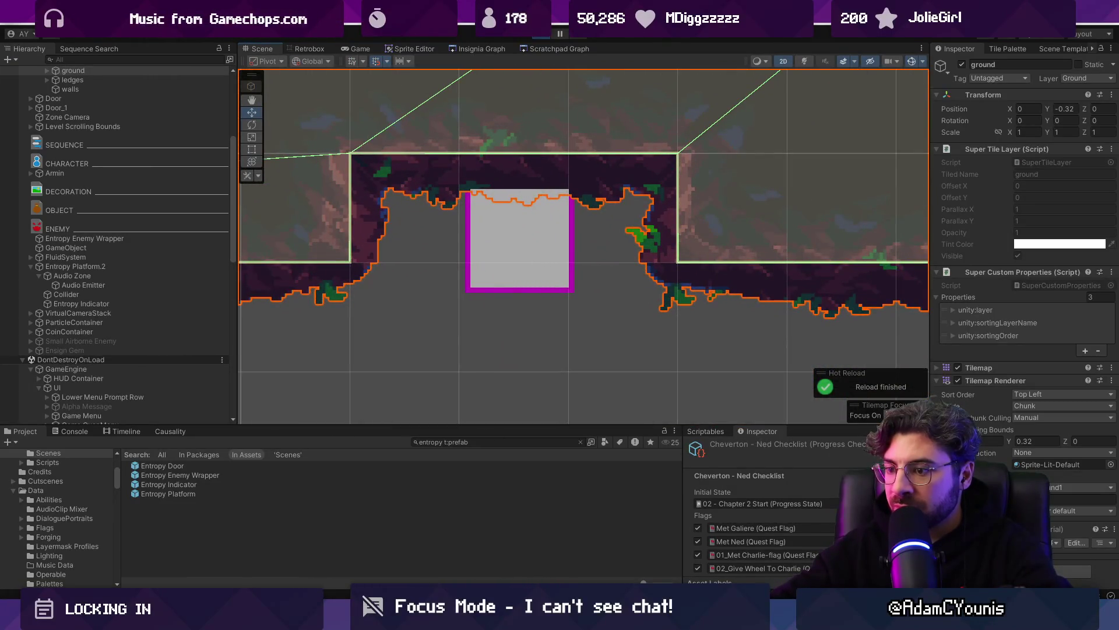
Step: Replace the raycast's 'Vector2.down * 0.0f' argument with Vector2.zero and view the fluid in Unity
key("alt+Tab")
left_click_drag(612, 330, 715, 330)
type("V")
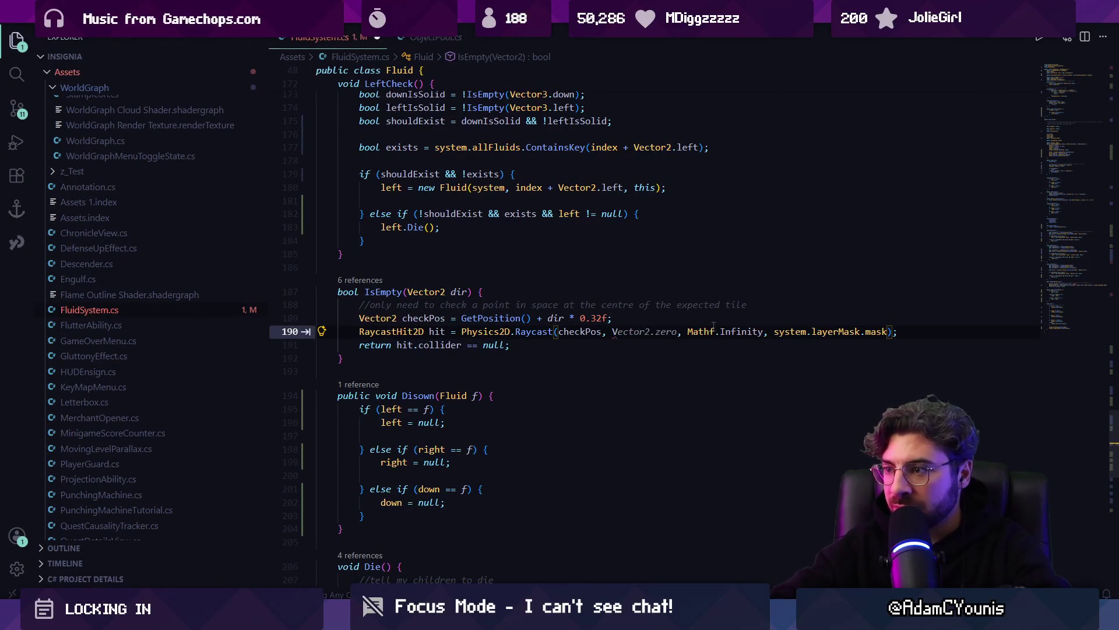
key("alt+Tab")
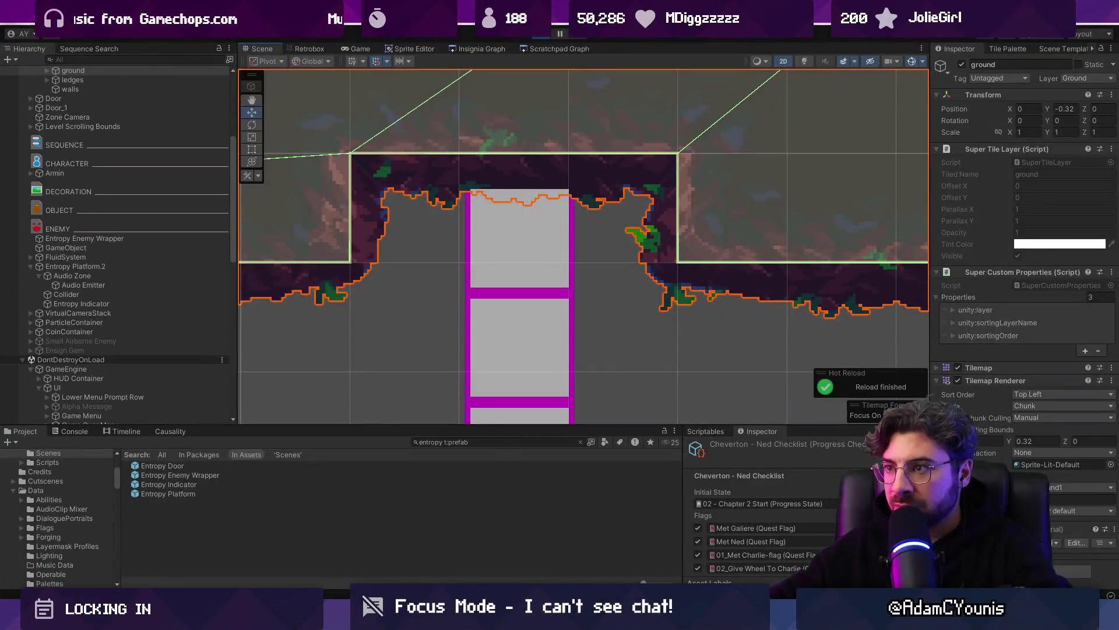
scroll(532, 268, "down", 2)
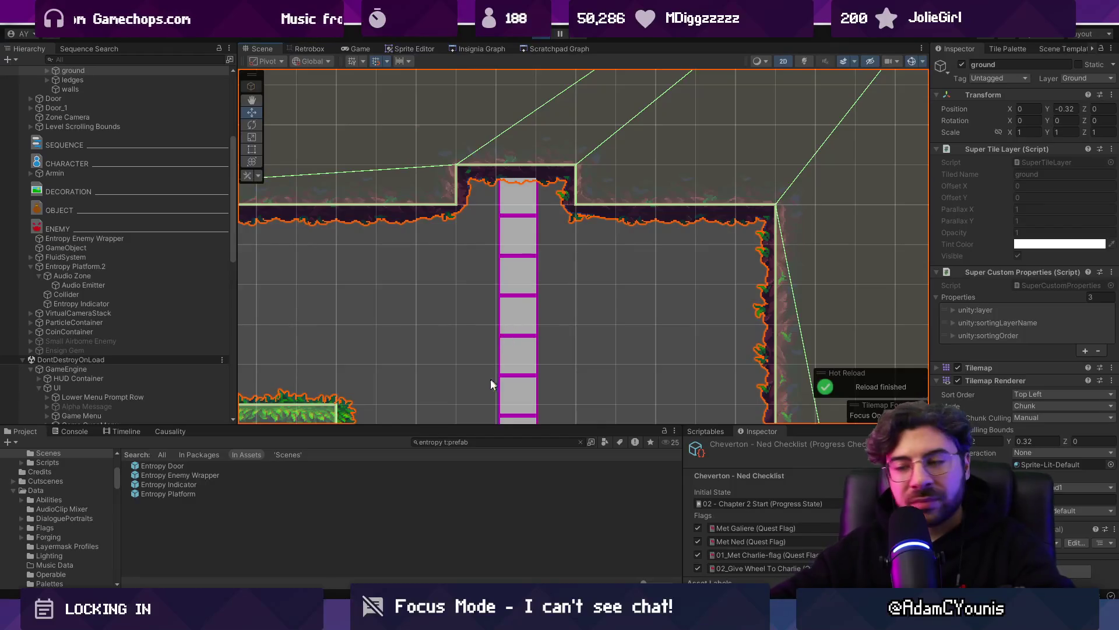
left_click(373, 534)
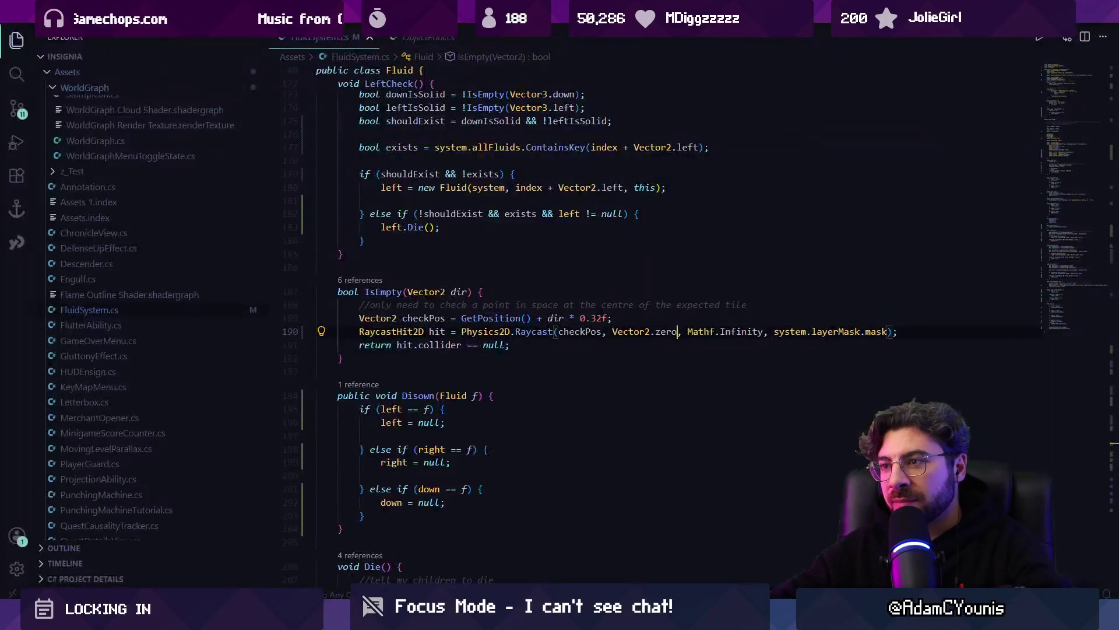
Step: Change the IsEmpty raycast direction from Vector2.zero to Vector2.down
scroll(722, 361, "up", 1)
key("ctrl+BackSpace")
key("ctrl+BackSpace")
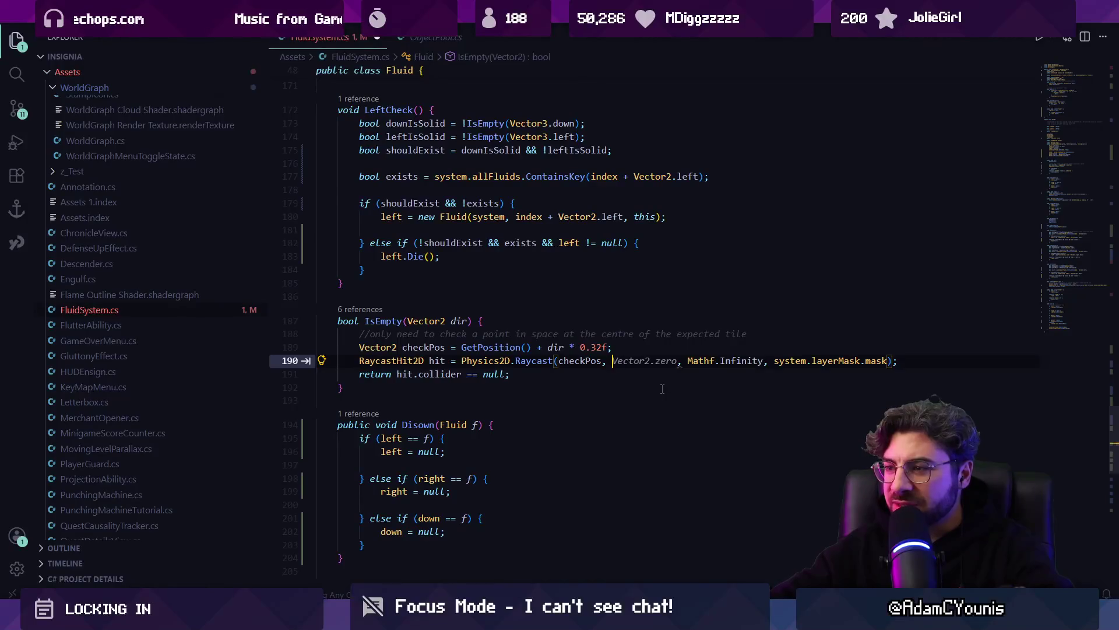
key("Tab")
double_click(666, 360)
type("r2.right * 0.0f")
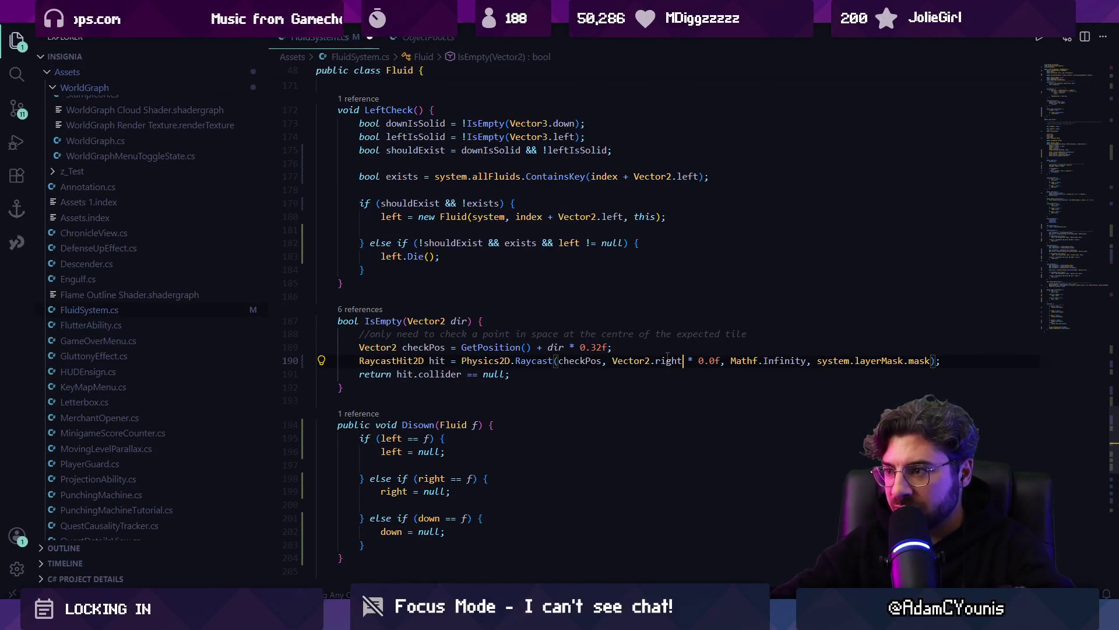
left_click(612, 360)
key("BackSpace")
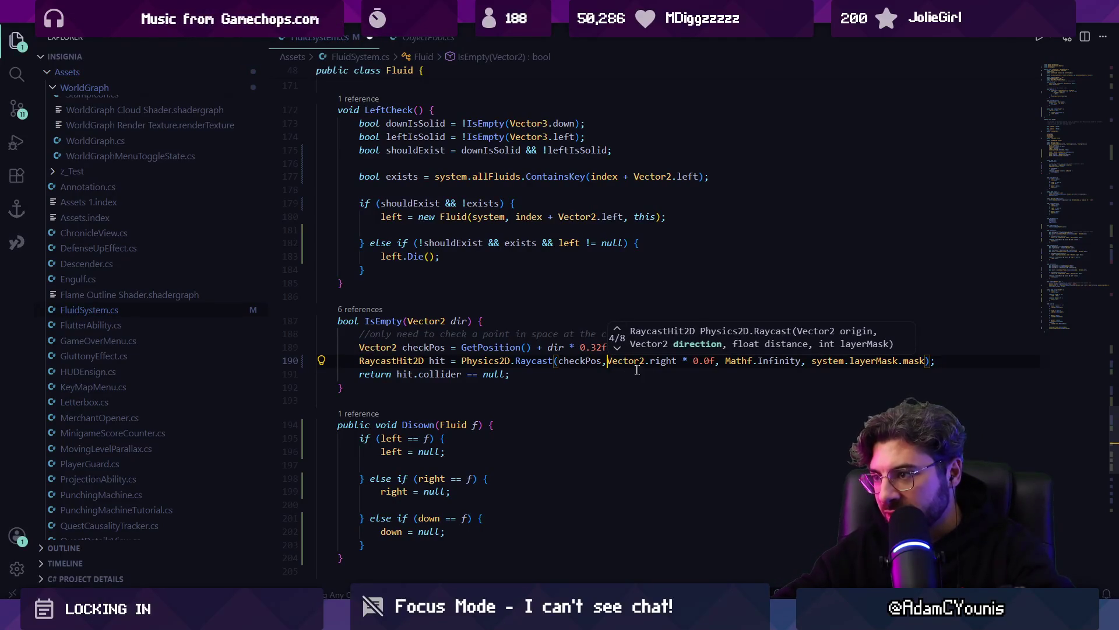
Step: Set the raycast distance to 0.04f in place of infinity
left_click(692, 360)
type("2")
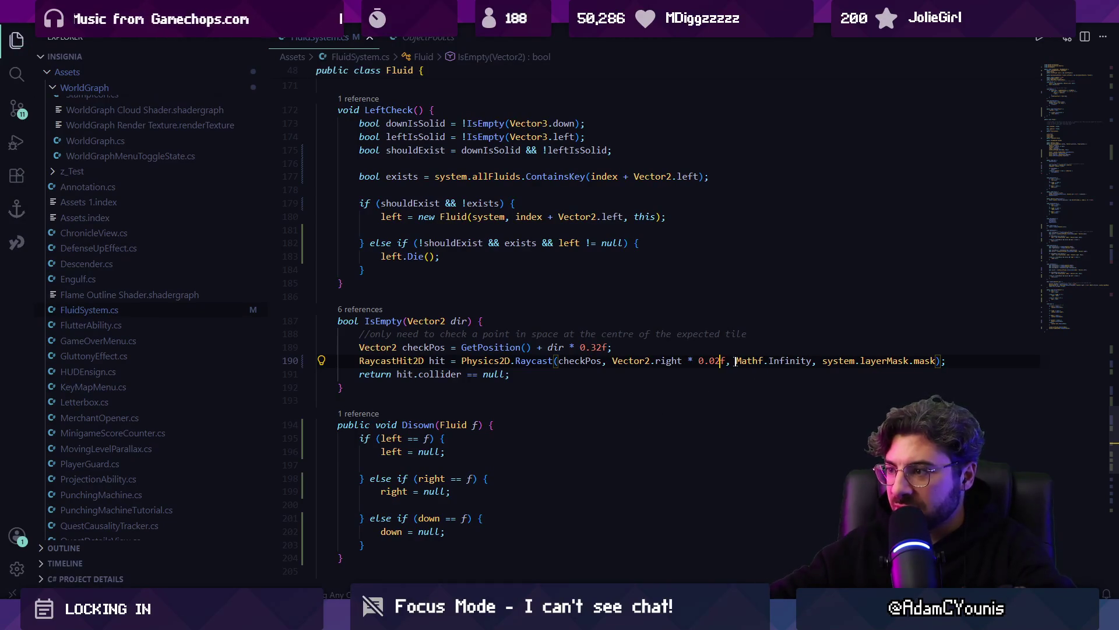
type(",")
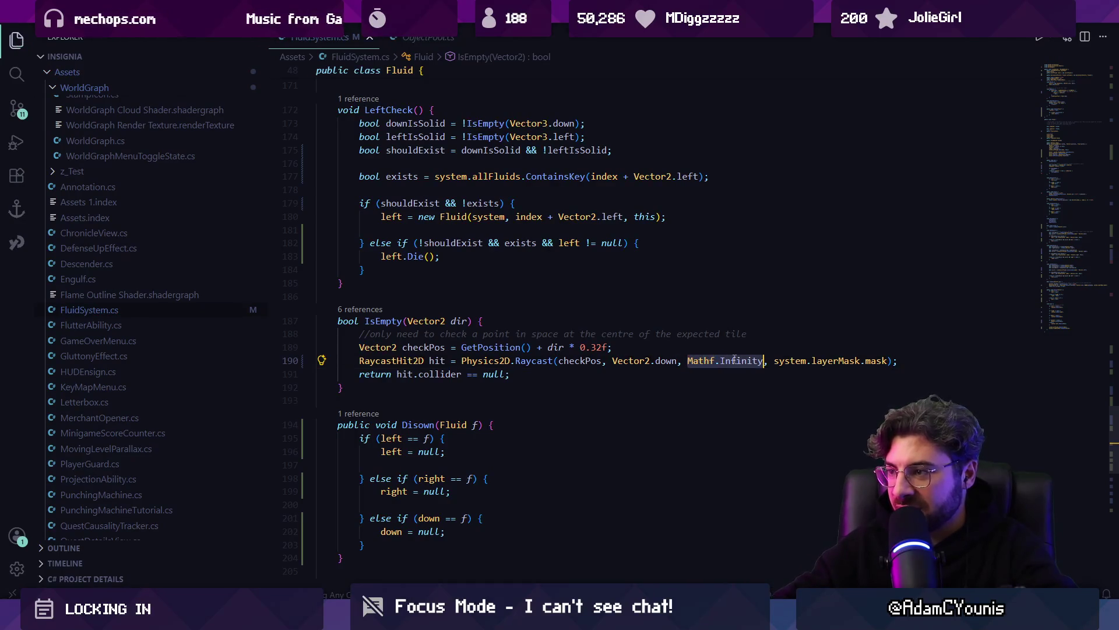
key("BackSpace")
type("2f")
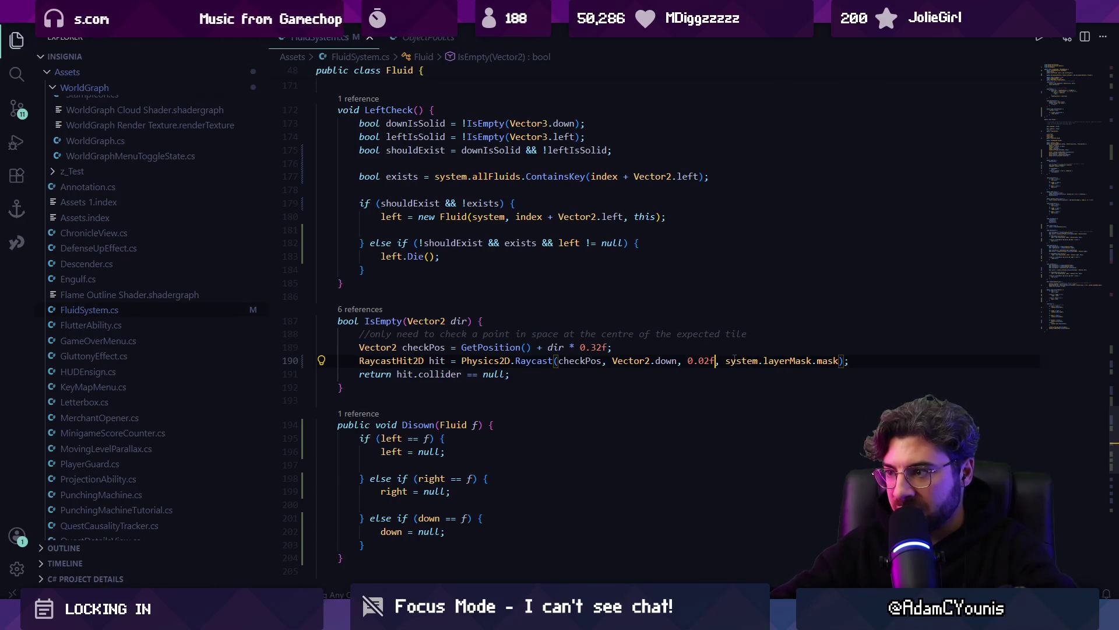
key("BackSpace")
key("BackSpace")
type("4f")
key("alt+Tab")
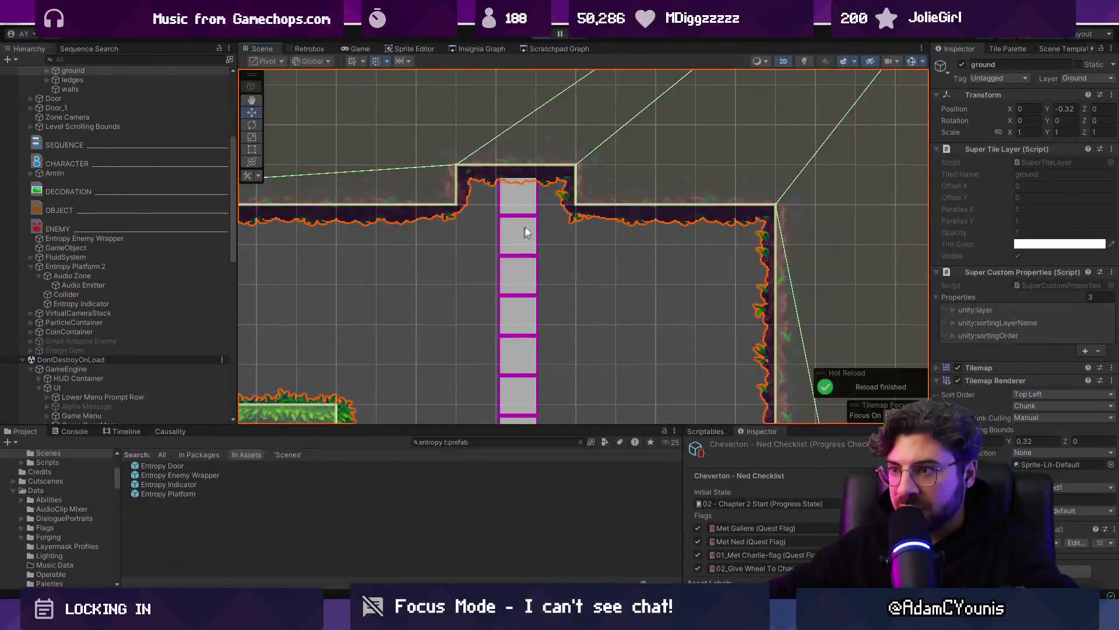
Step: Zoom the Scene view and start playing the cave level
scroll(548, 248, "down", 3)
scroll(537, 335, "up", 5)
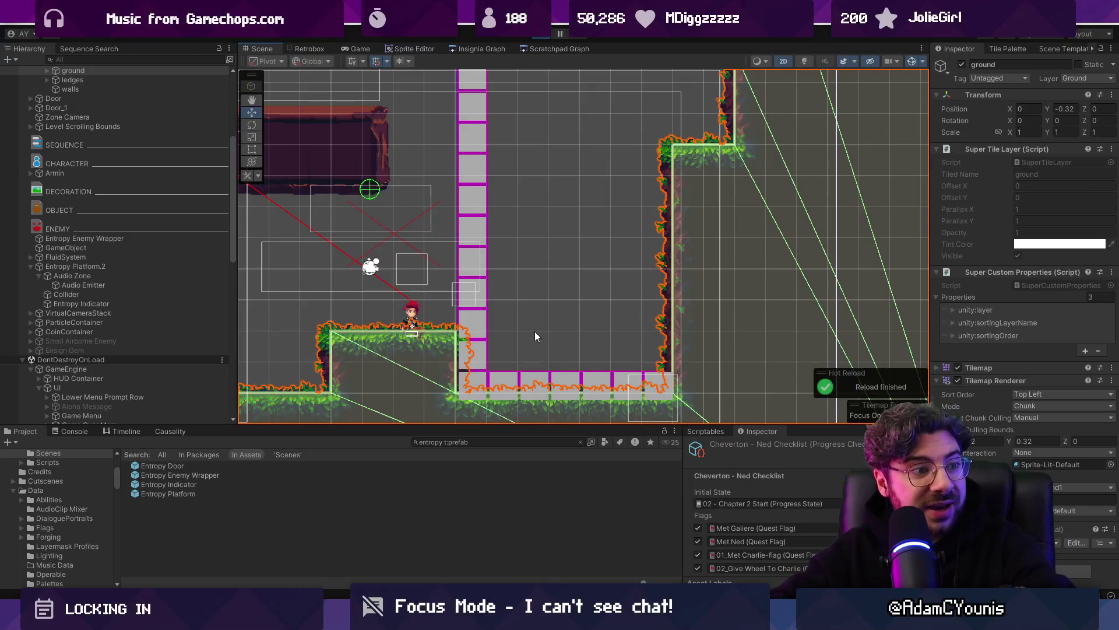
key("ctrl+p")
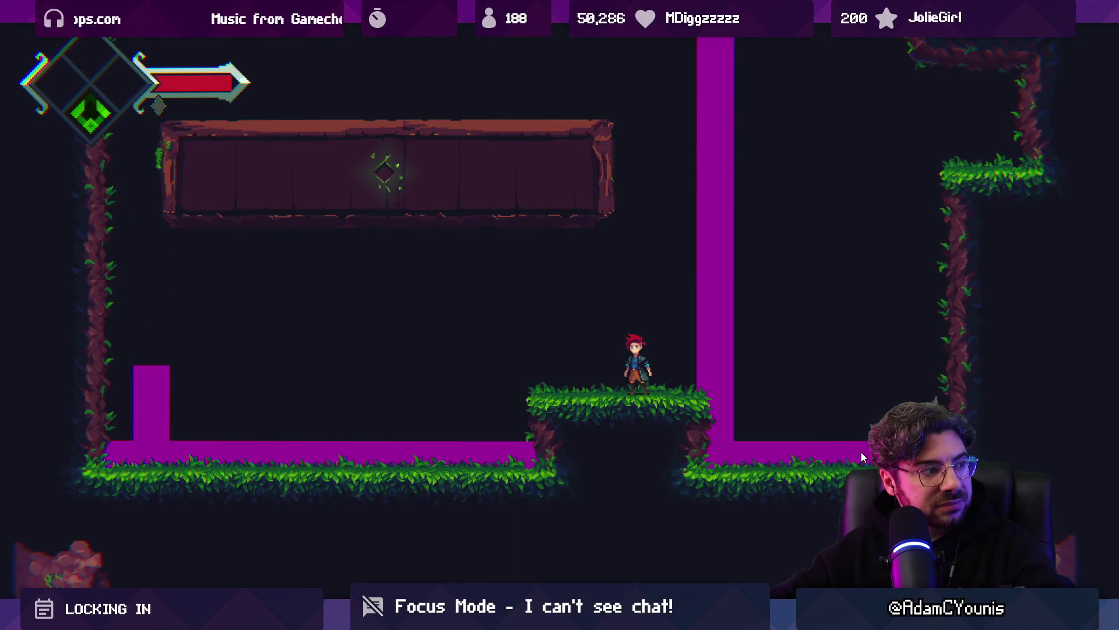
Step: Trigger the entropy ability (E, E, X) to slide the platform, then stop Play mode
key("e")
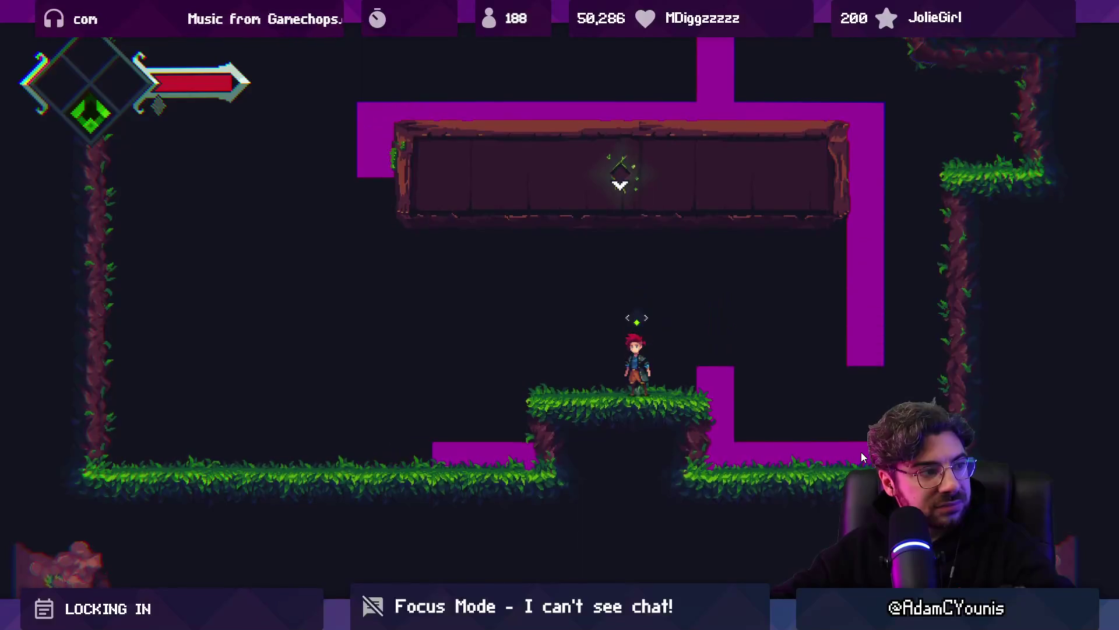
key("e")
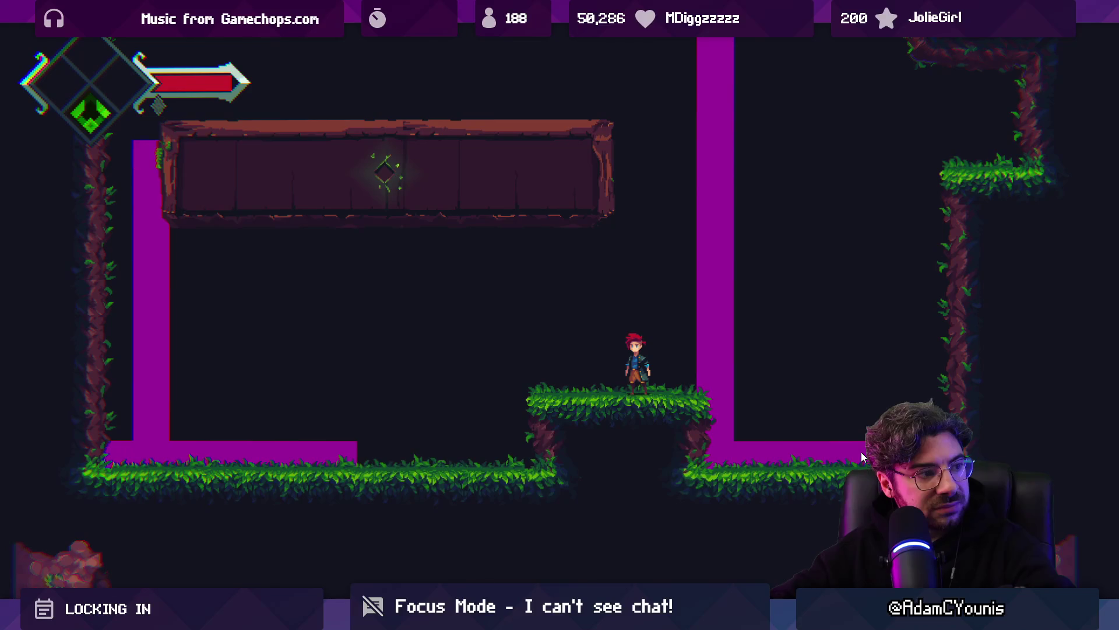
key("x")
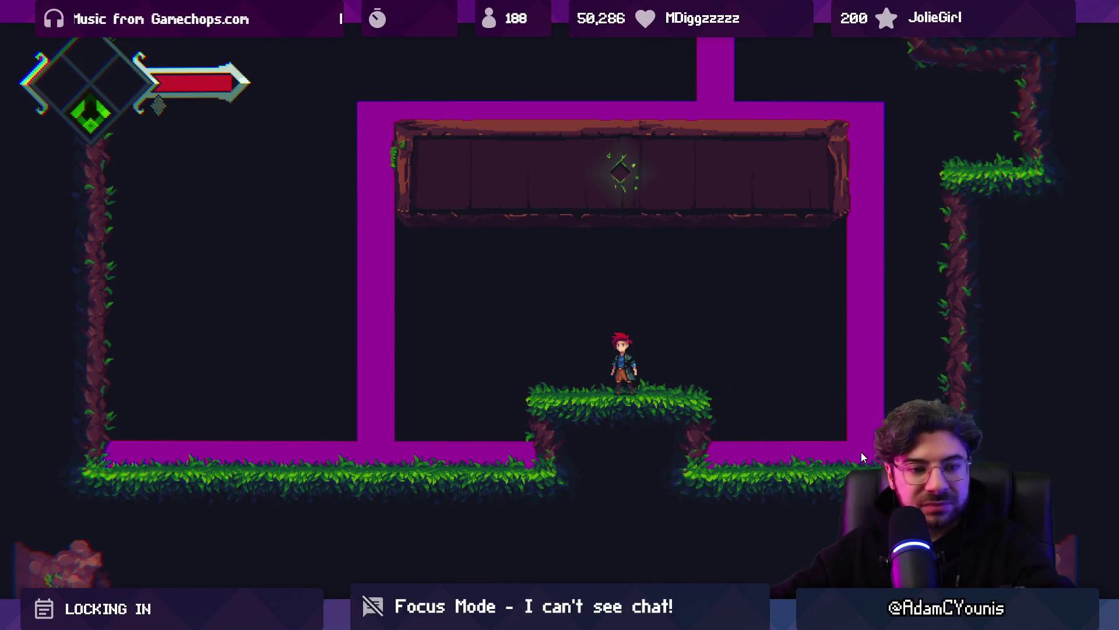
key("ctrl+shift+p")
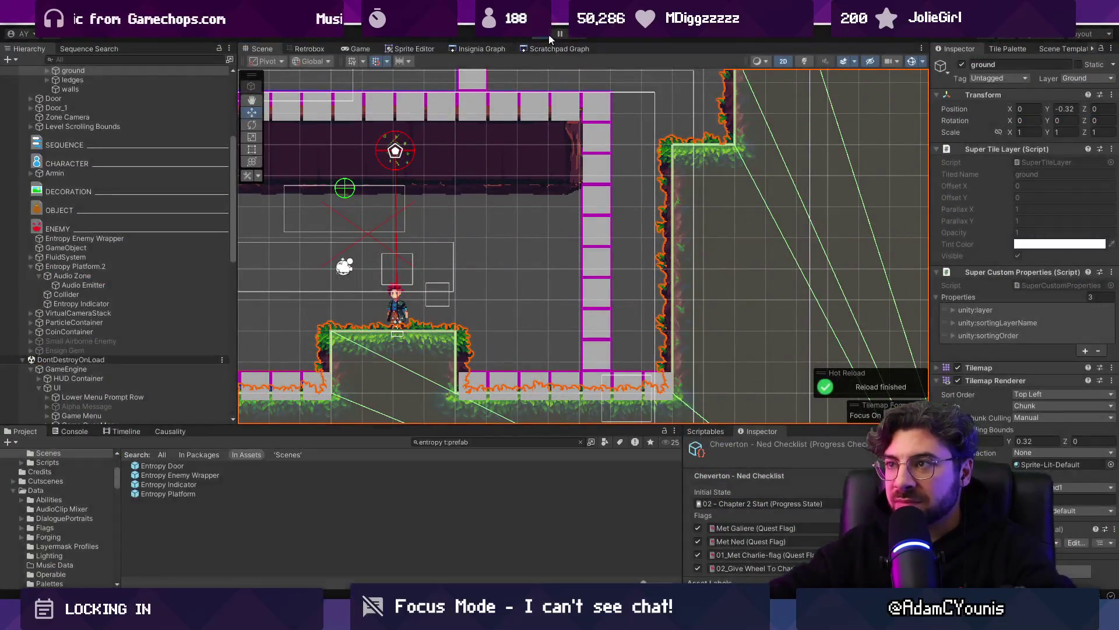
Step: Frame the entropy platform's collider and narrow its width to 2.82 with the Rect tool
left_click(417, 221)
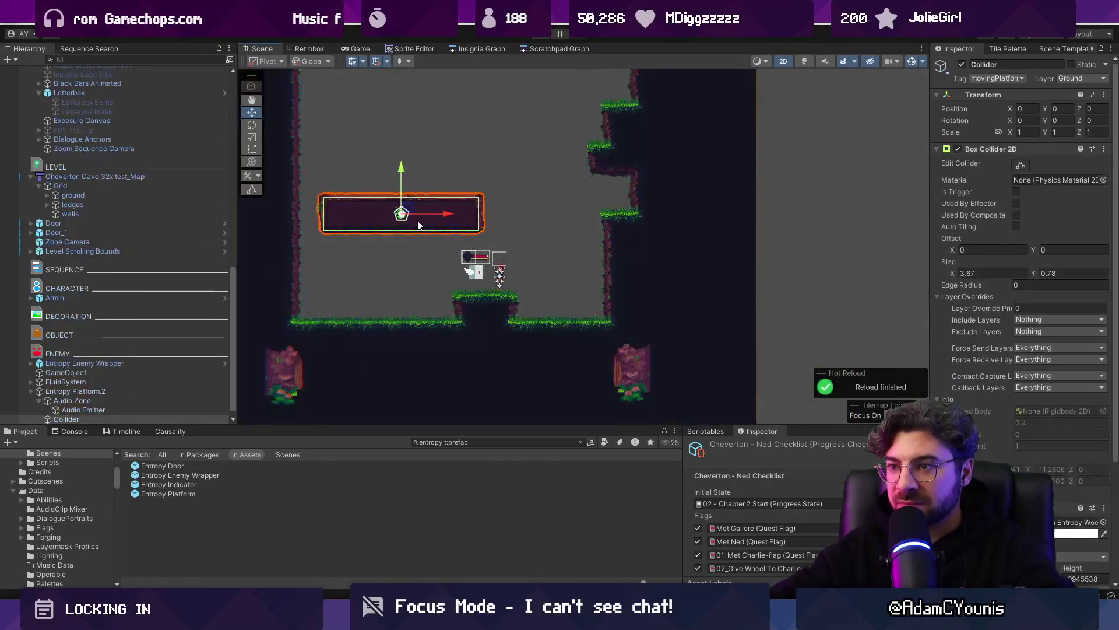
key("f")
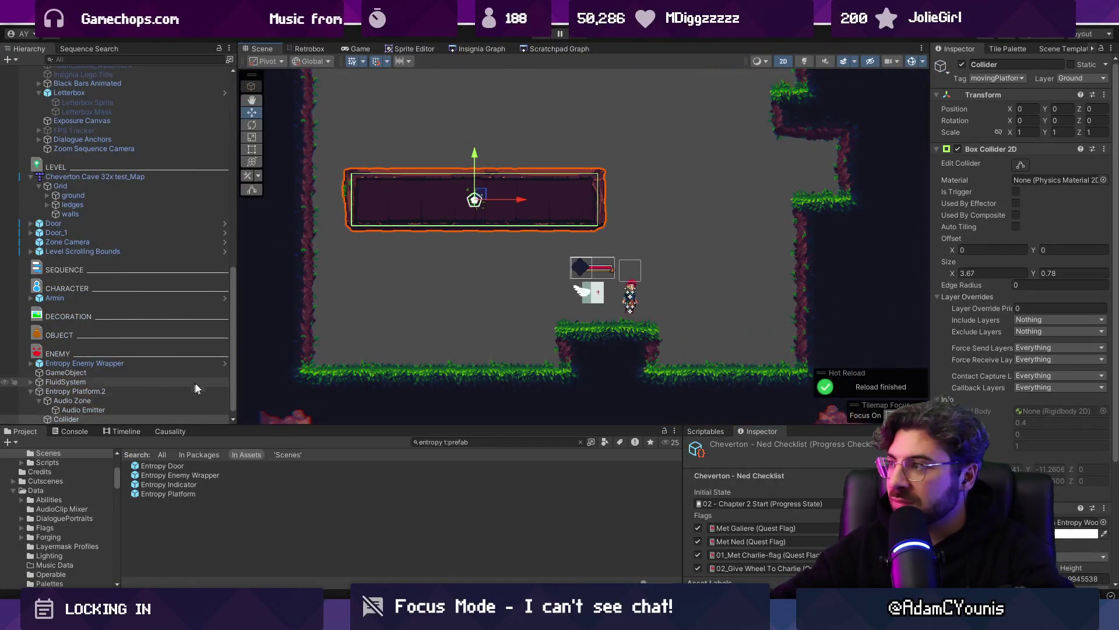
key("t")
left_click_drag(606, 196, 582, 198)
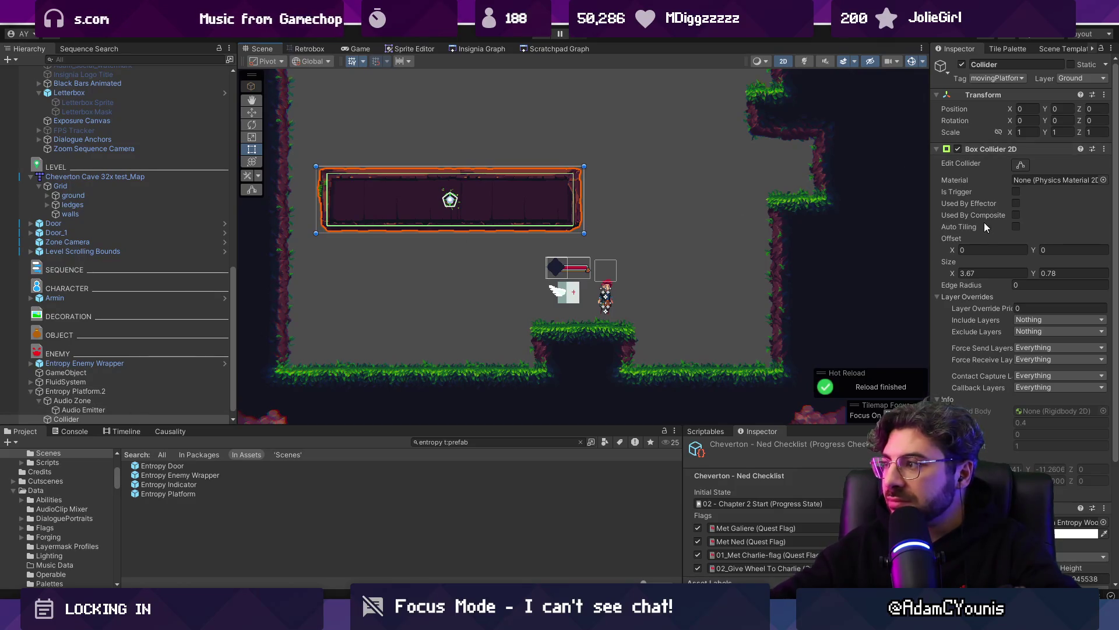
left_click_drag(954, 274, 932, 274)
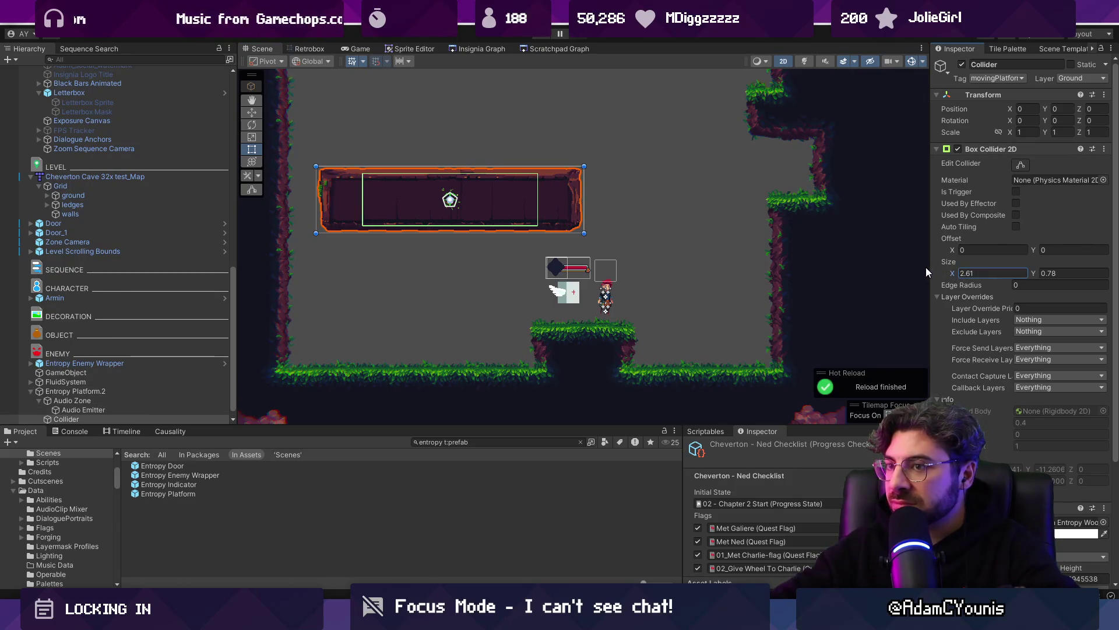
Step: Set the platform's Sprite Renderer width to 2.4, then select its Audio Zone
scroll(145, 369, "down", 1)
left_click(110, 390)
left_click(116, 410)
scroll(1006, 370, "down", 3)
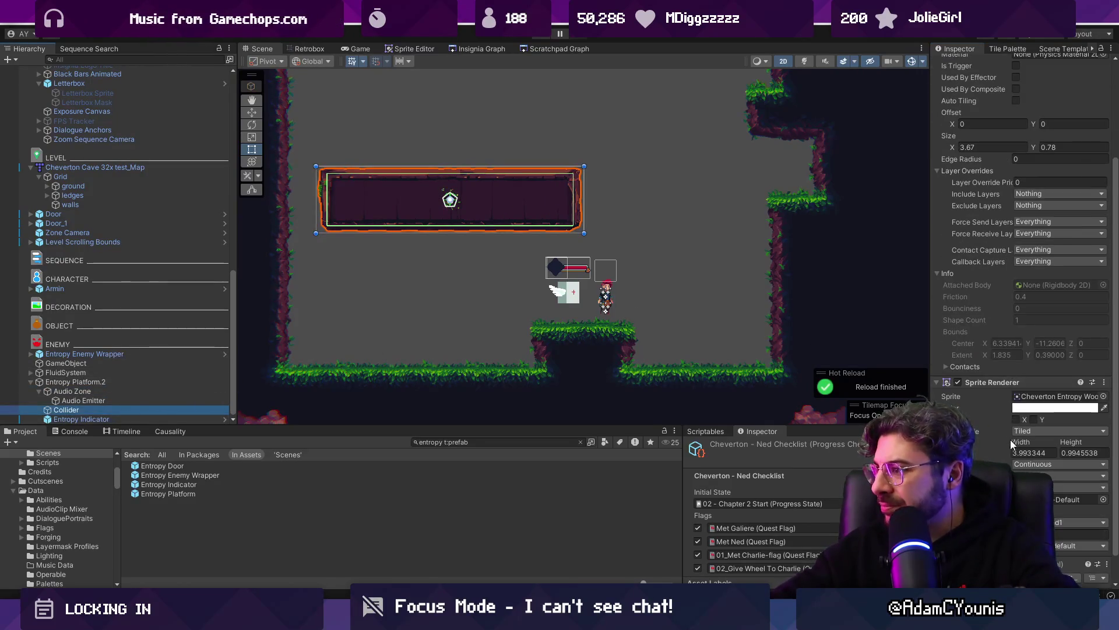
left_click_drag(1016, 440, 1002, 439)
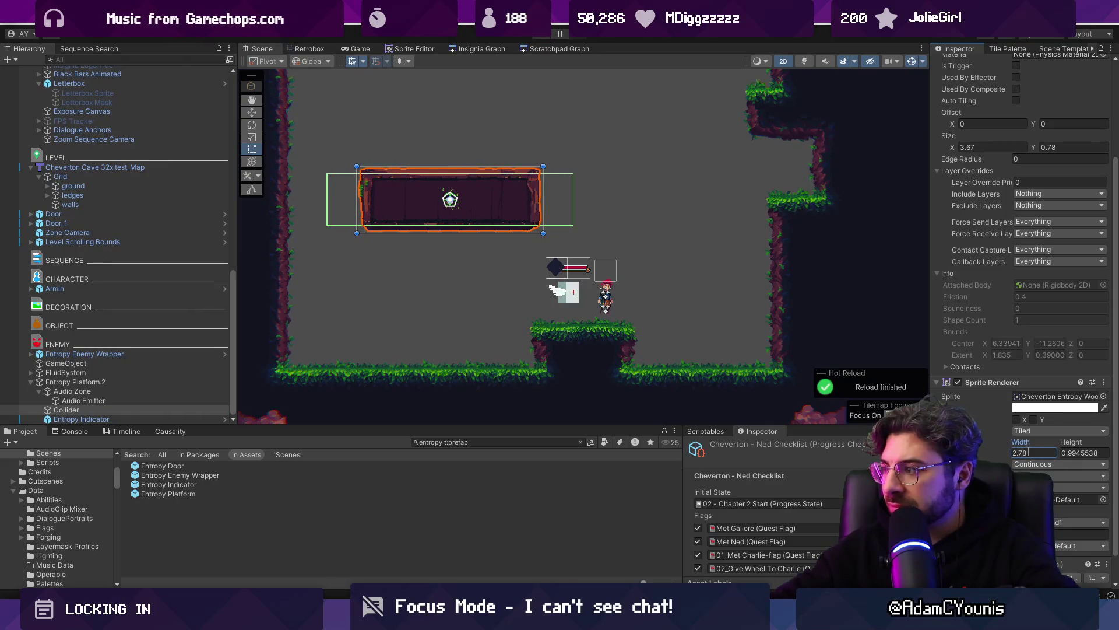
key("BackSpace")
key("BackSpace")
type("4")
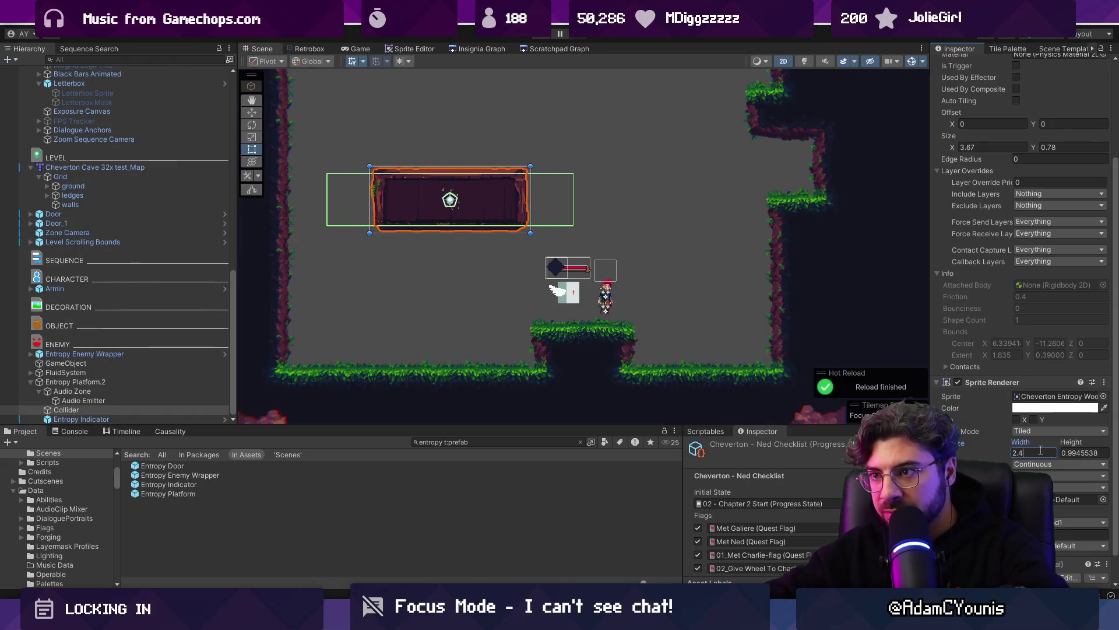
type("1")
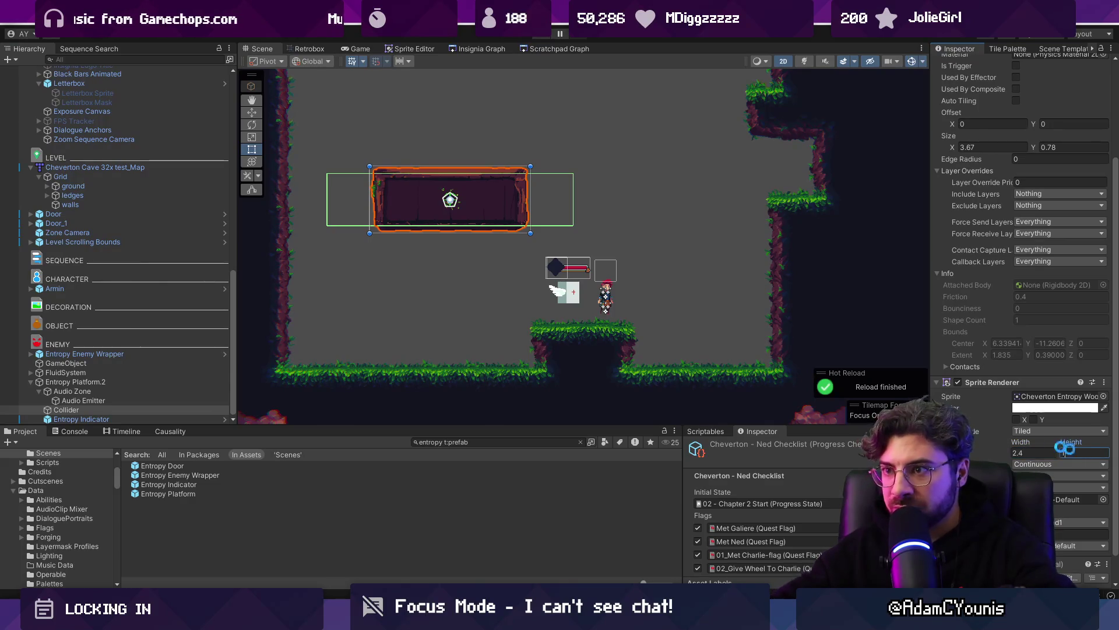
left_click(127, 400)
left_click(127, 391)
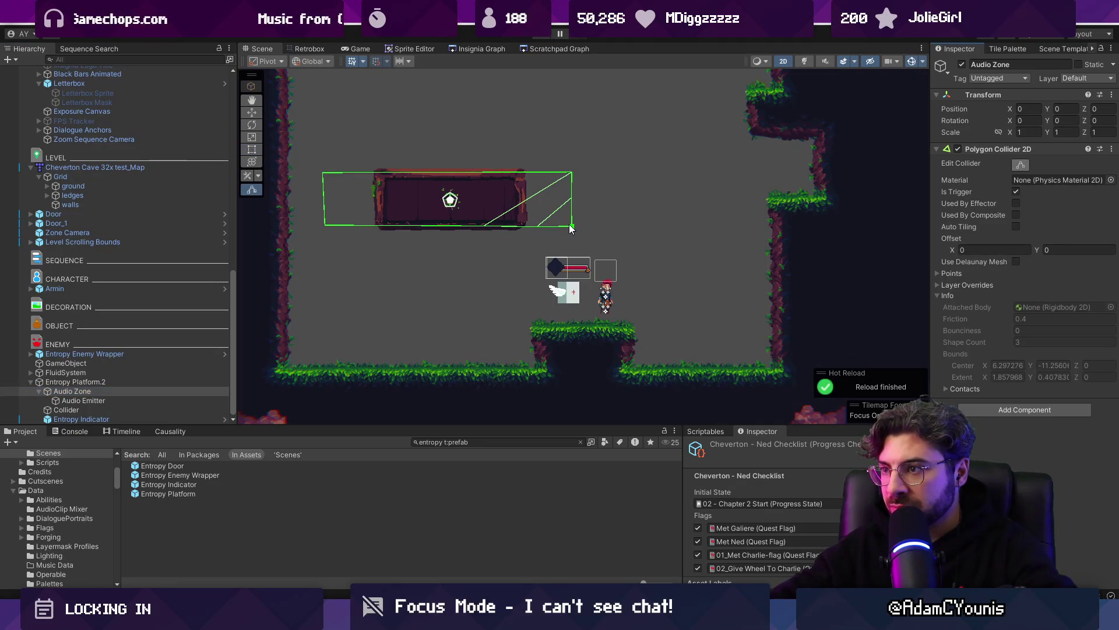
Step: Cut the audio zone's Polygon Collider 2D outline down to four points
left_click_drag(537, 225, 549, 205)
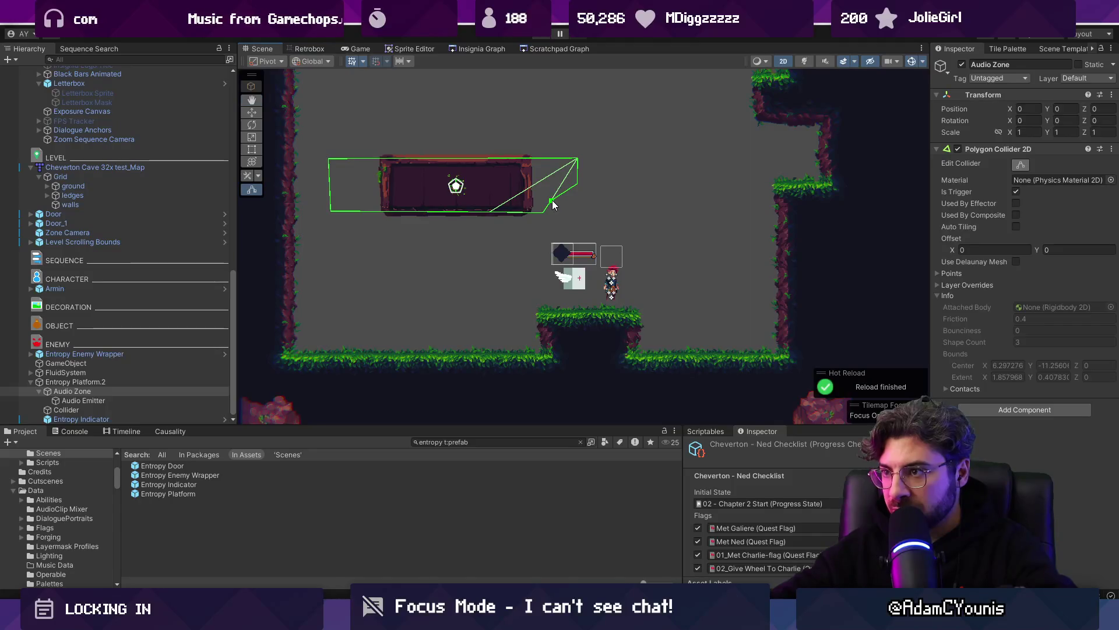
scroll(551, 204, "up", 2)
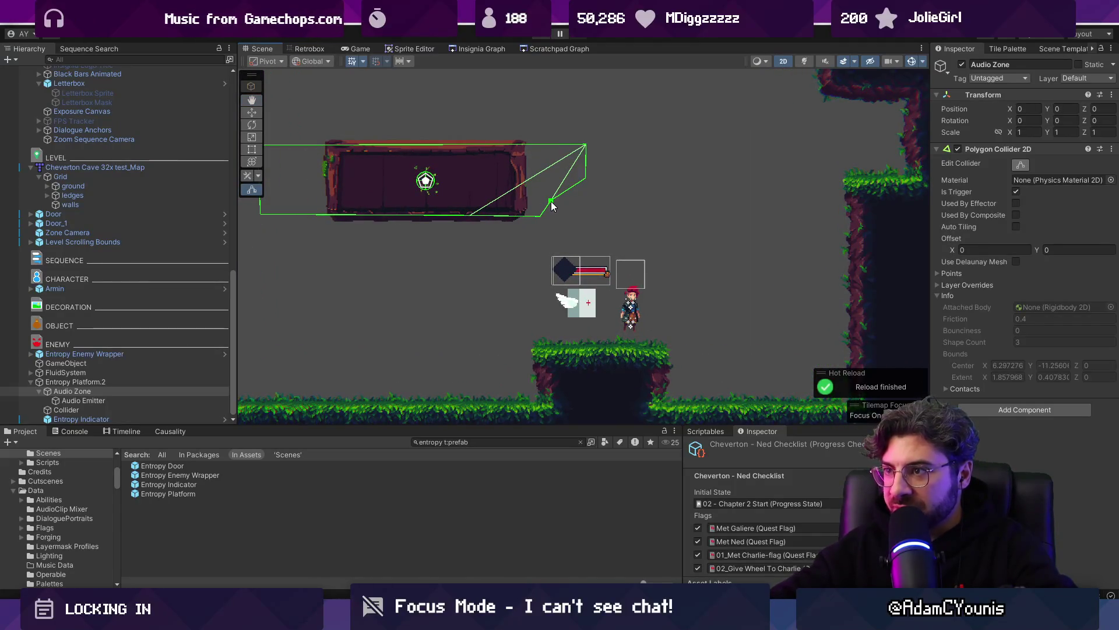
left_click(952, 274)
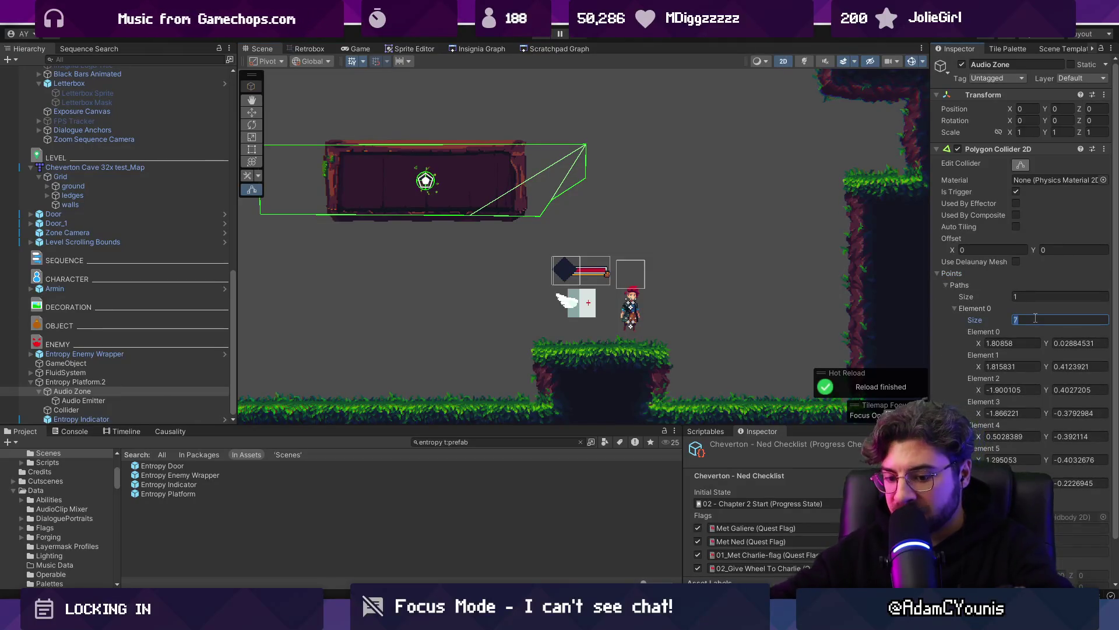
type("4")
key("Return")
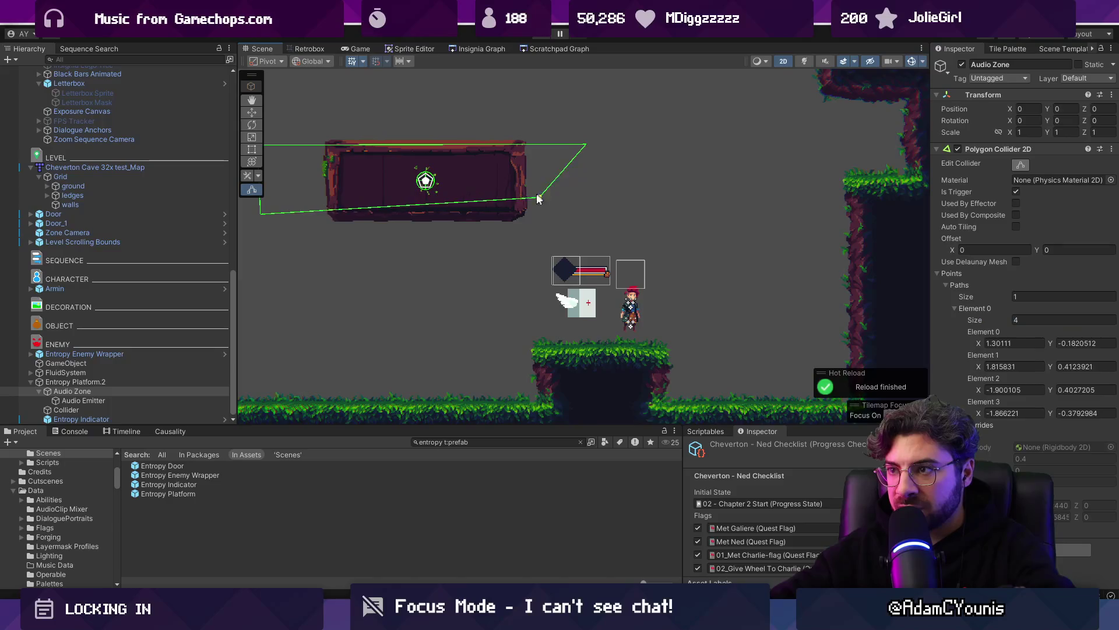
Step: Adjust one corner of the four-point trigger, then select Entropy Platform.2
left_click_drag(336, 216, 336, 216)
key("f")
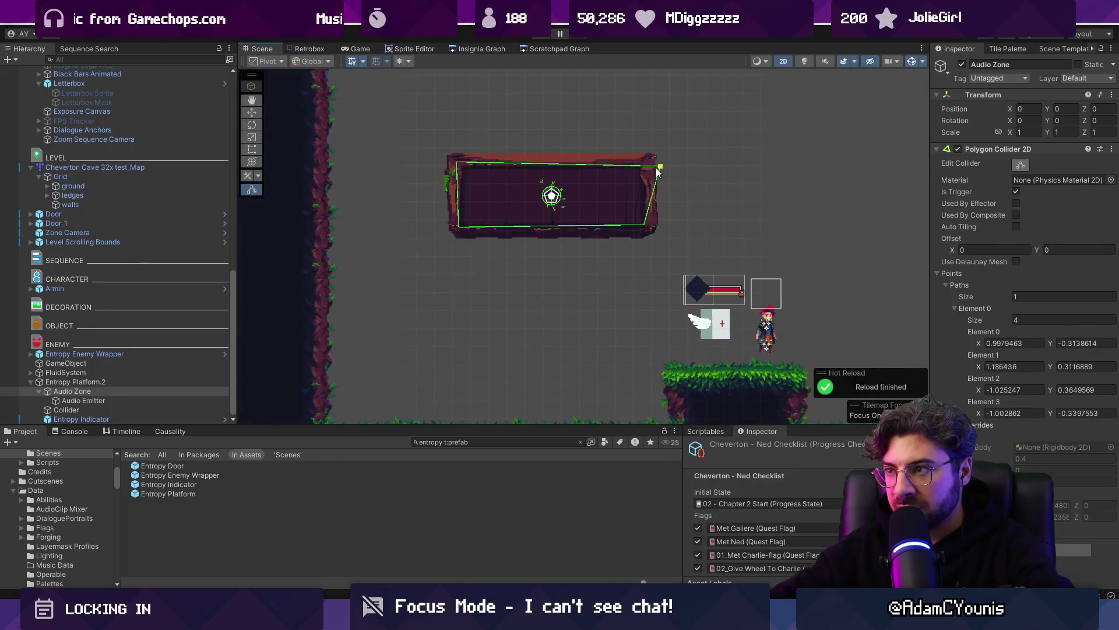
left_click(119, 402)
left_click(113, 391)
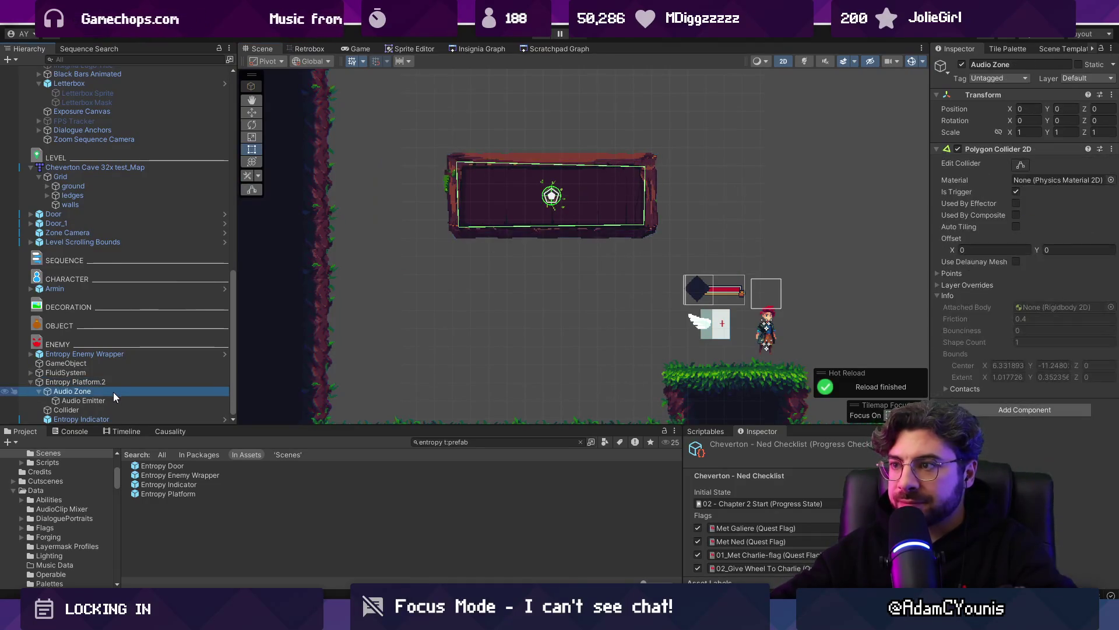
left_click(119, 383)
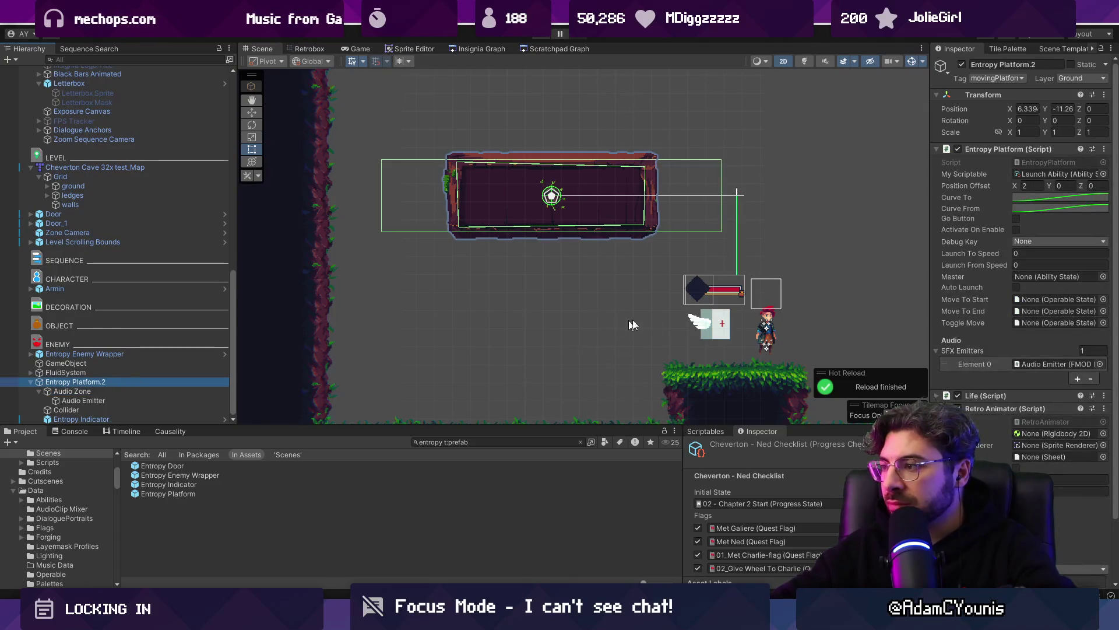
Step: Duplicate Entropy Platform.2, move the copy down-left to X 4.54, Y -12.61, and enter Play mode
left_click(146, 409)
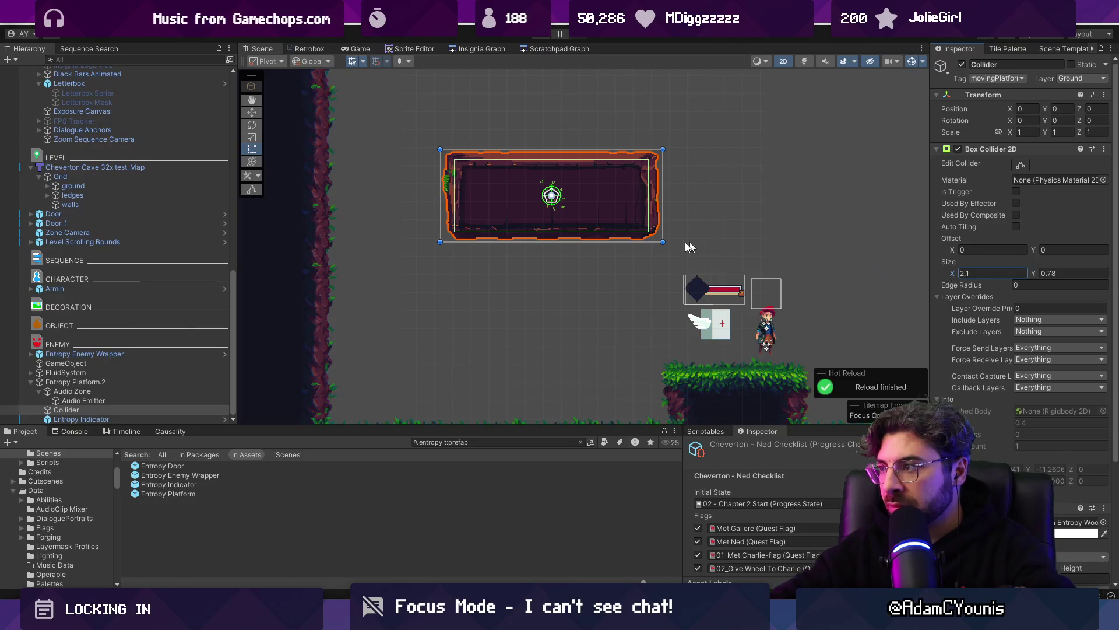
scroll(664, 252, "down", 5)
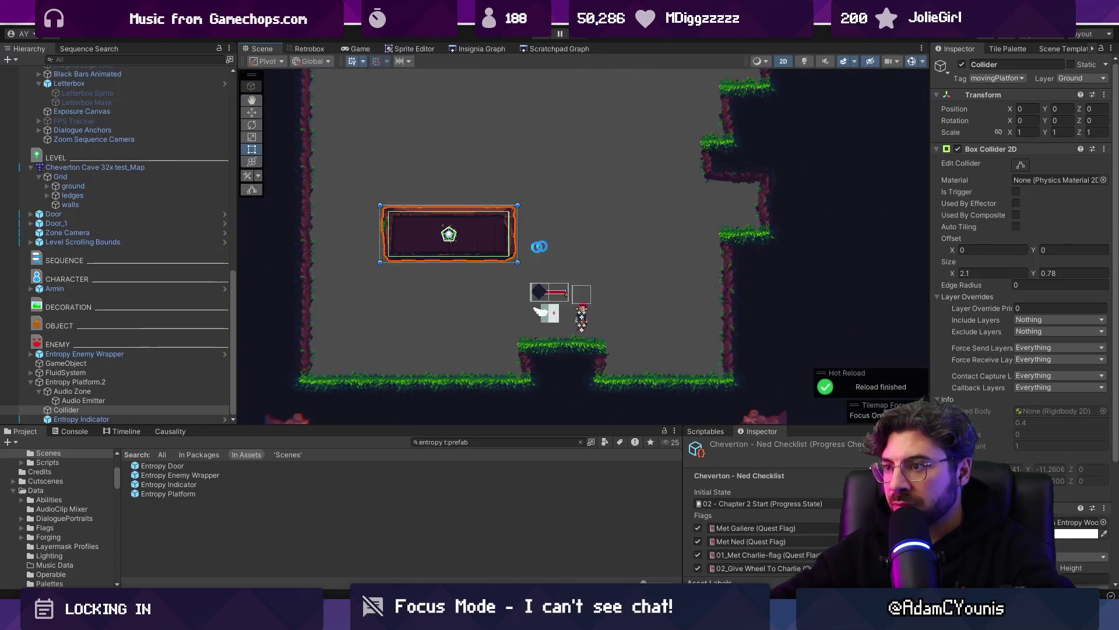
left_click(175, 382)
scroll(198, 368, "up", 2)
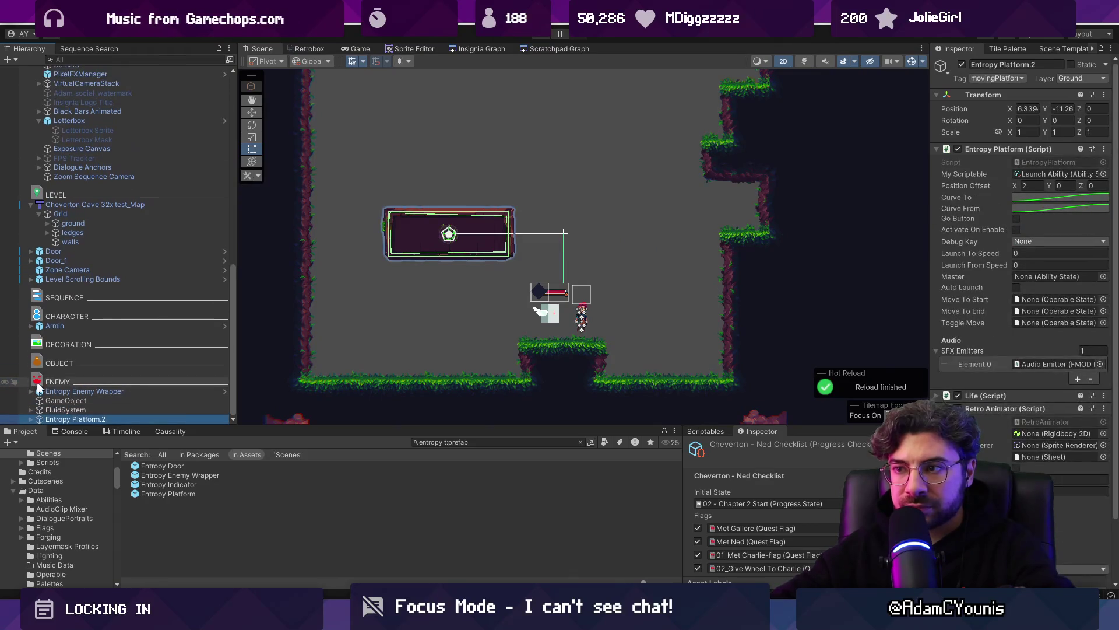
key("ctrl+d")
key("w")
mouse_move(458, 235)
left_mouse_down()
mouse_move(596, 286)
mouse_move(581, 132)
mouse_move(500, 239)
mouse_move(408, 312)
mouse_move(391, 308)
left_mouse_up()
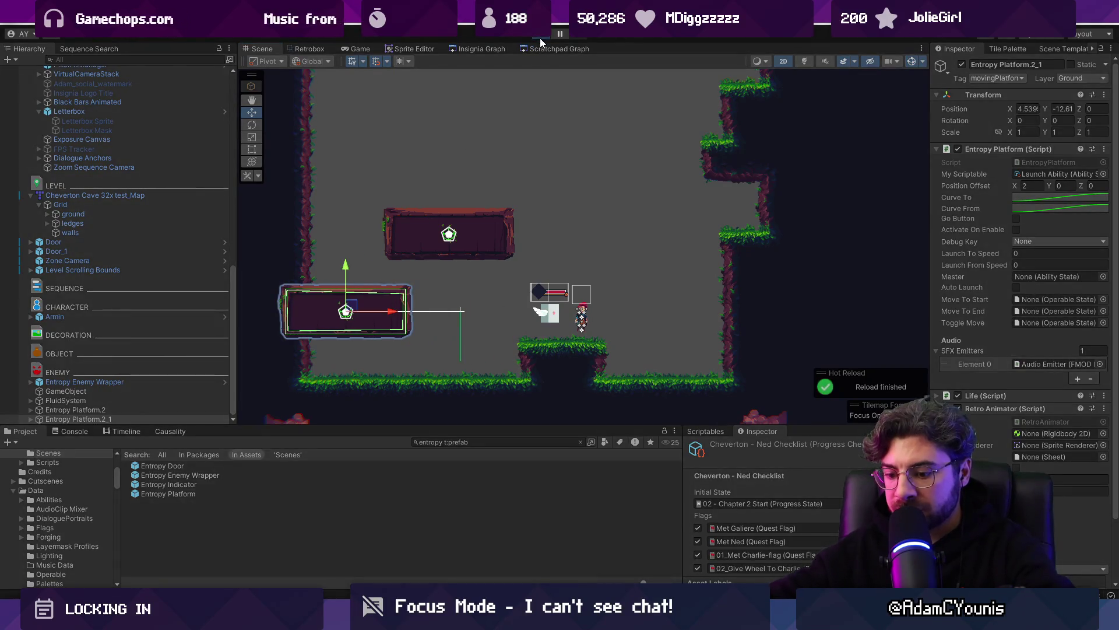
left_click(540, 37)
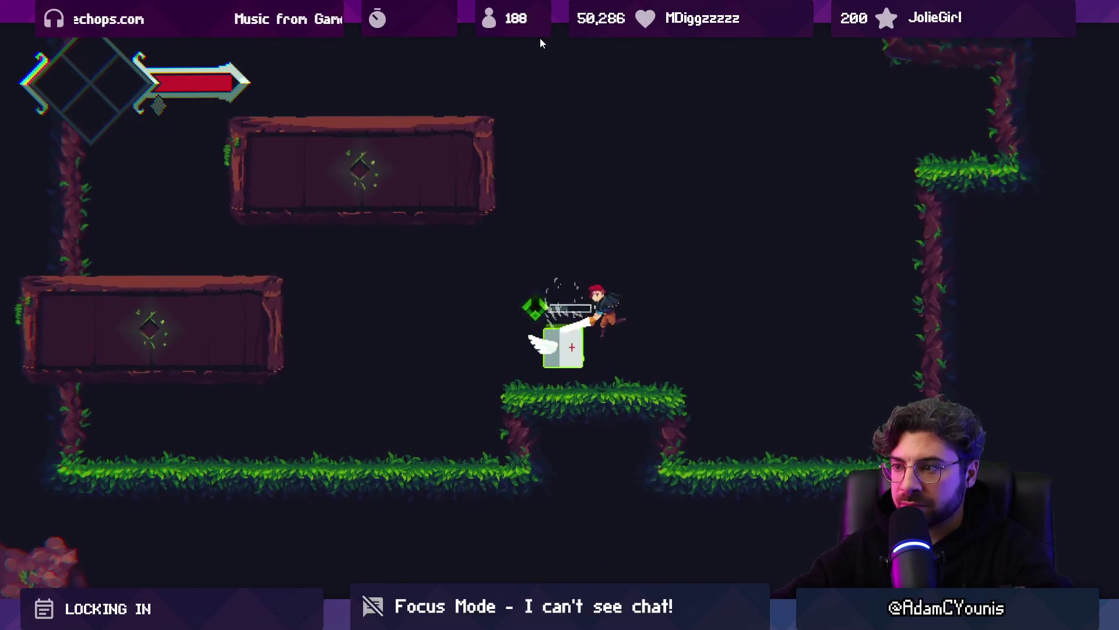
Step: Use the entropy ability to slide the upper and left platforms back and forth while jumping
key("x")
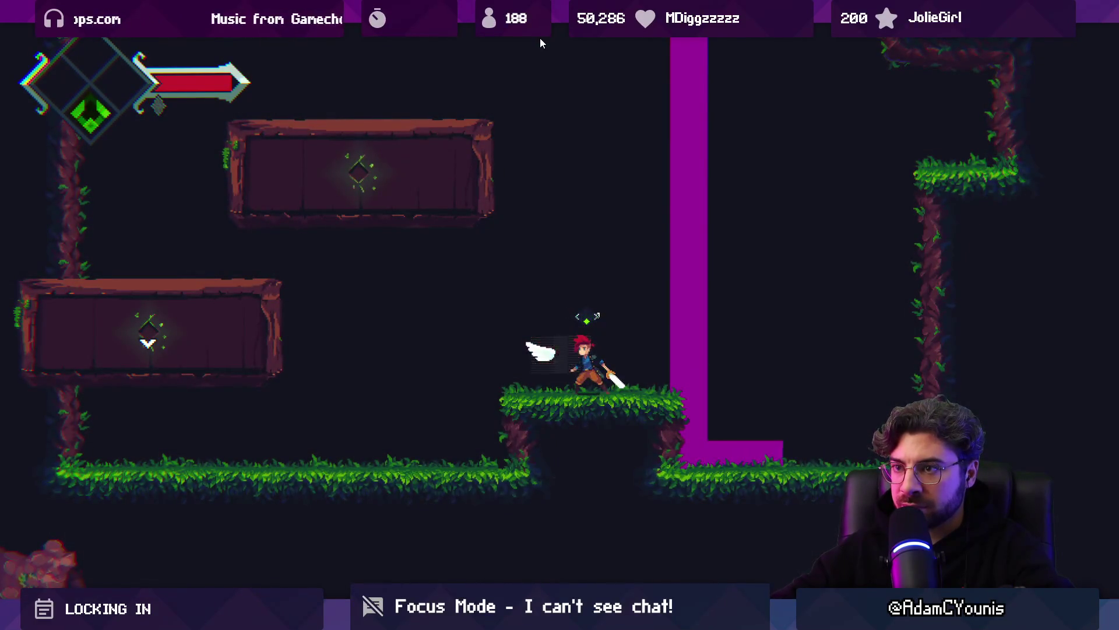
key("z")
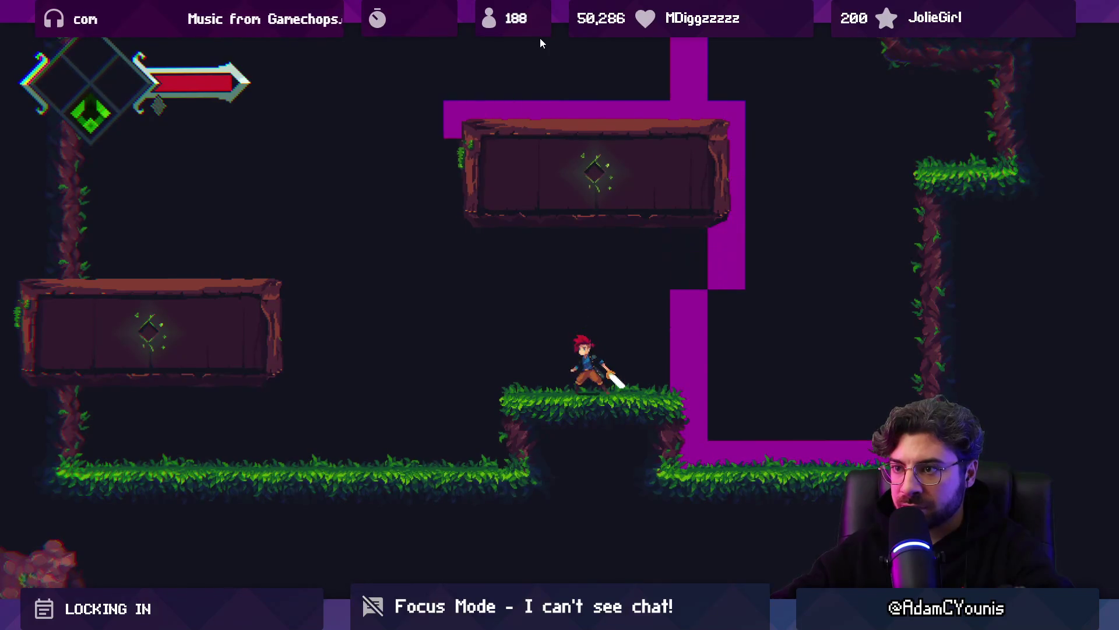
key("z")
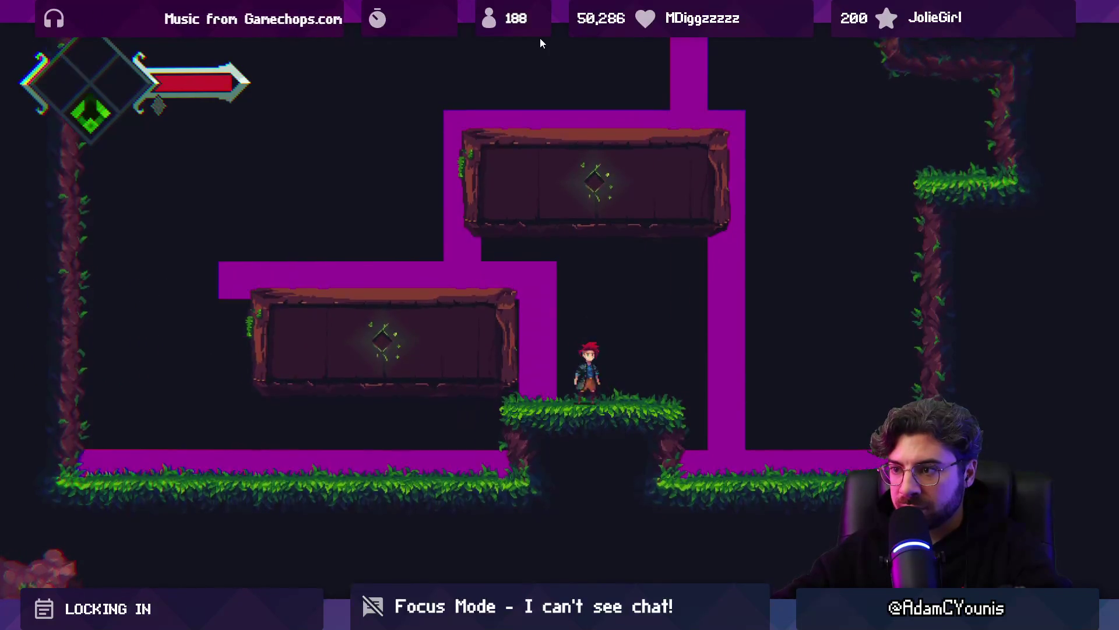
key("Right")
key("Left")
key("Left")
key("space")
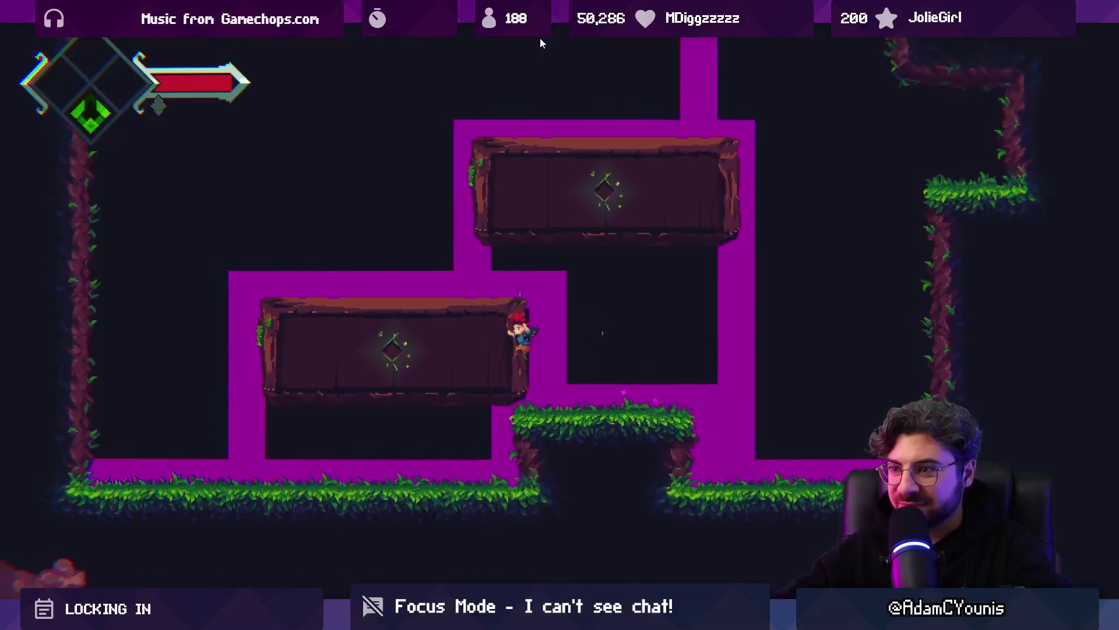
key("Right")
key("z")
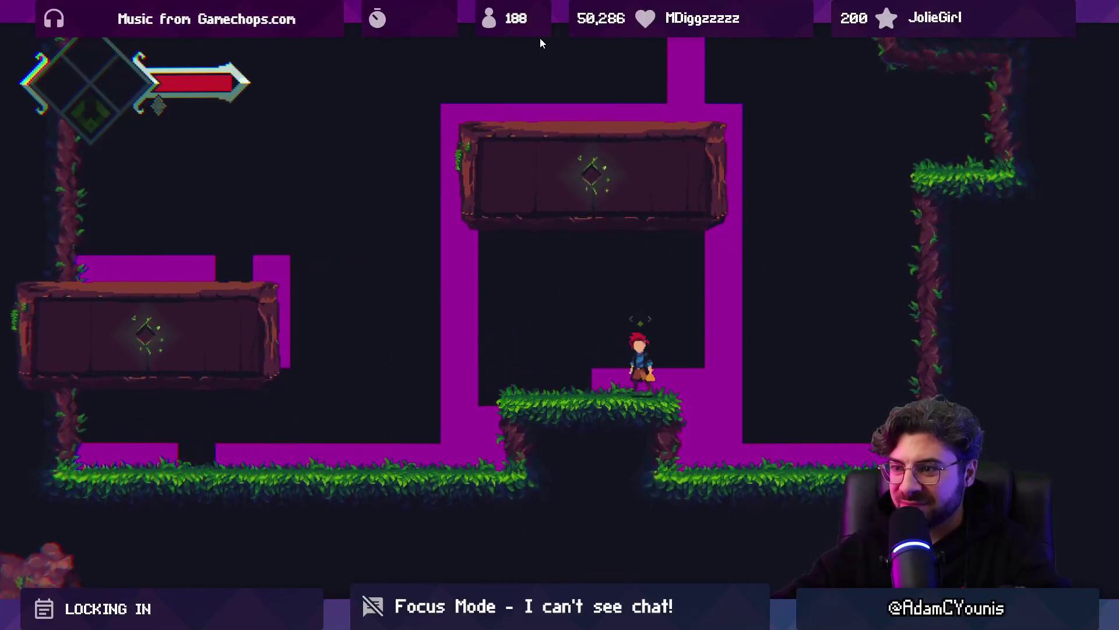
key("Left")
key("Left")
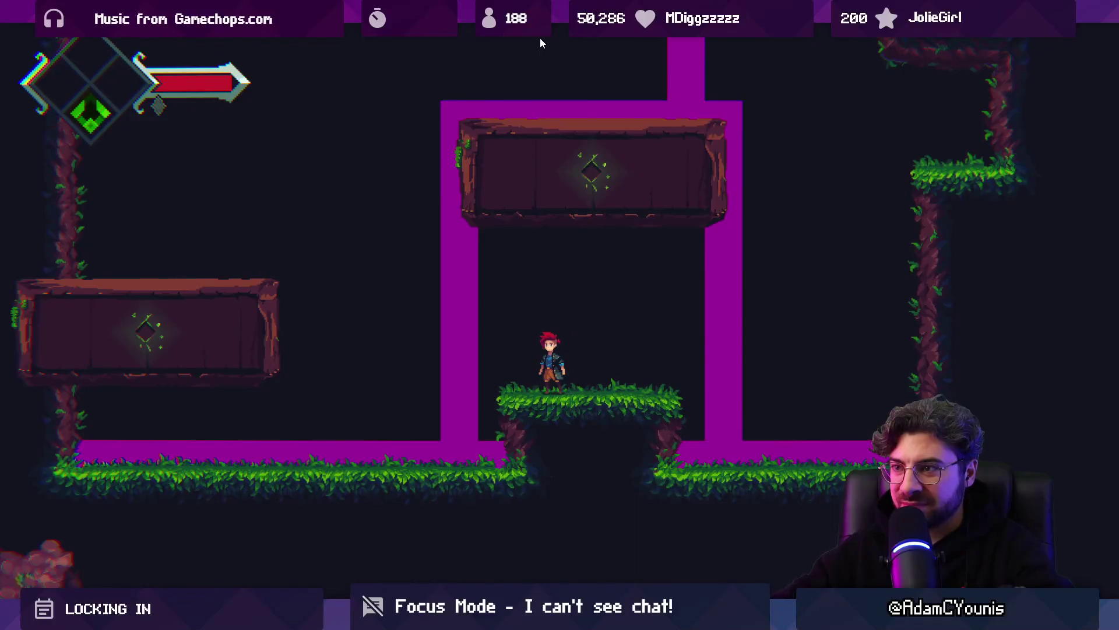
key("z")
key("space")
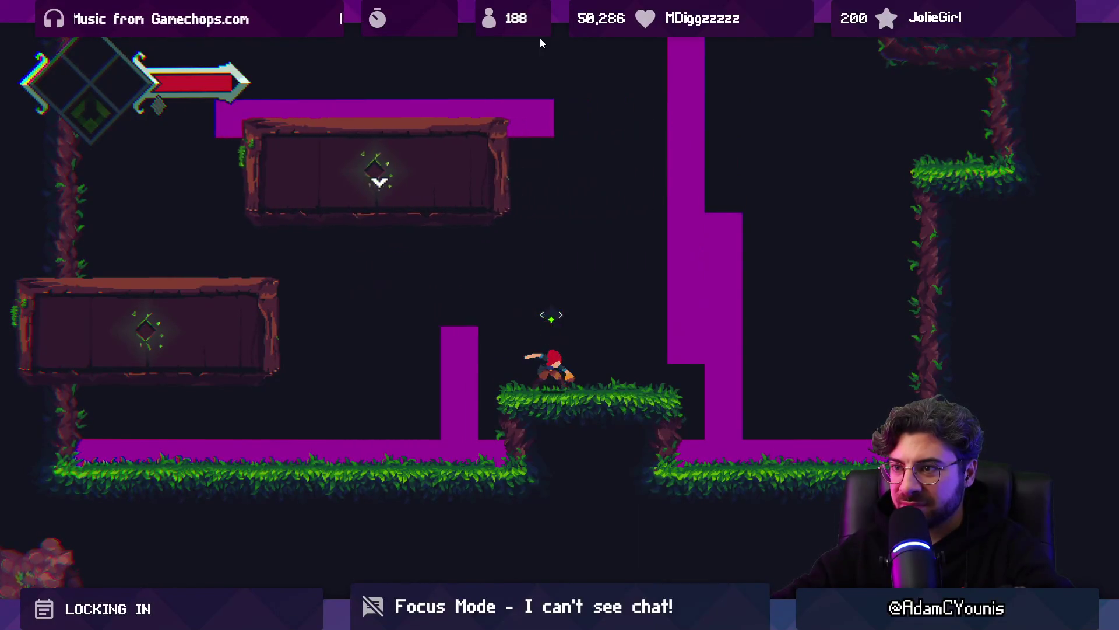
key("space")
key("z")
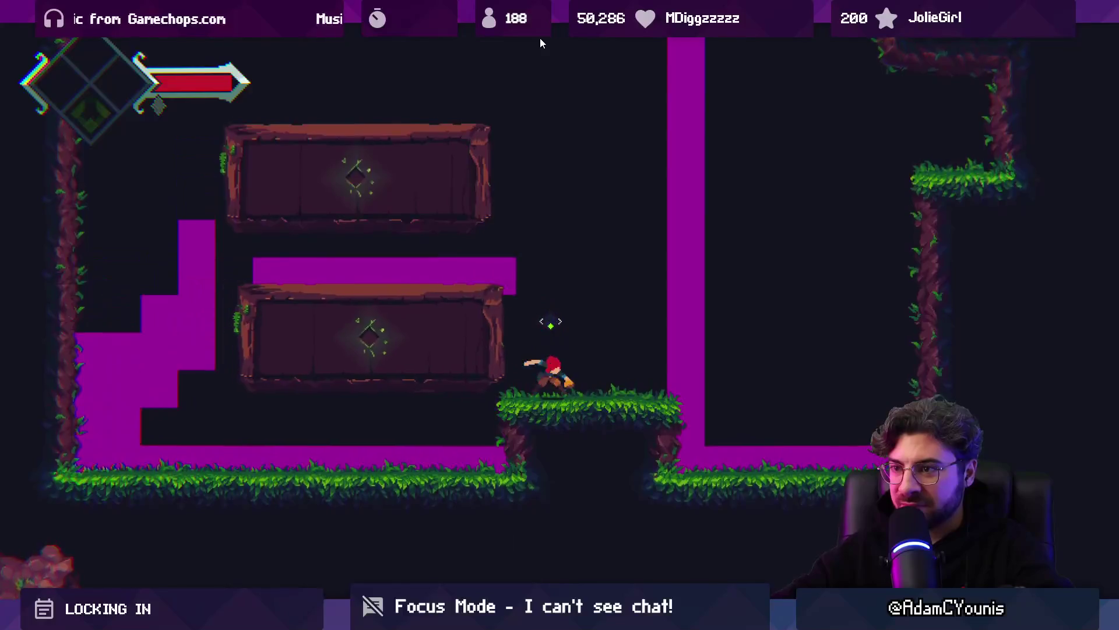
Step: Jump the character across the grass ledge and wooden platforms toward the top
key("Right")
key("space")
key("Left")
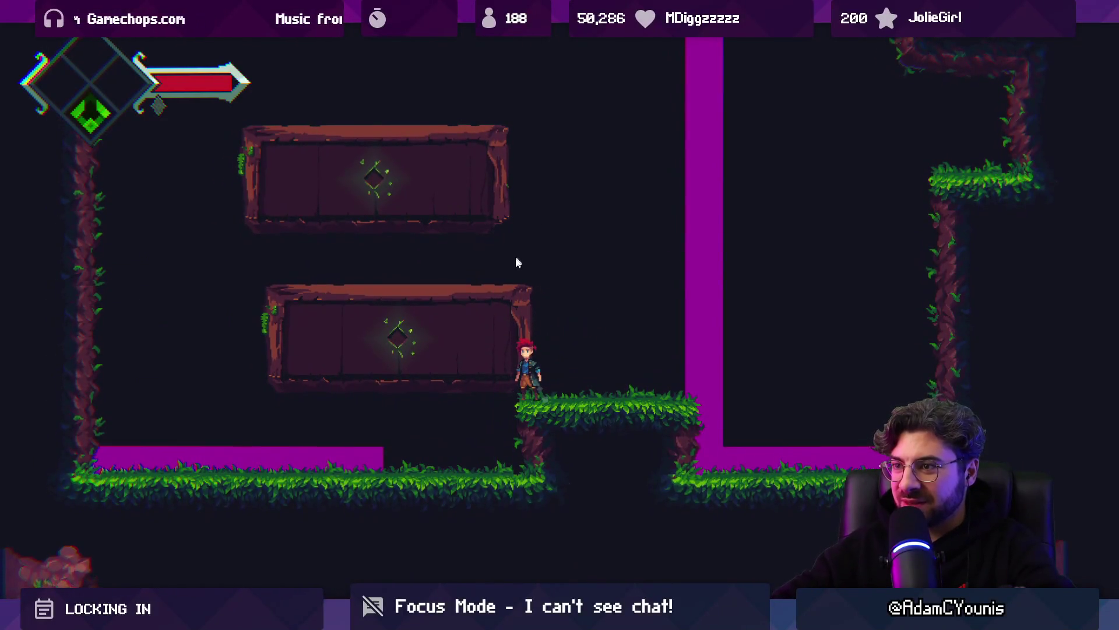
key("space")
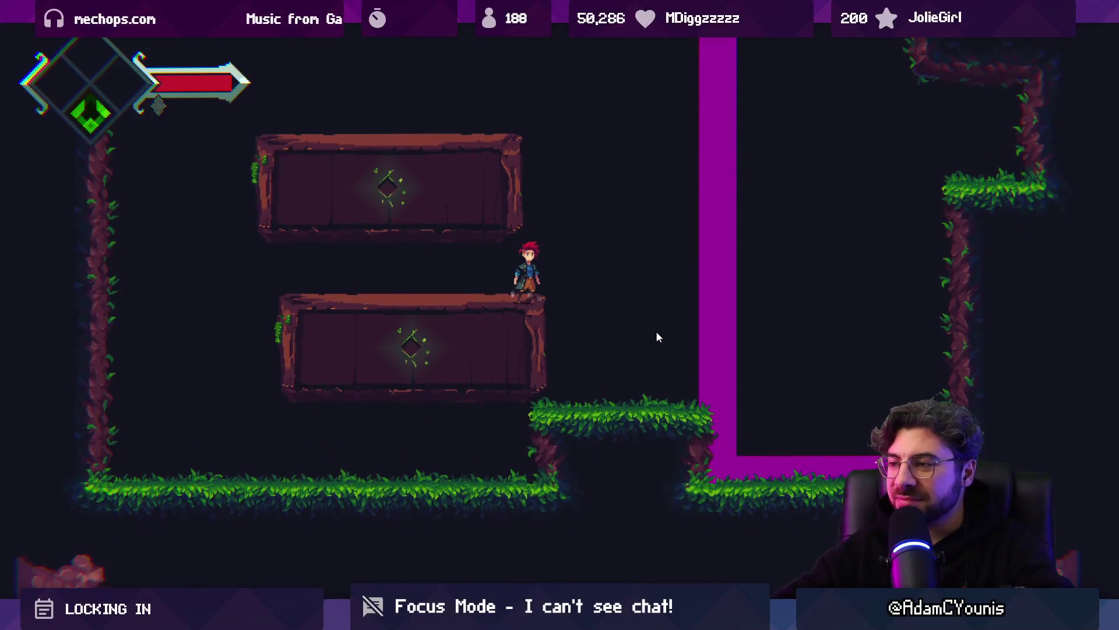
key("space")
key("Right")
key("space")
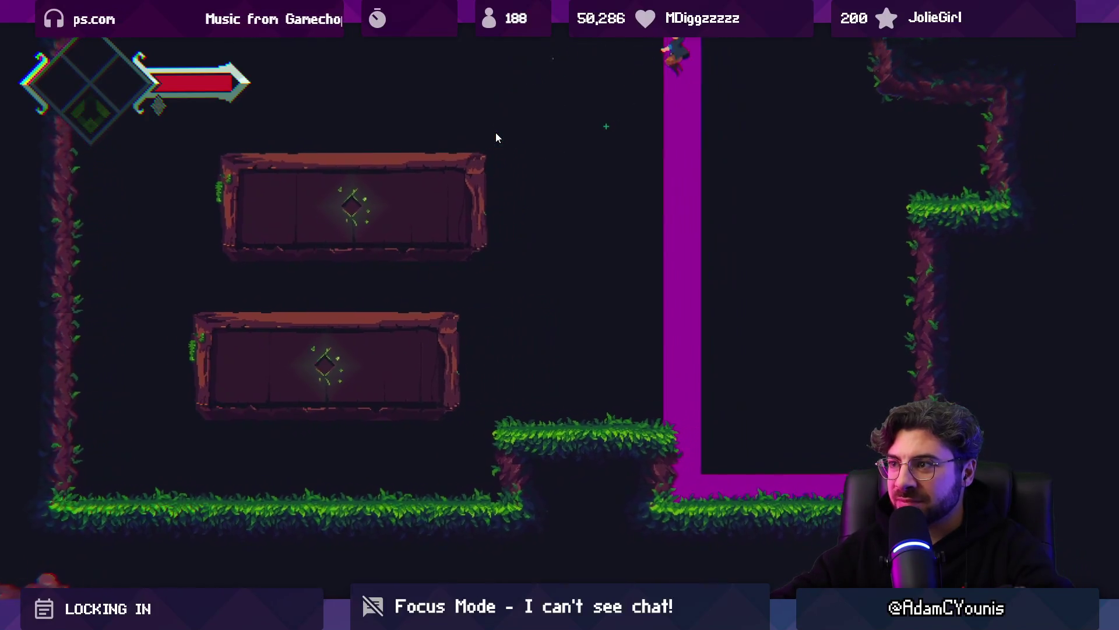
key("Right")
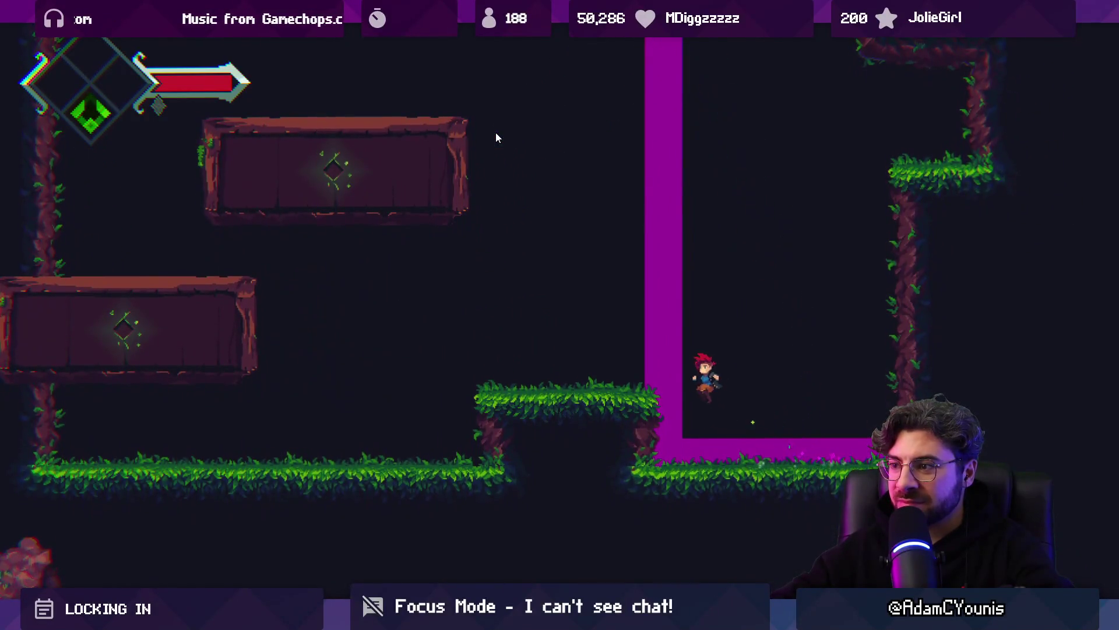
key("Left")
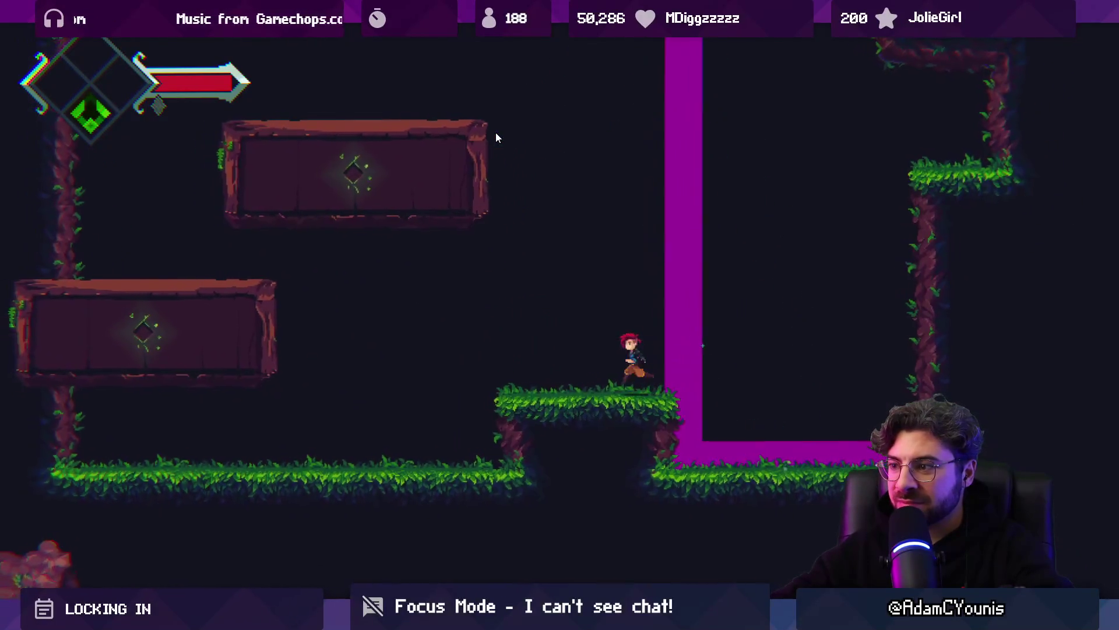
key("space")
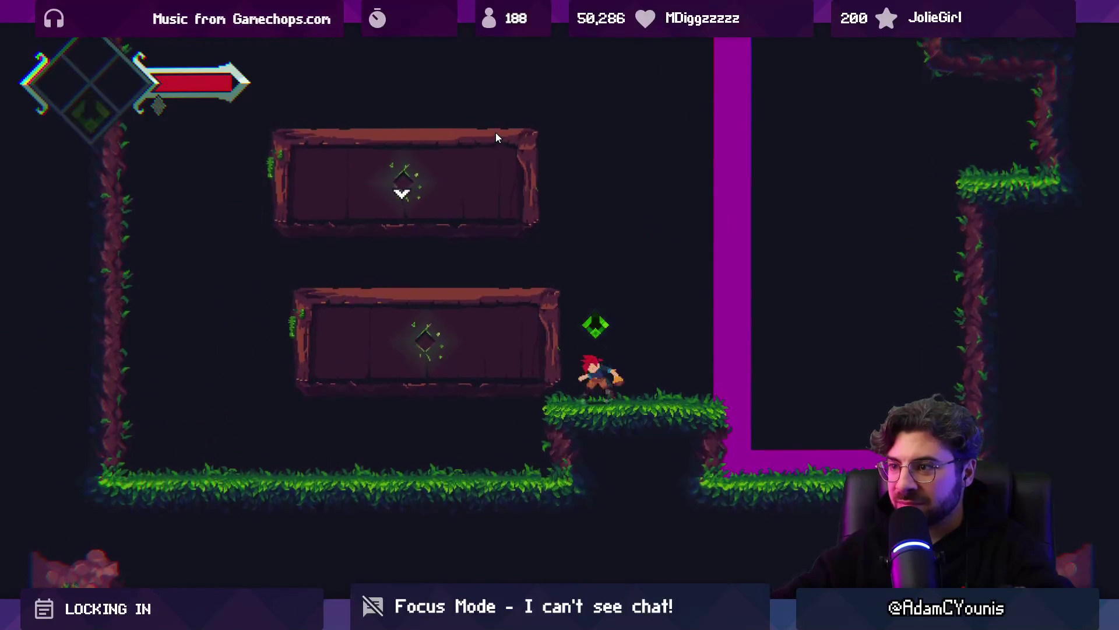
key("Right")
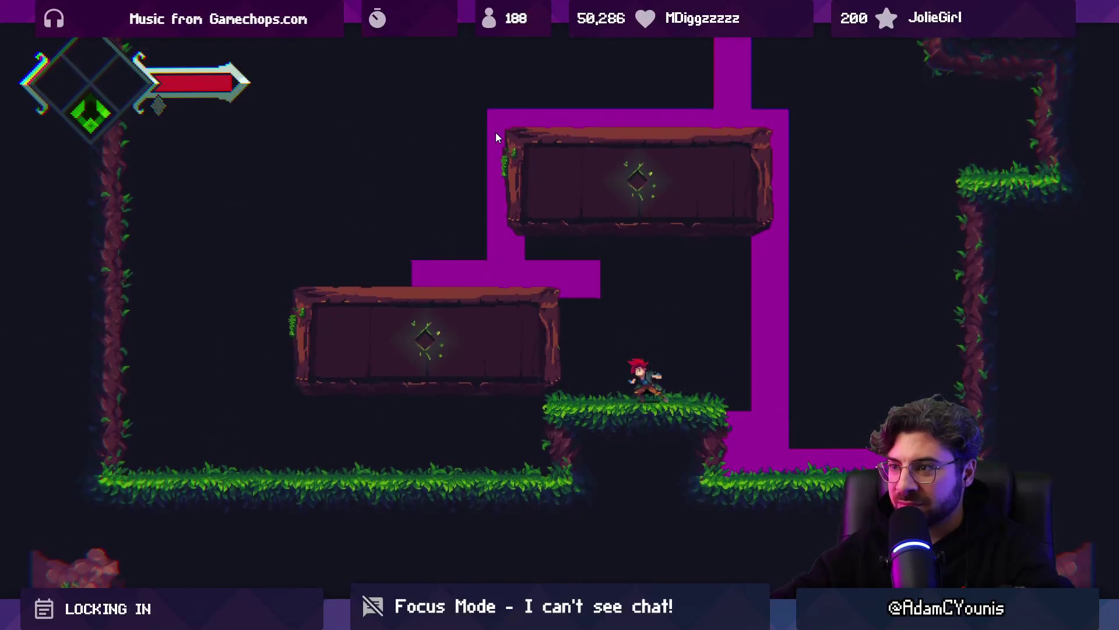
key("space")
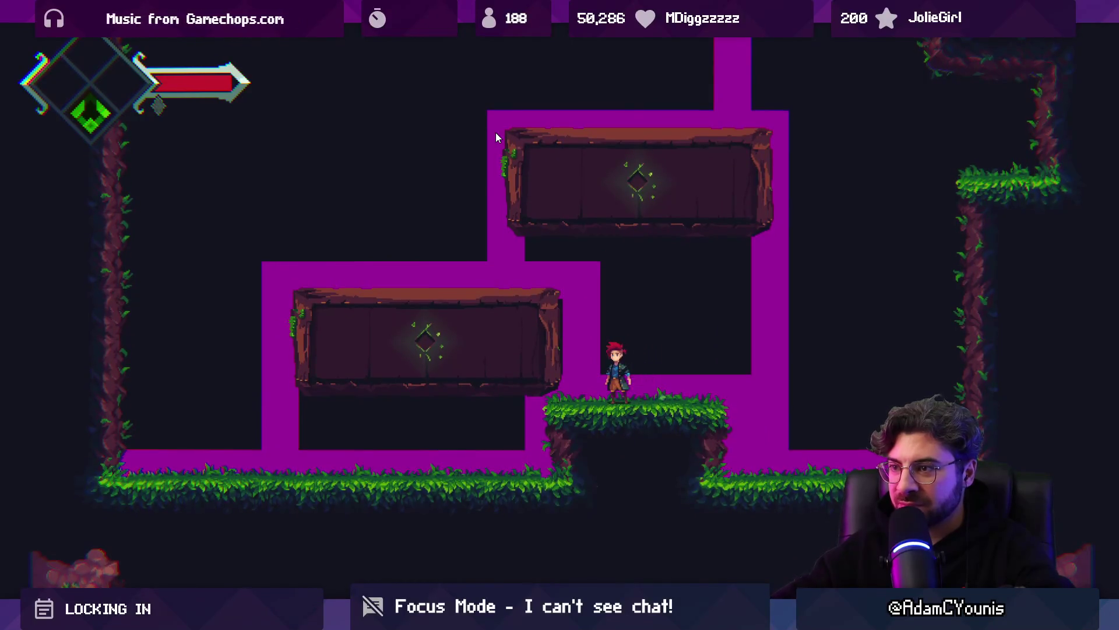
key("Left")
key("space")
key("Right")
key("space")
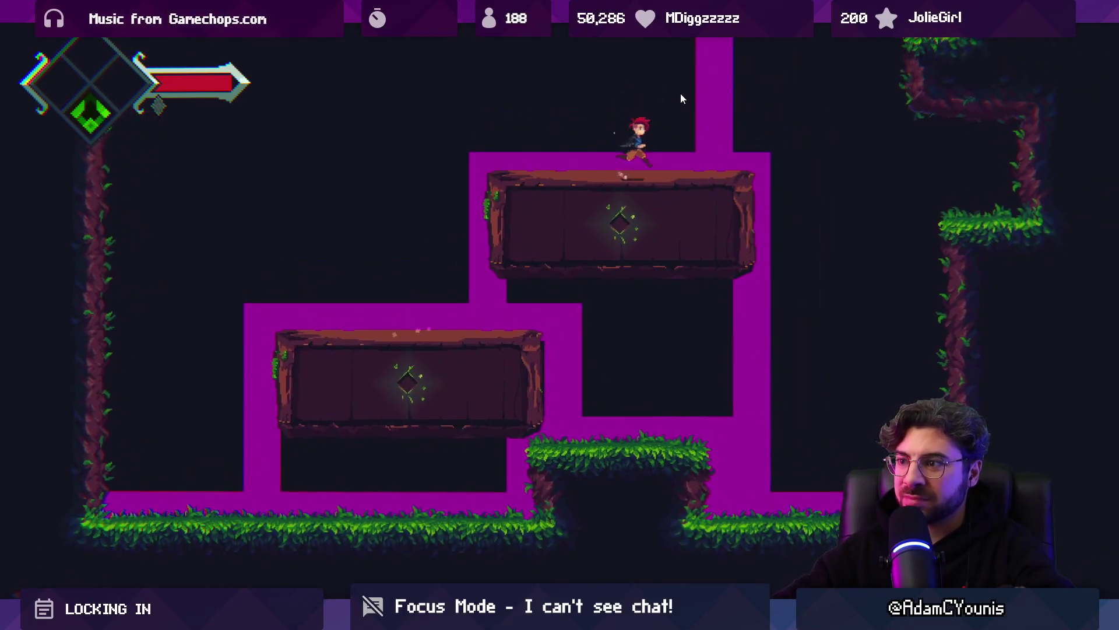
key("Right")
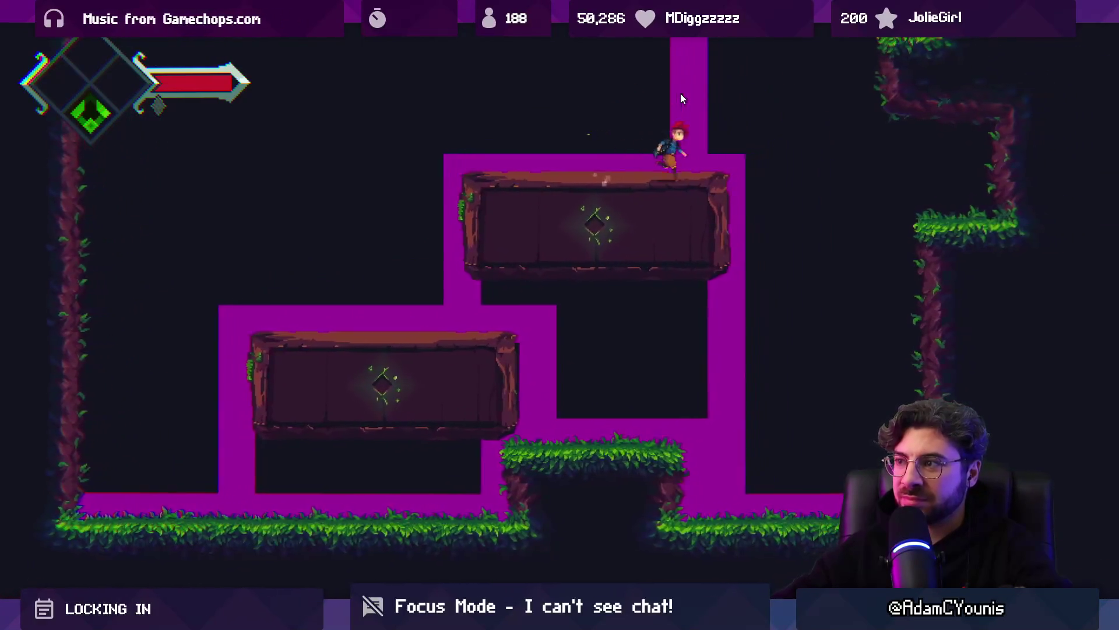
key("space")
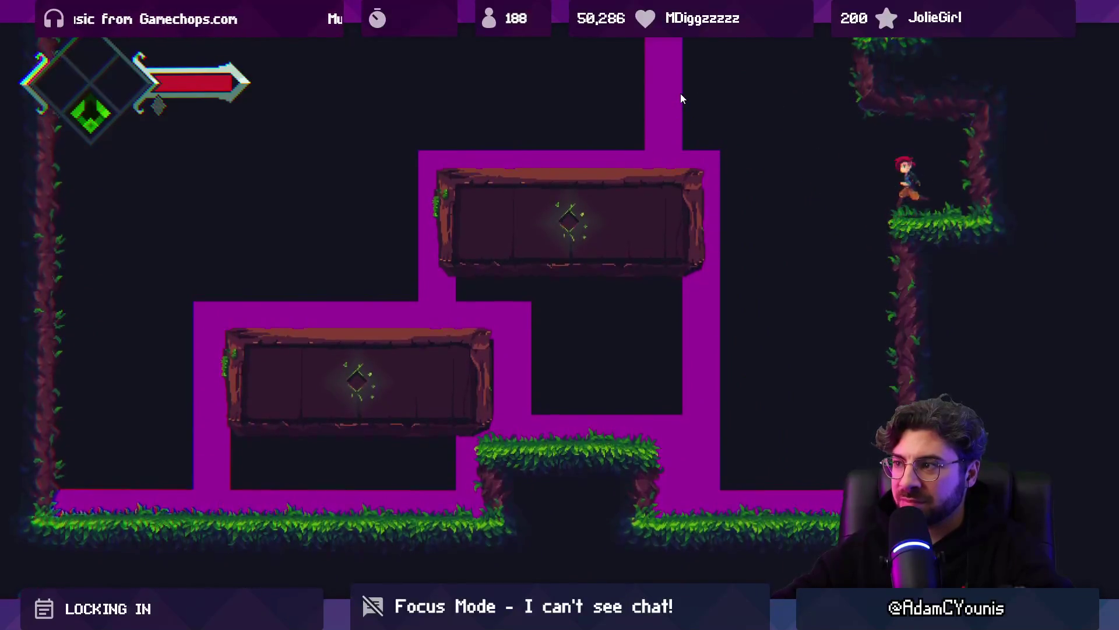
Step: Slide both entropy platforms left, climb onto the upper block, then stop play mode
key("Left")
key("space")
key("Left")
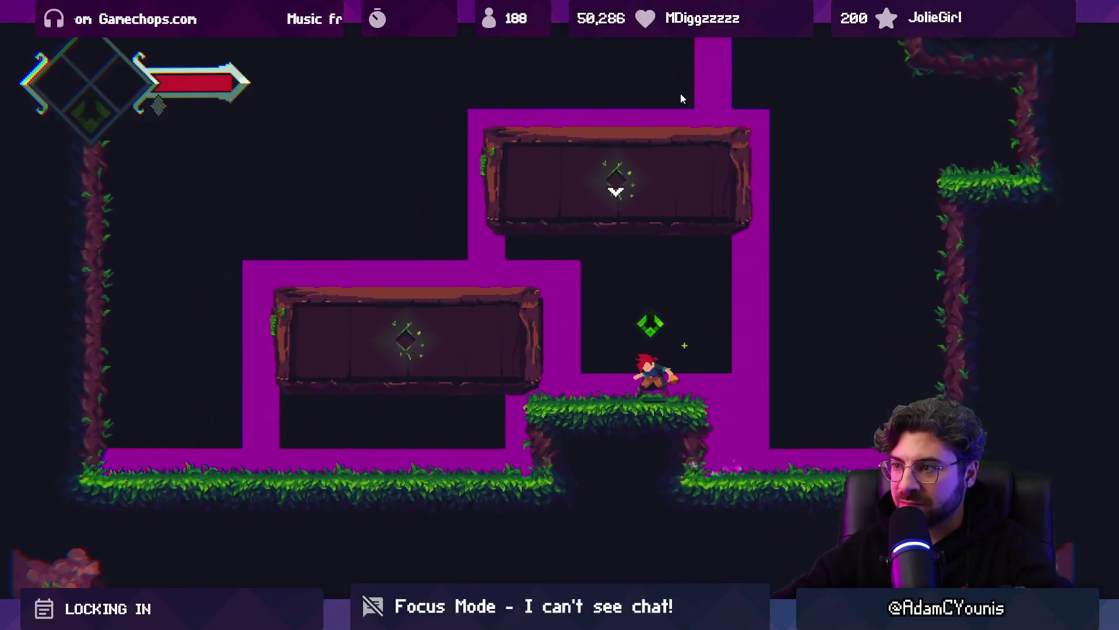
key("space")
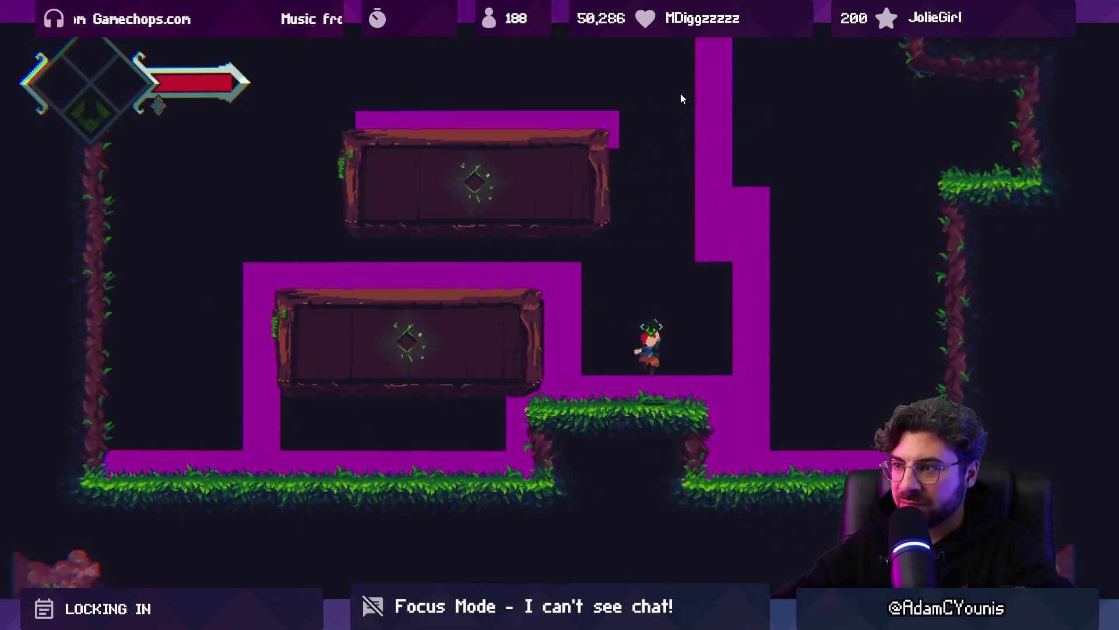
key("Left")
key("space")
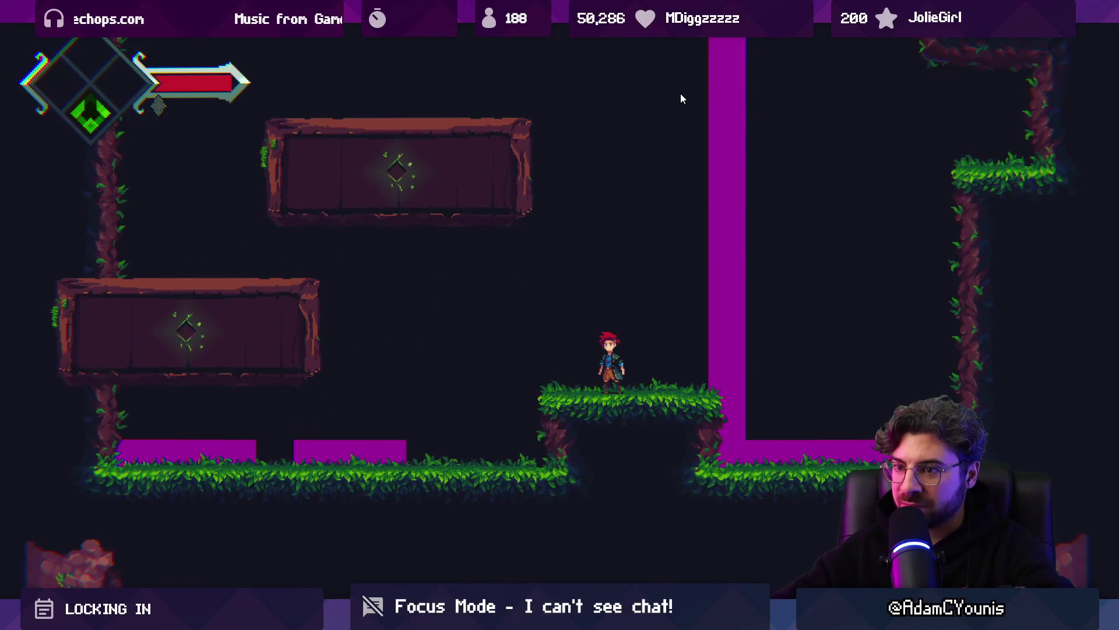
key("Left")
key("space")
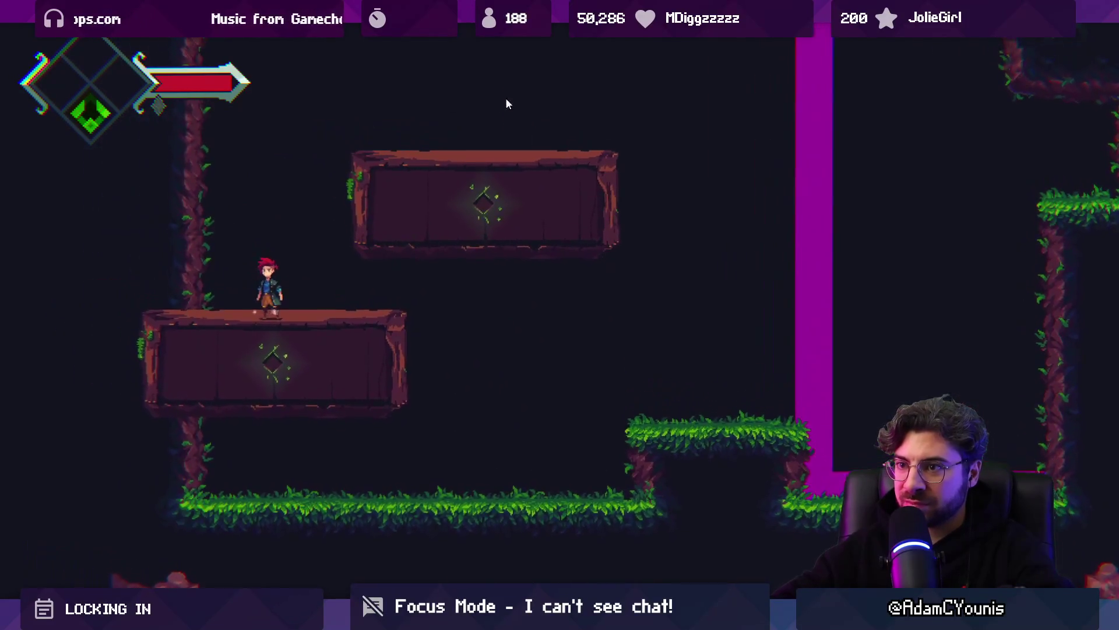
key("space")
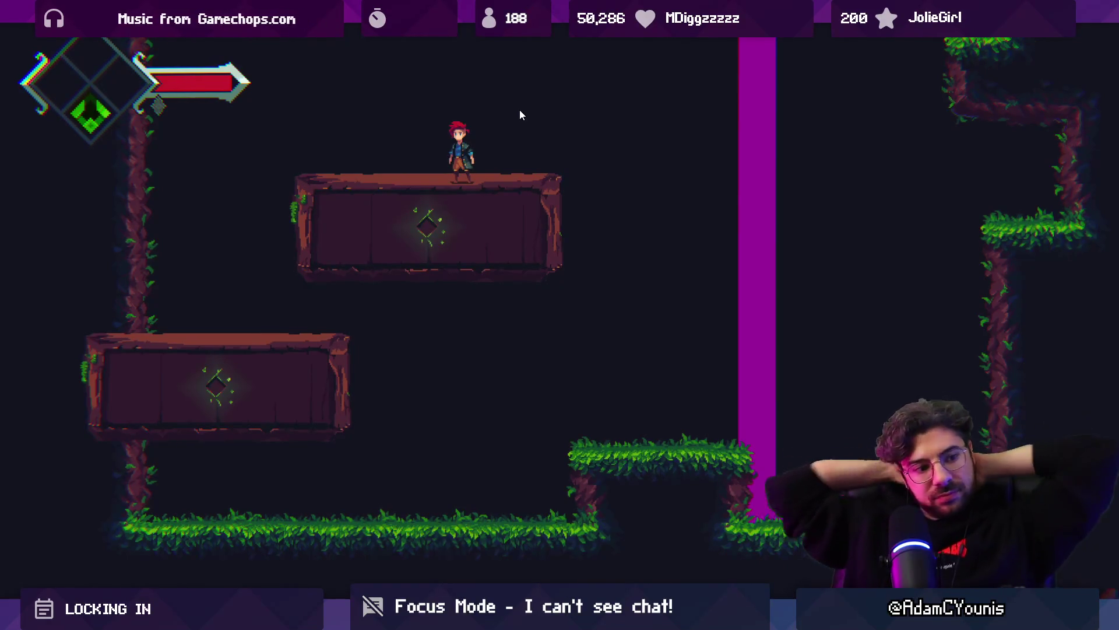
key("shift+space")
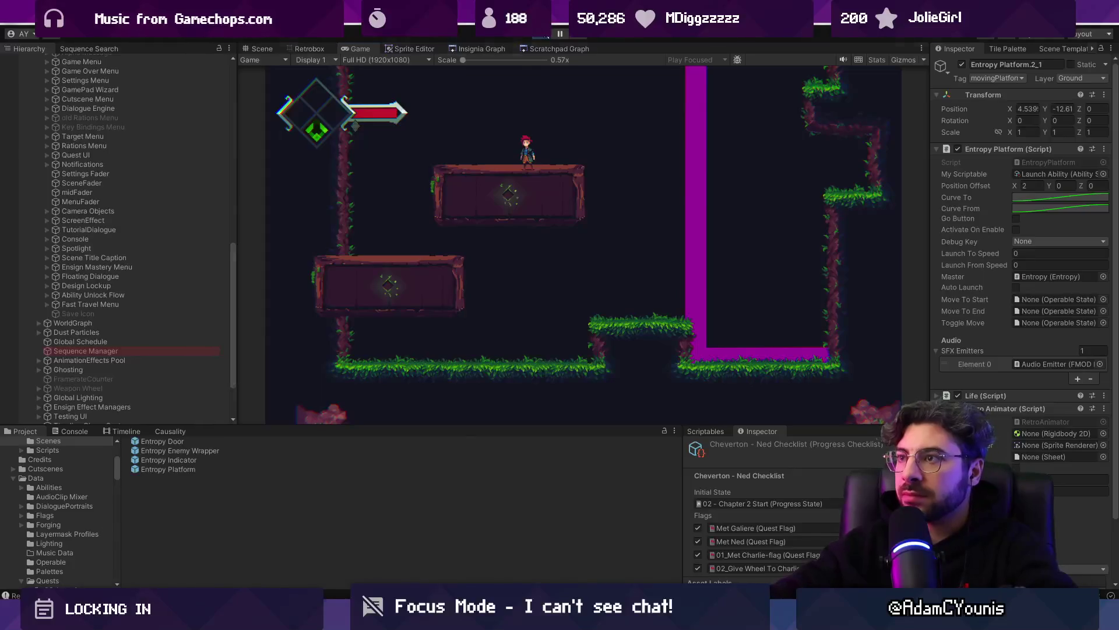
key("ctrl+p")
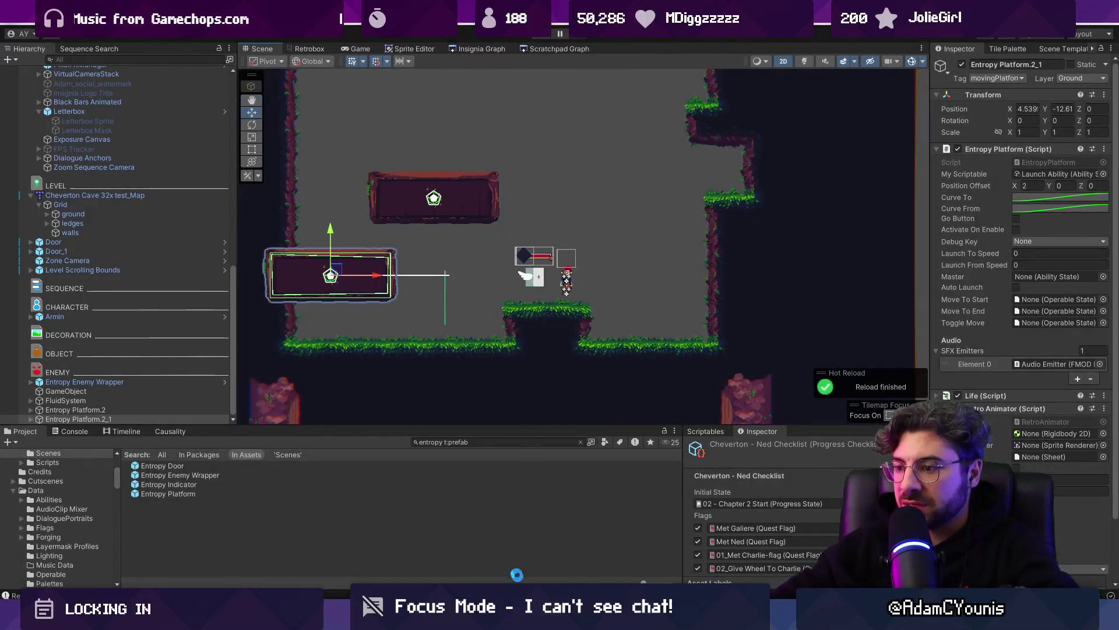
key("alt+Tab")
Step: Drag the 'Test Puzzles with Entropy Platform' task out of Frame 236 in Figma
left_click(512, 323)
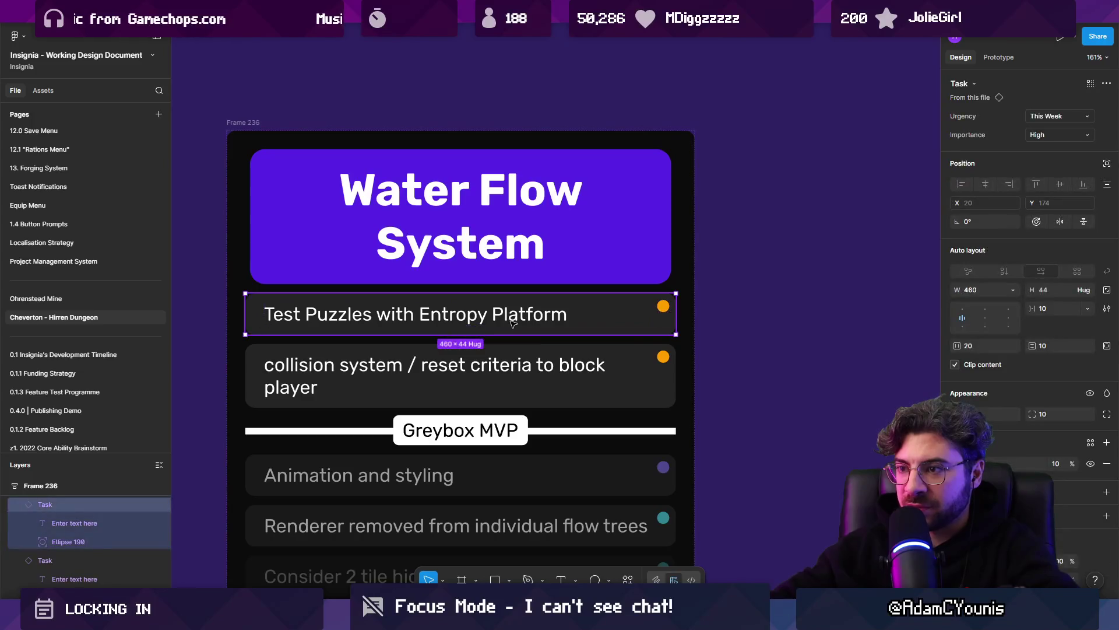
key("Delete")
key("ctrl+z")
scroll(627, 254, "down", 3)
left_click_drag(626, 255, 248, 276)
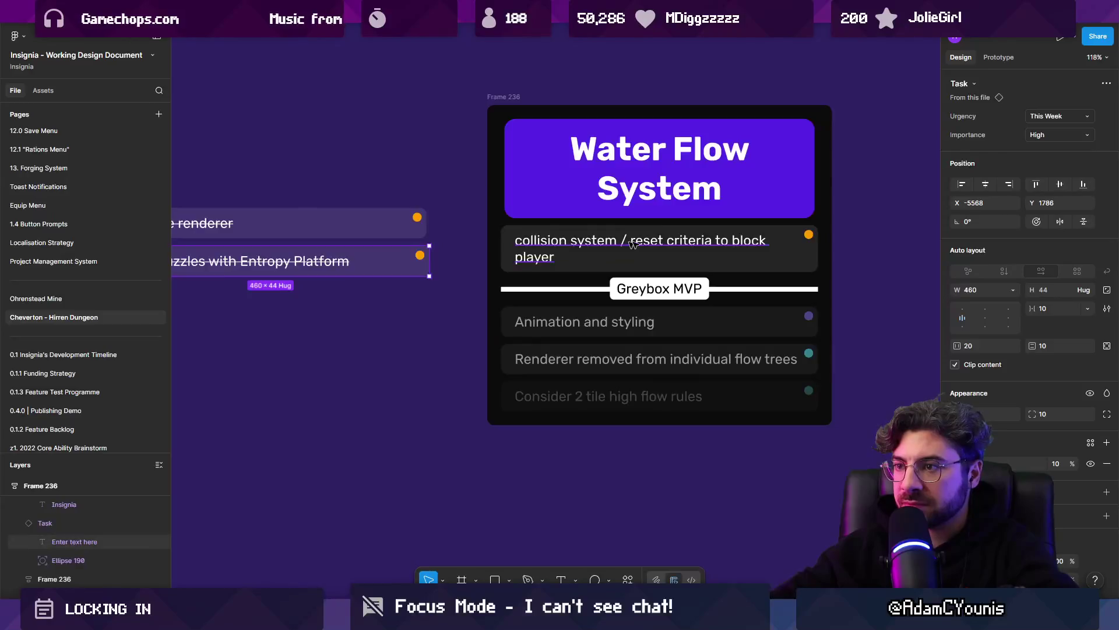
scroll(619, 244, "up", 5)
left_click(495, 260)
scroll(488, 238, "down", 2)
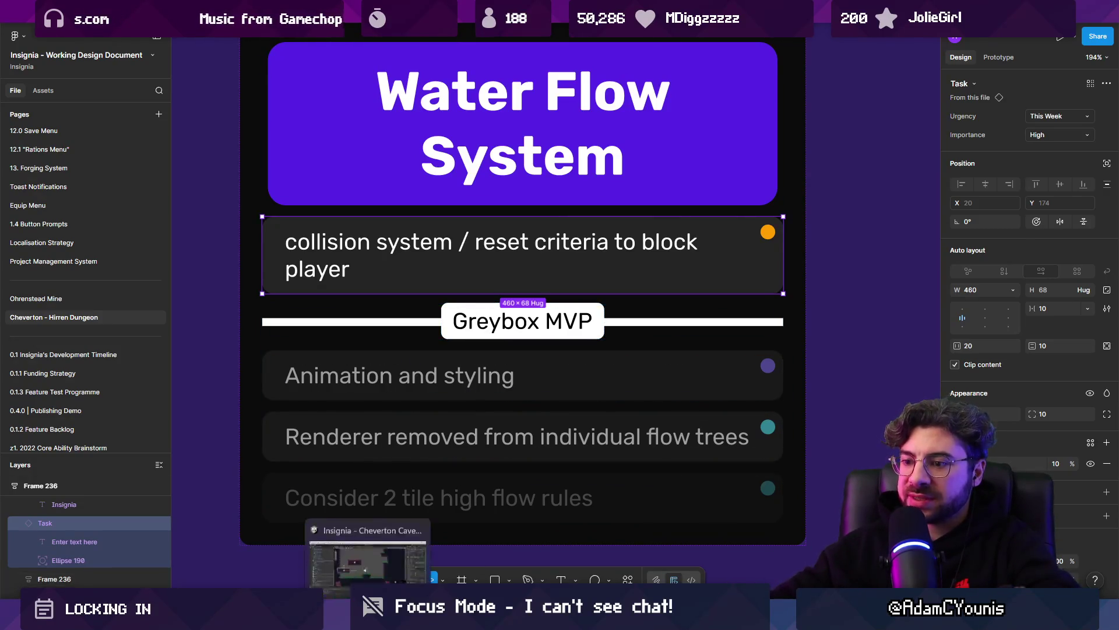
left_click(348, 554)
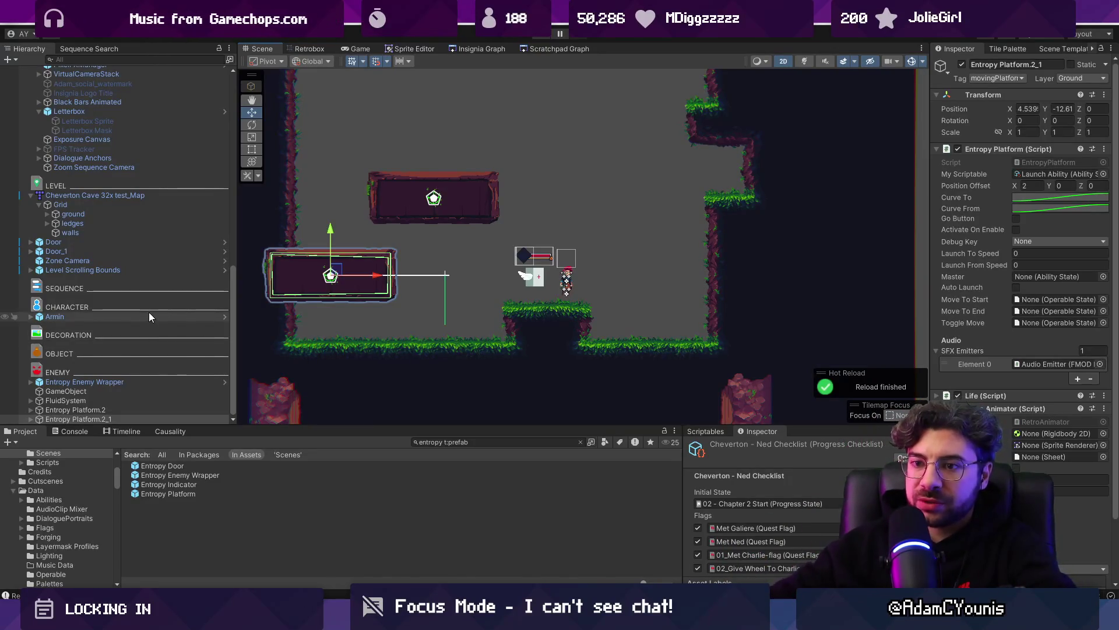
Step: Add the Acid script component to the Flow Block Prefab under FluidSystem
left_click(32, 196)
left_click(31, 401)
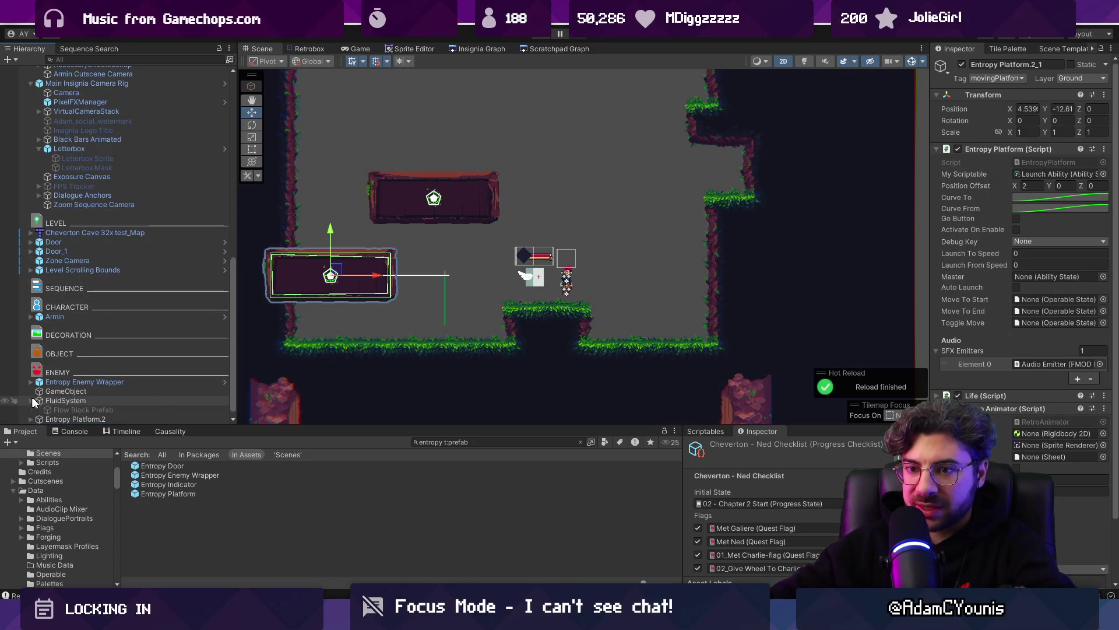
left_click(98, 411)
left_click(962, 64)
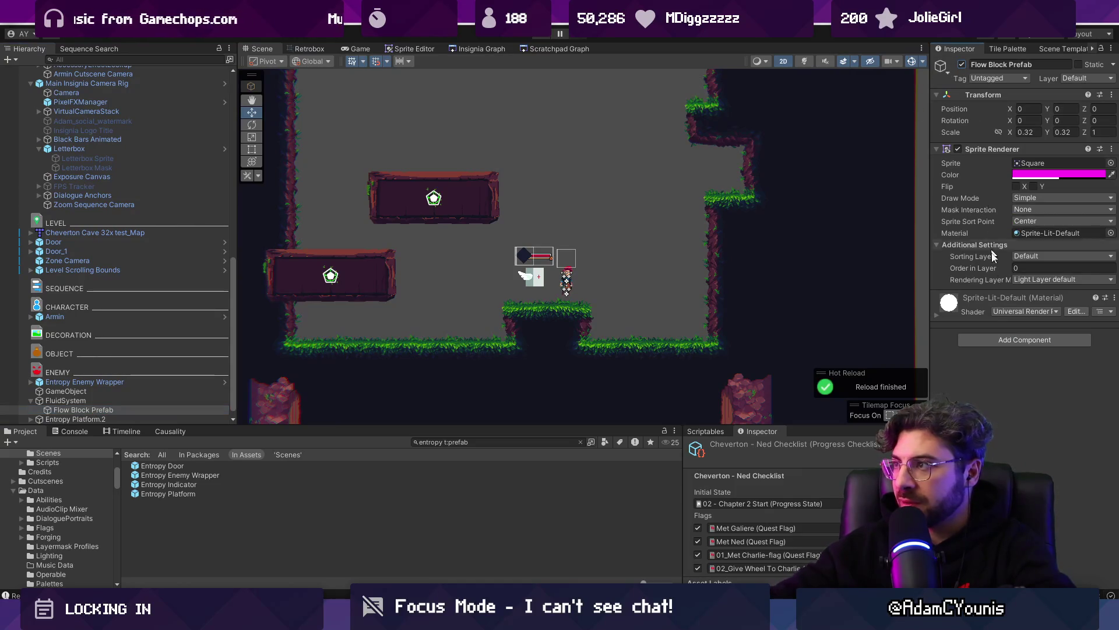
left_click(988, 338)
type("a")
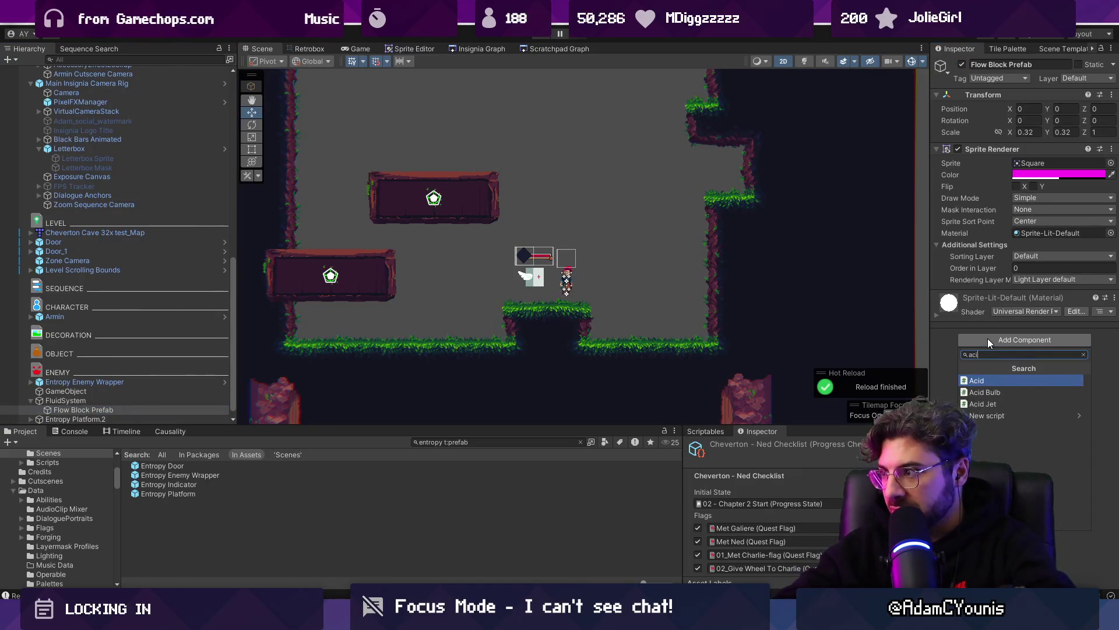
type("ci")
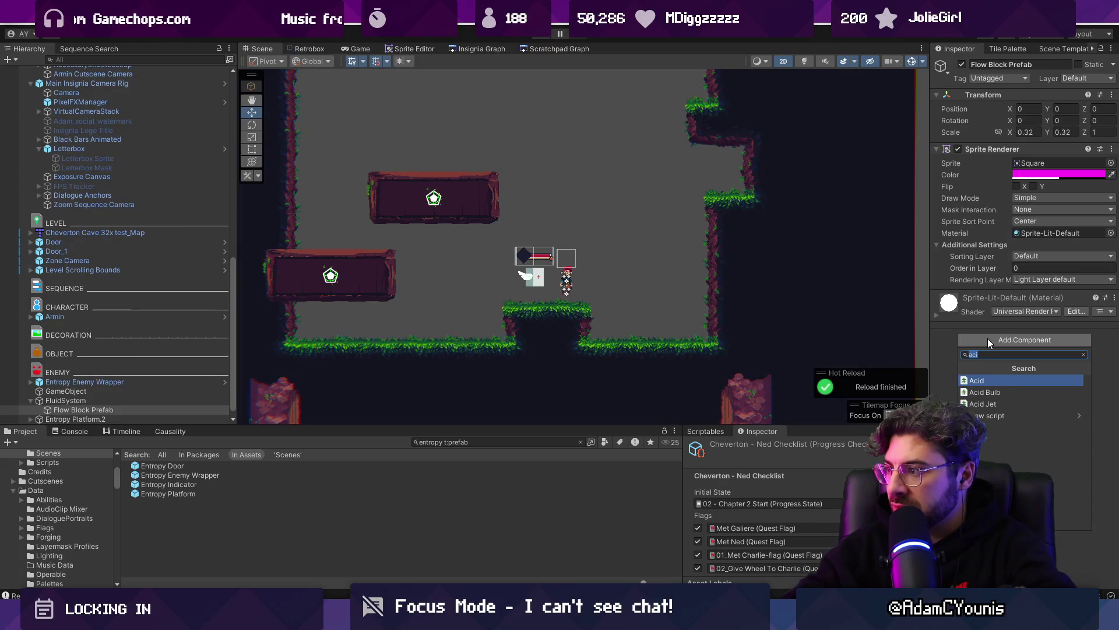
key("BackSpace")
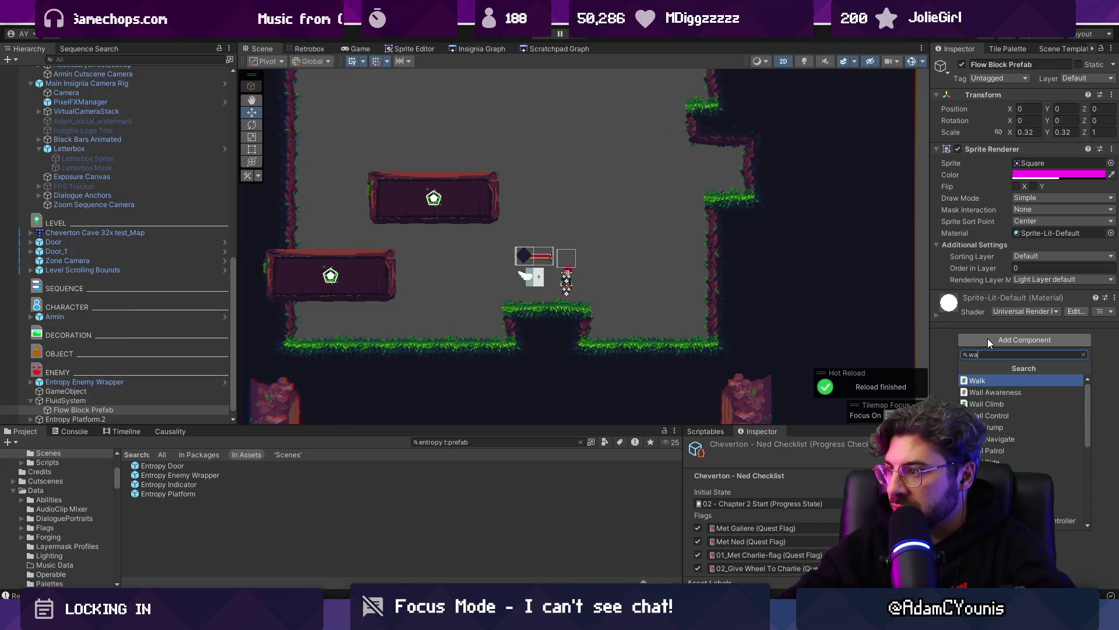
type("id")
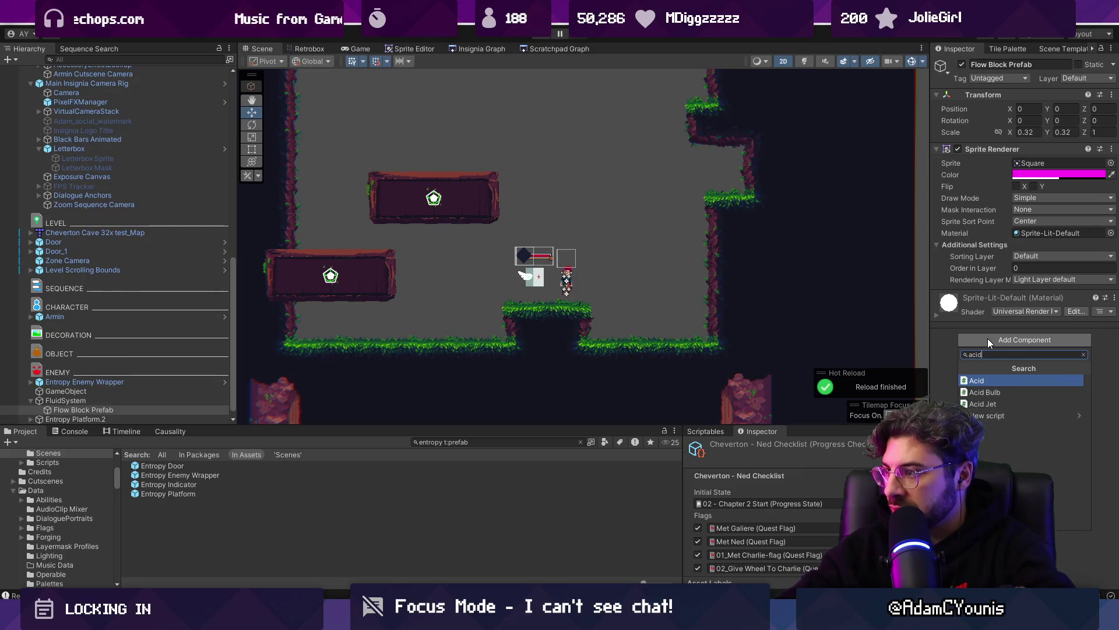
key("Return")
left_click(991, 416)
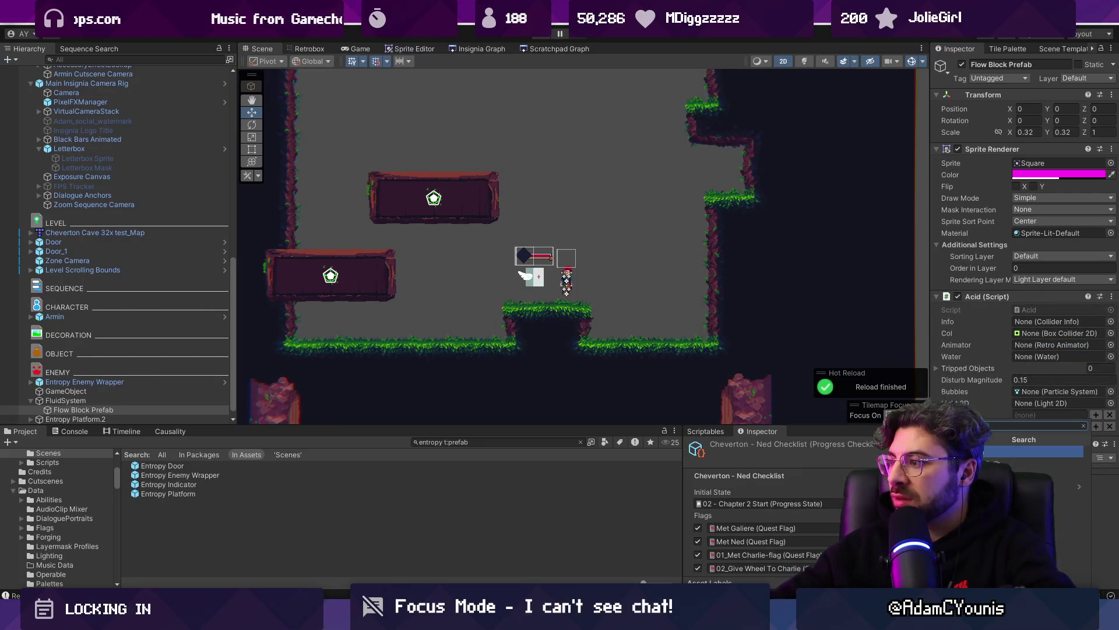